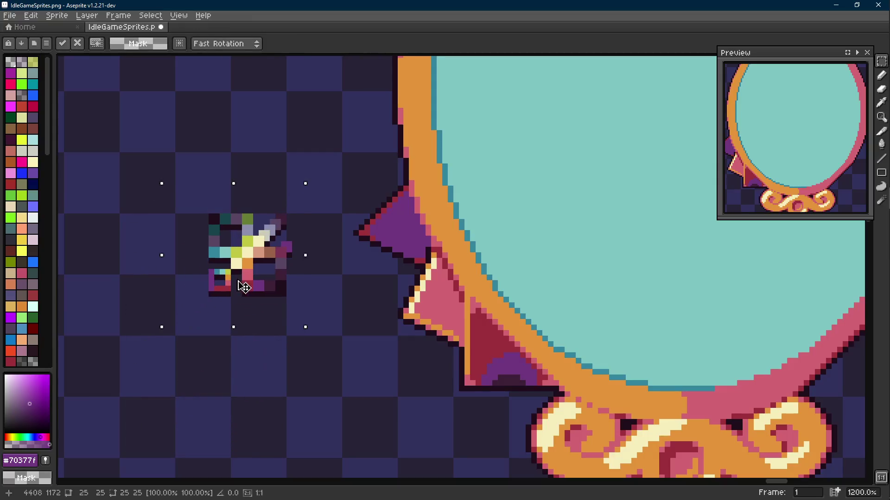
- Take cream as the secondary colour and marquee-select the purple top spike
scroll(453, 258, up, 2)
scroll(444, 276, down, 2)
scroll(445, 276, up, 1)
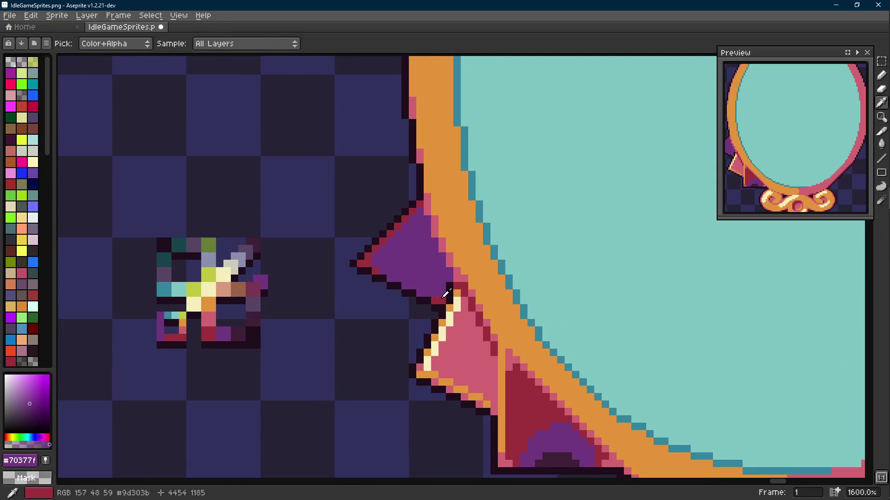
scroll(440, 283, down, 3)
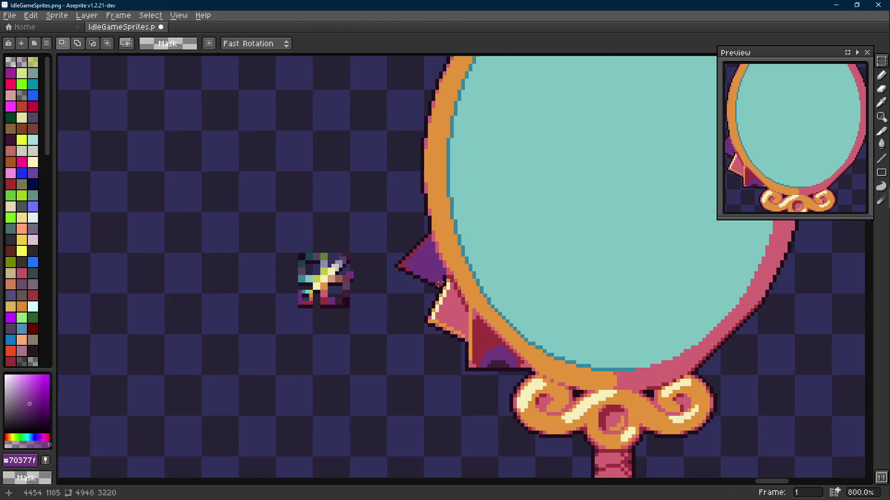
scroll(440, 283, down, 5)
scroll(458, 296, up, 5)
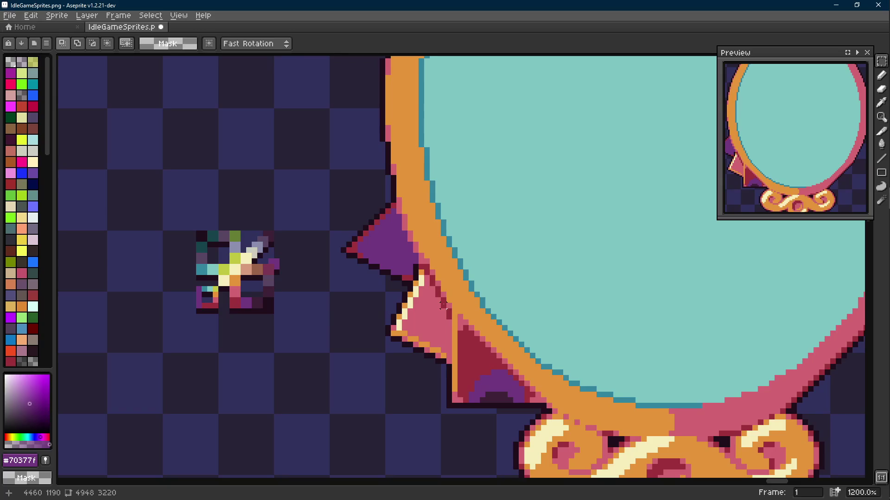
scroll(415, 293, up, 1)
key(i)
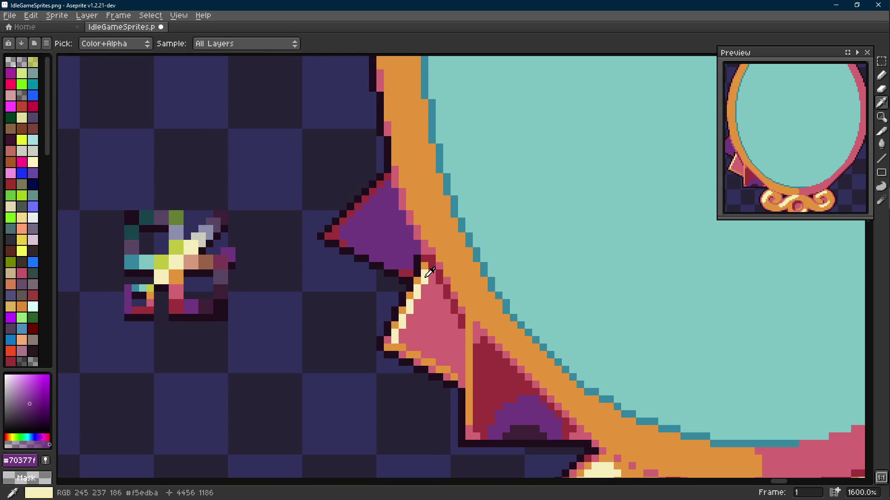
right_click(429, 273)
key(m)
drag(410, 176, 319, 283)
- Replace the spike's dark red #9d303b edge with cream #f5edba
key(i)
click(369, 196)
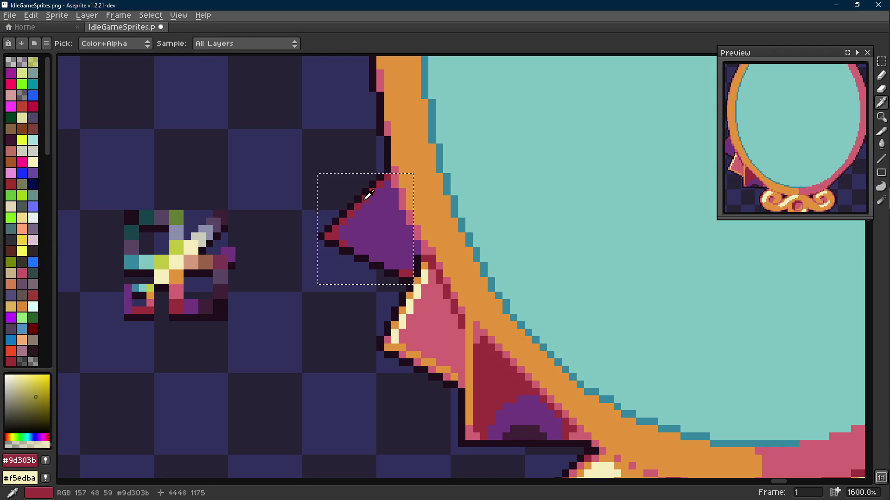
key(m)
key(shift+r)
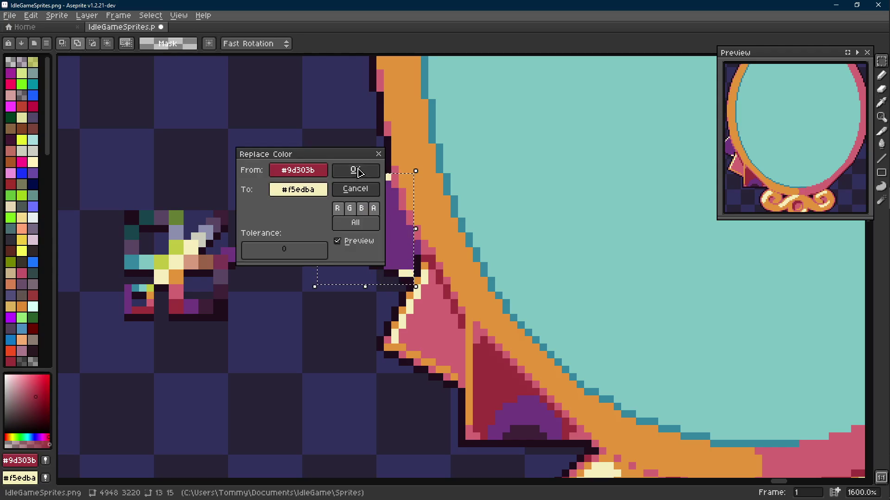
click(359, 172)
- Replace the spike's purple fill with orange, then deselect
key(i)
right_click(417, 280)
click(380, 237)
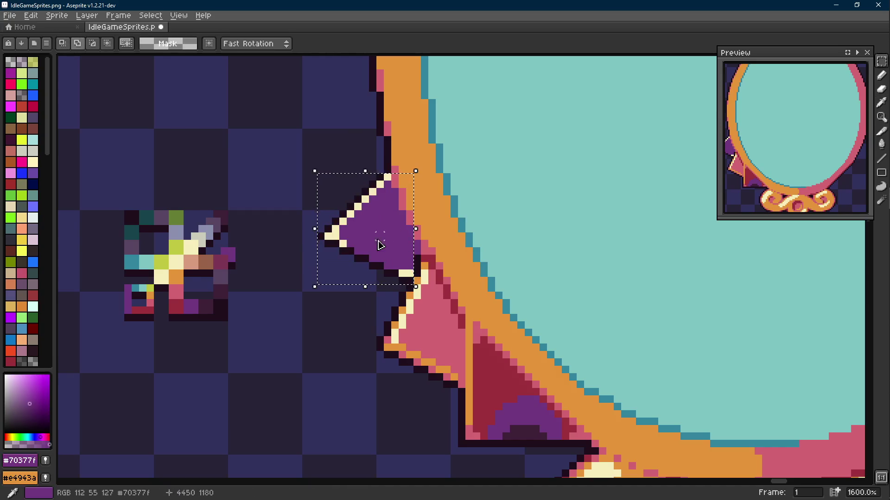
key(shift+r)
click(360, 172)
scroll(419, 253, down, 6)
key(ctrl+d)
scroll(447, 262, down, 2)
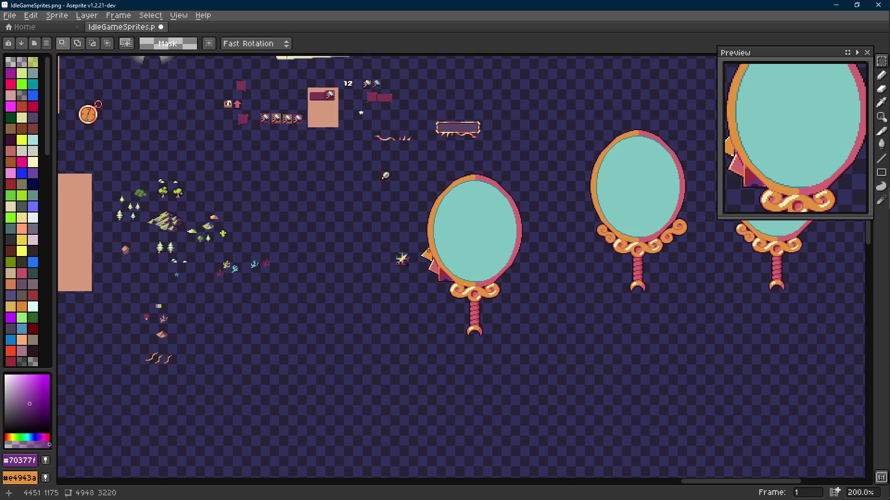
- With the Pencil, pick the frame's pink #d26471, undoing a trial dark-red pixel
scroll(402, 258, up, 10)
key(b)
alt+click(421, 285)
alt+click(432, 260)
scroll(433, 259, down, 8)
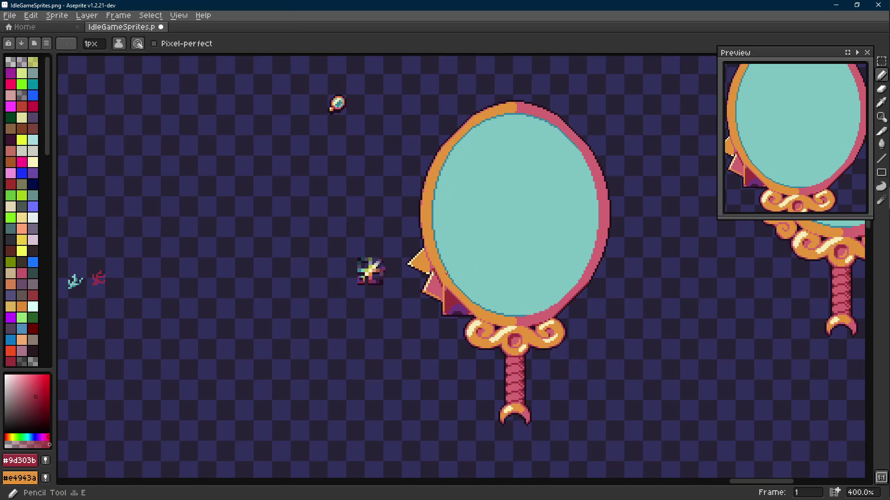
scroll(445, 275, up, 4)
scroll(444, 276, up, 3)
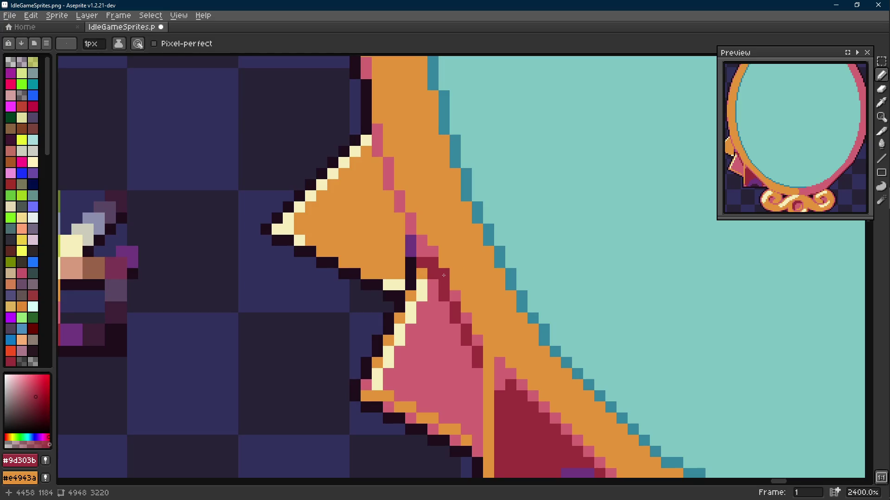
click(410, 245)
key(alt)
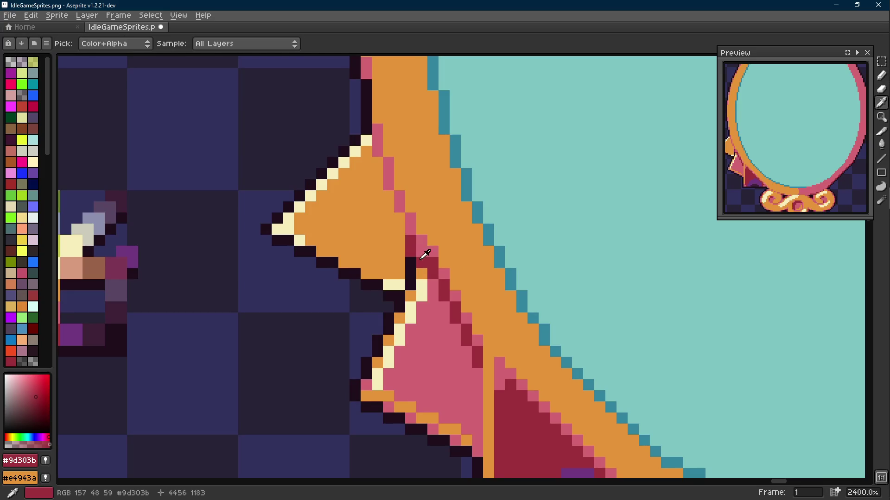
alt+click(421, 243)
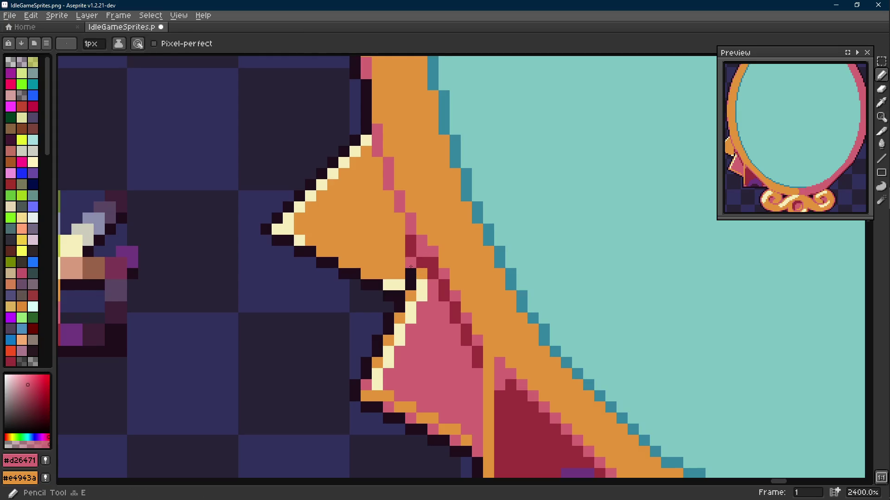
key(ctrl+z)
key(alt)
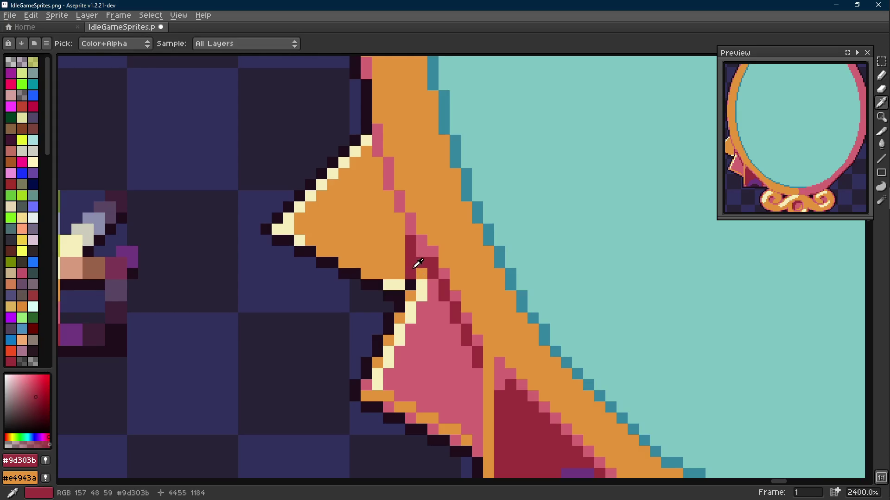
alt+click(426, 246)
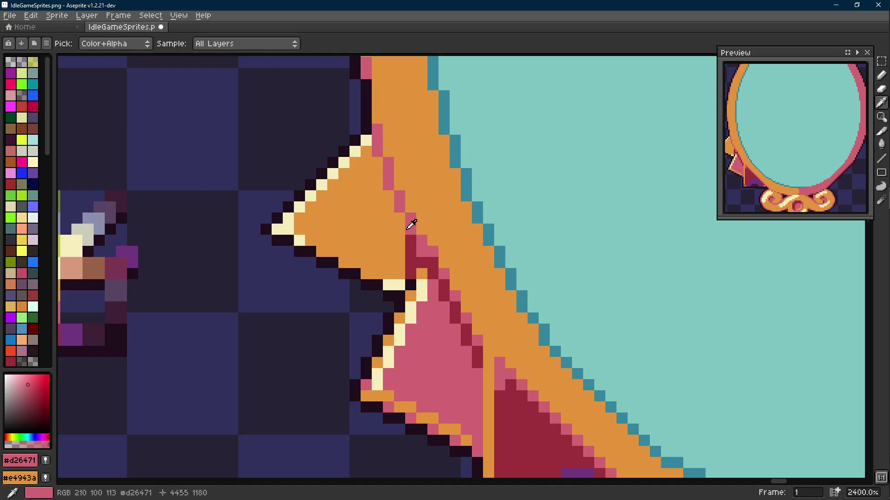
- Paint a row of pink pixels along the orange spike's underside
click(378, 283)
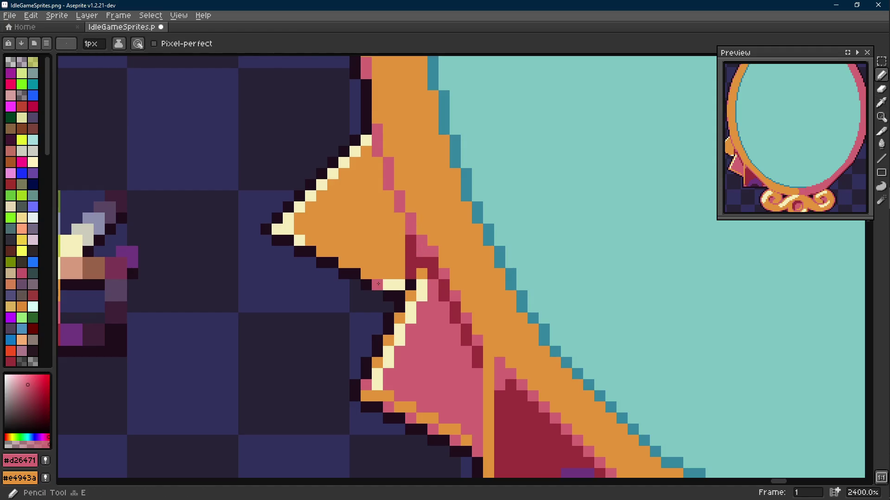
click(355, 274)
click(333, 262)
click(310, 252)
click(287, 241)
- Add dark #1f0e1c outline pixels beneath the pink shading row
alt+click(299, 251)
click(287, 251)
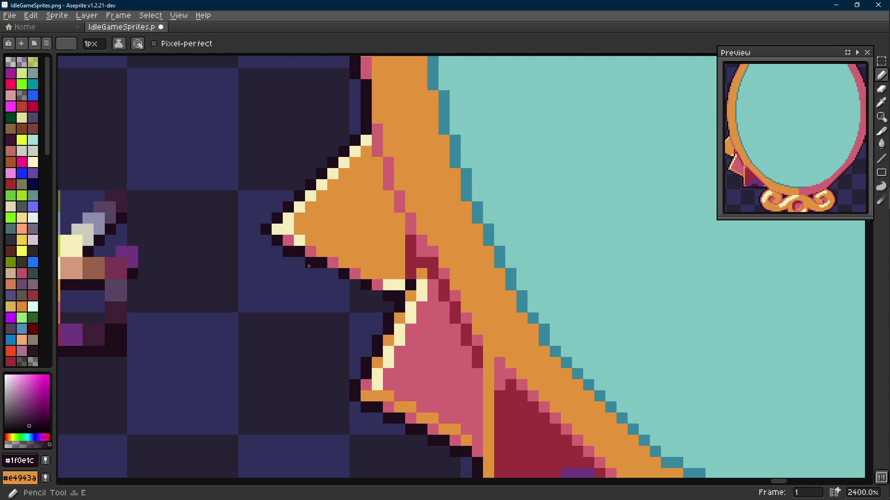
click(332, 273)
click(355, 285)
scroll(380, 295, down, 10)
scroll(394, 302, up, 3)
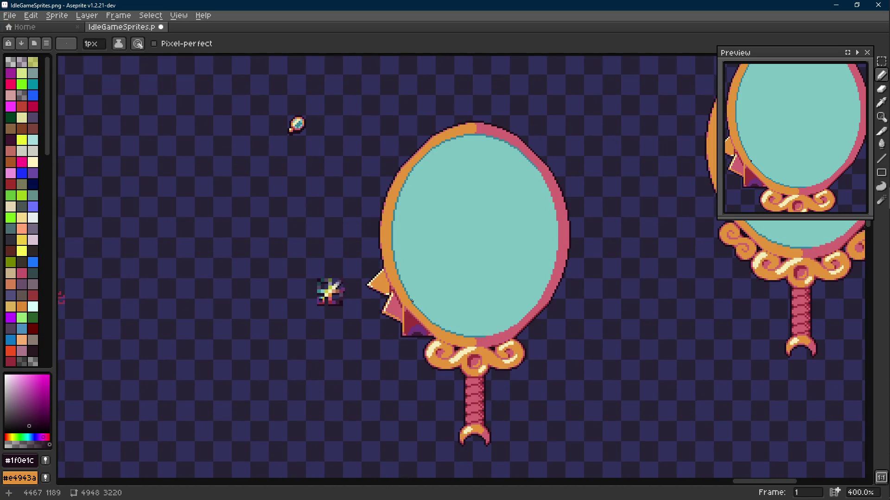
- Paint a pink pixel at the spike's base and sample the dark red and orange
scroll(393, 292, up, 6)
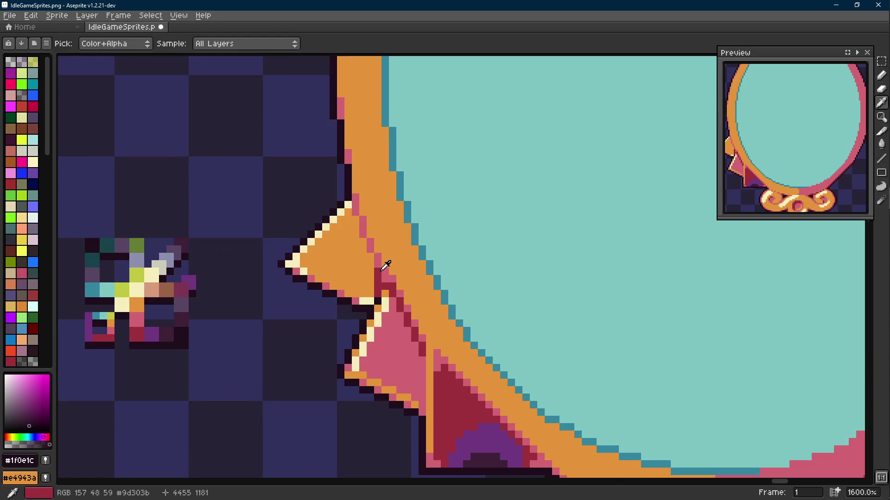
alt+click(433, 352)
click(384, 284)
scroll(383, 284, down, 7)
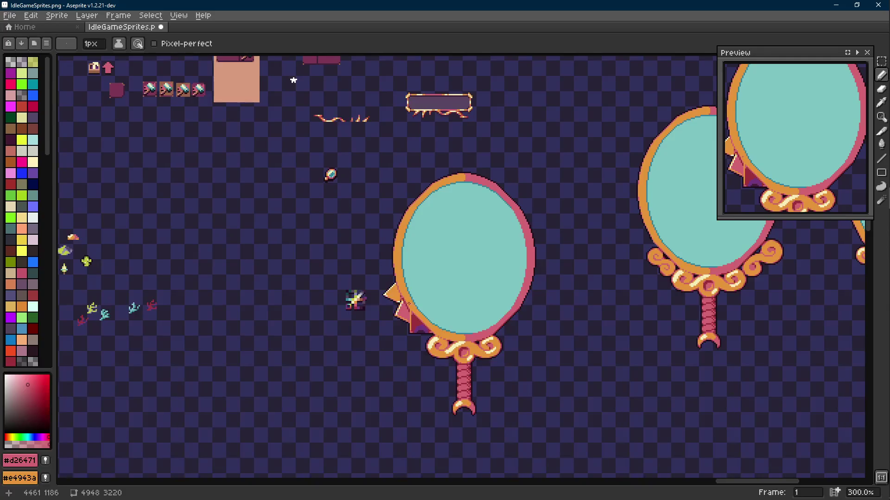
scroll(406, 299, up, 8)
alt+click(387, 283)
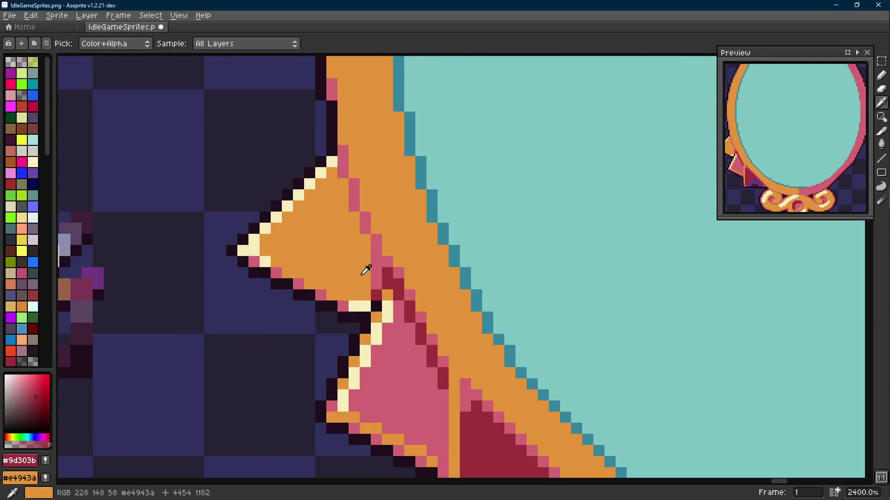
alt+click(366, 271)
scroll(412, 278, down, 10)
scroll(407, 277, up, 10)
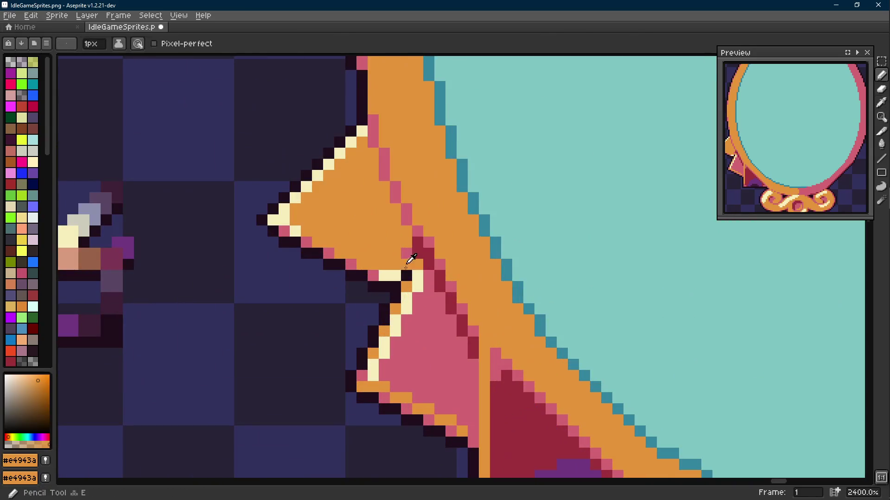
alt+click(404, 276)
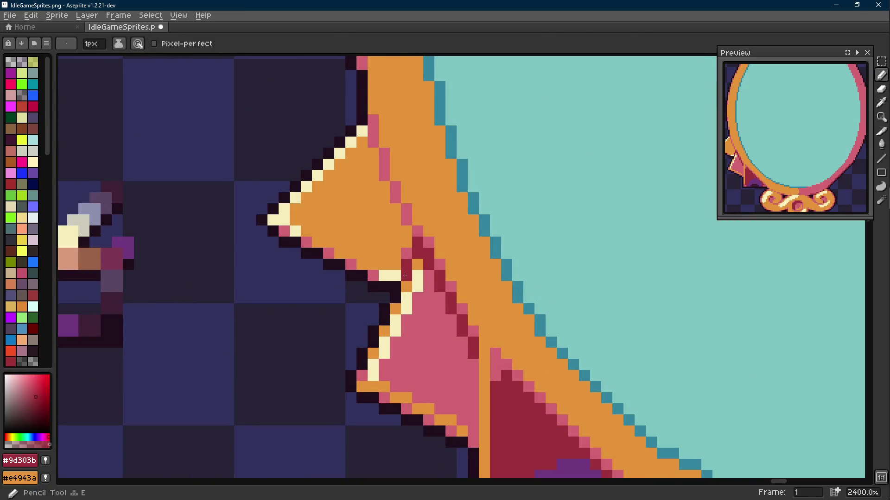
scroll(405, 275, down, 8)
scroll(413, 278, down, 2)
scroll(406, 282, up, 7)
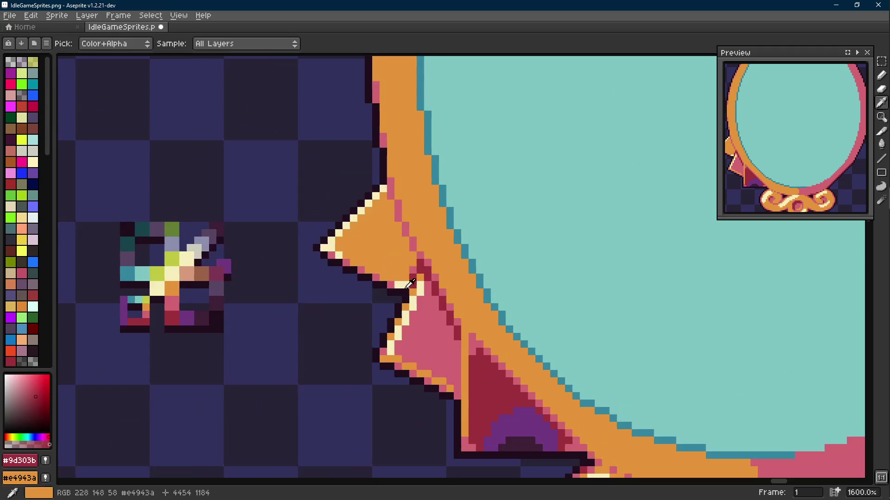
- Paint cream #f5edba highlights along the spike's lower edge, then pick orange again
alt+click(398, 283)
click(389, 277)
click(369, 270)
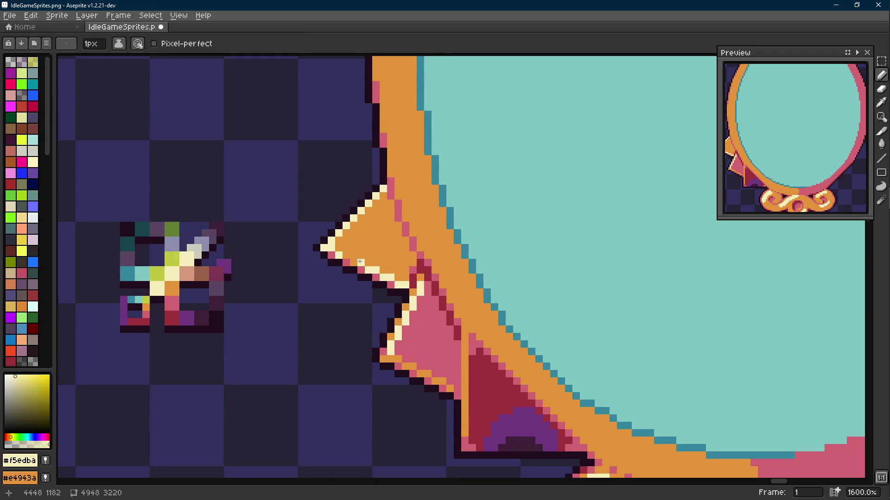
alt+click(384, 251)
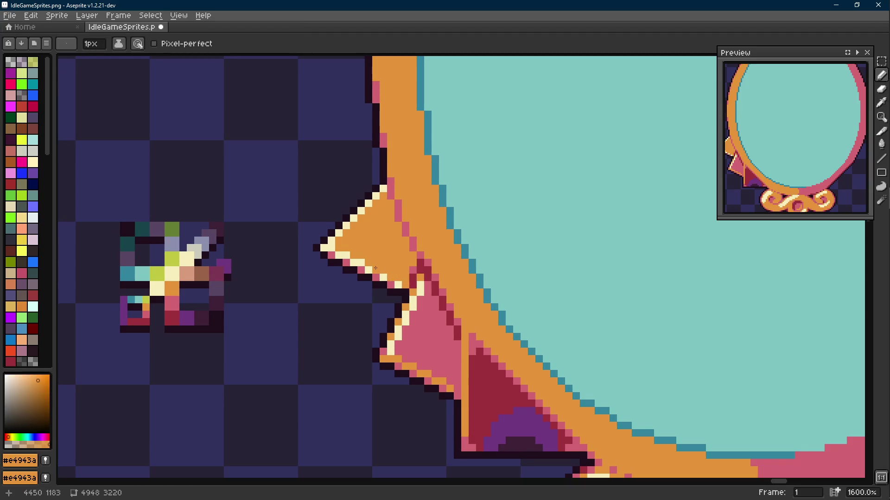
scroll(360, 260, down, 6)
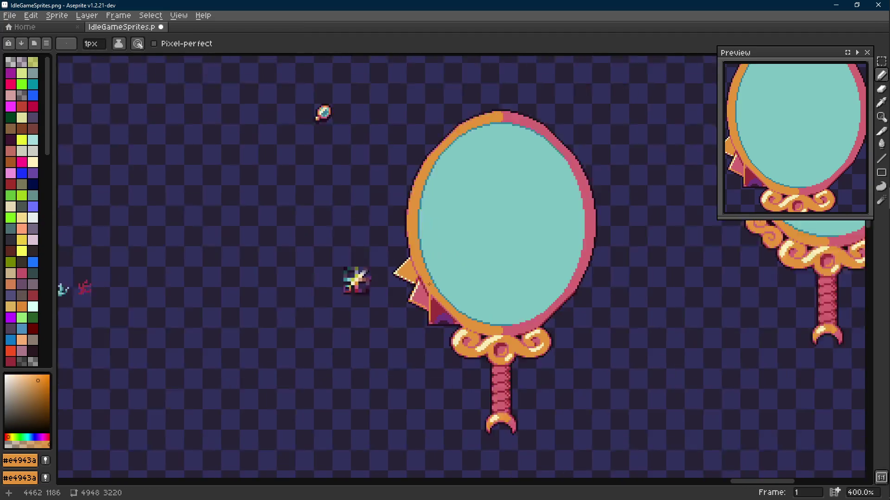
drag(443, 285, 432, 287)
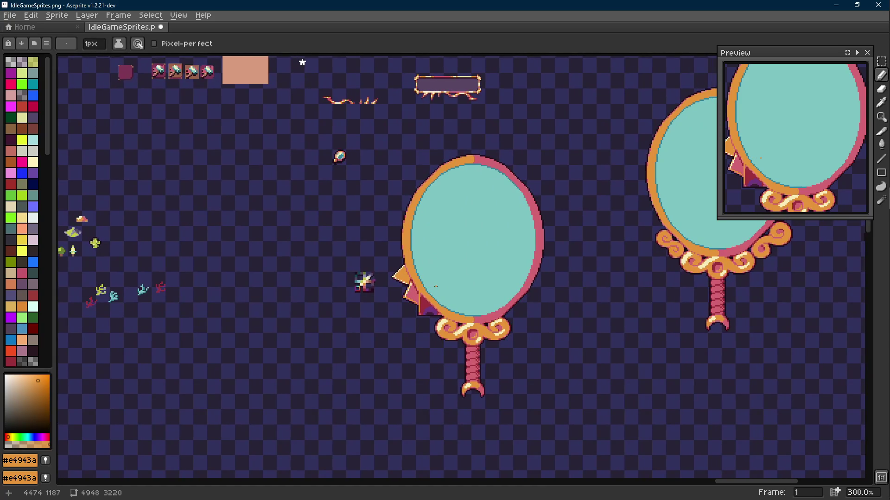
key(v)
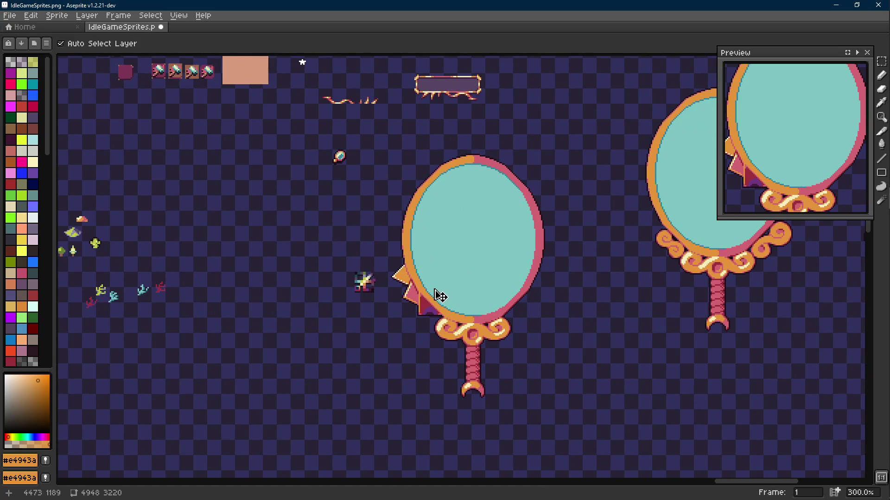
key(b)
scroll(421, 302, up, 7)
- Repaint stray cream pixels orange along the spike's upper and lower edges
key(i)
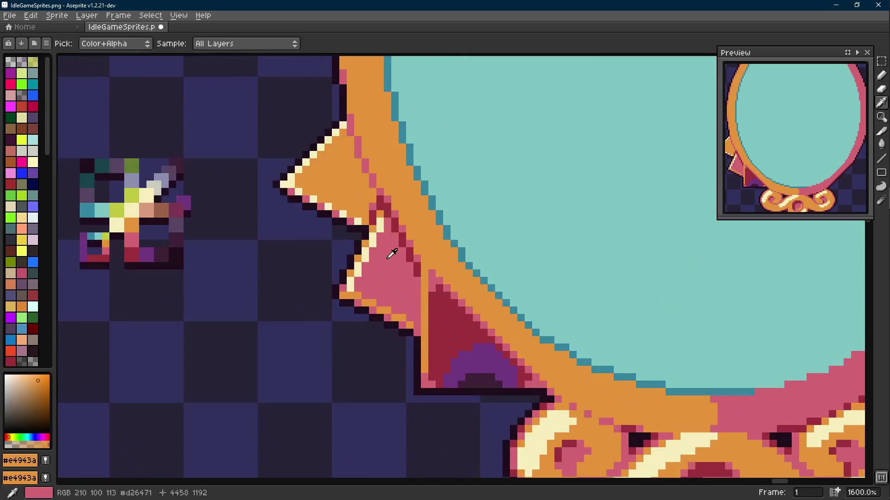
key(b)
click(380, 227)
click(372, 236)
click(372, 243)
click(365, 259)
click(357, 266)
click(357, 273)
click(350, 281)
click(349, 288)
- Extend the dark red #9d303b shading down the spike after undoing a trial pink line
scroll(350, 282, down, 8)
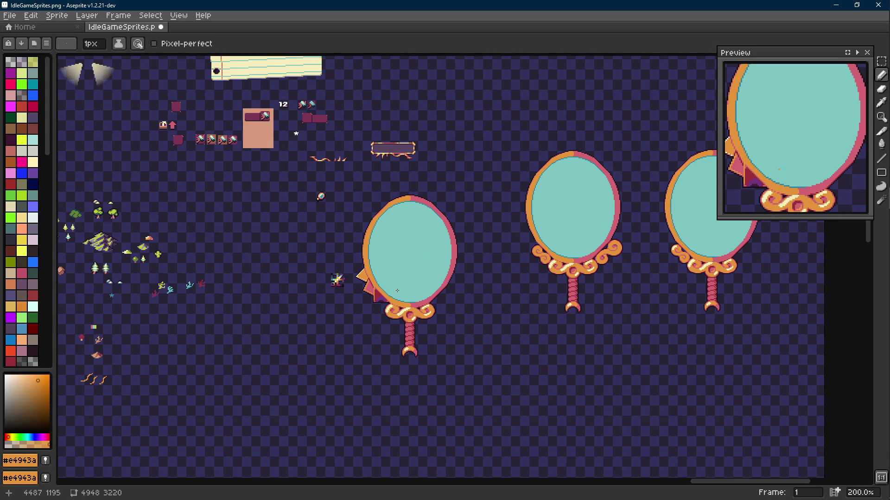
scroll(397, 291, up, 10)
alt+click(324, 300)
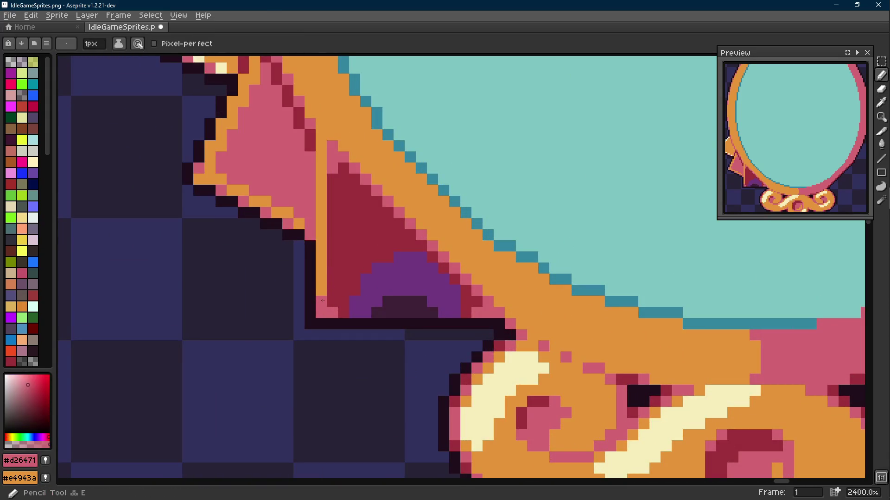
key(l)
mouse_move(321, 299)
mouse_down()
mouse_move(319, 141)
mouse_move(312, 214)
mouse_up()
key(ctrl+z)
alt+click(311, 139)
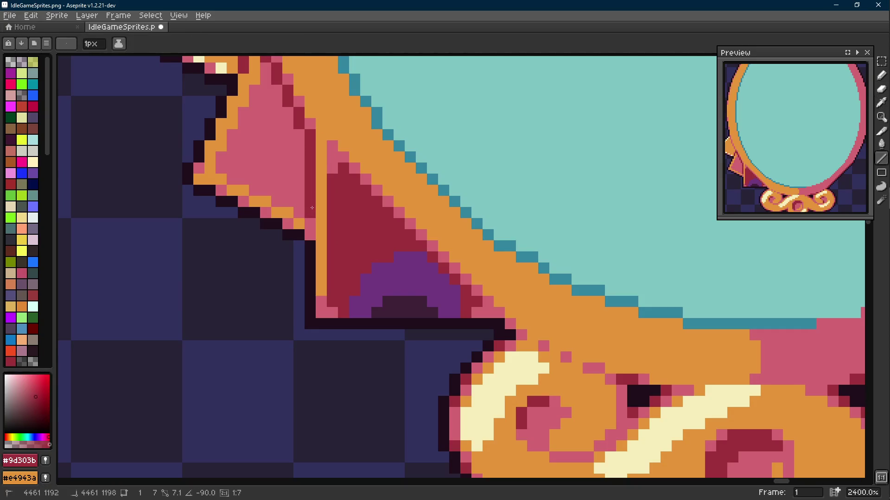
alt+click(338, 150)
- Draw a pink #d26471 line along the inner edge of the lower spike
click(320, 144)
mouse_move(321, 145)
mouse_down()
mouse_move(321, 299)
mouse_move(386, 287)
mouse_up()
scroll(361, 288, down, 10)
scroll(385, 287, up, 2)
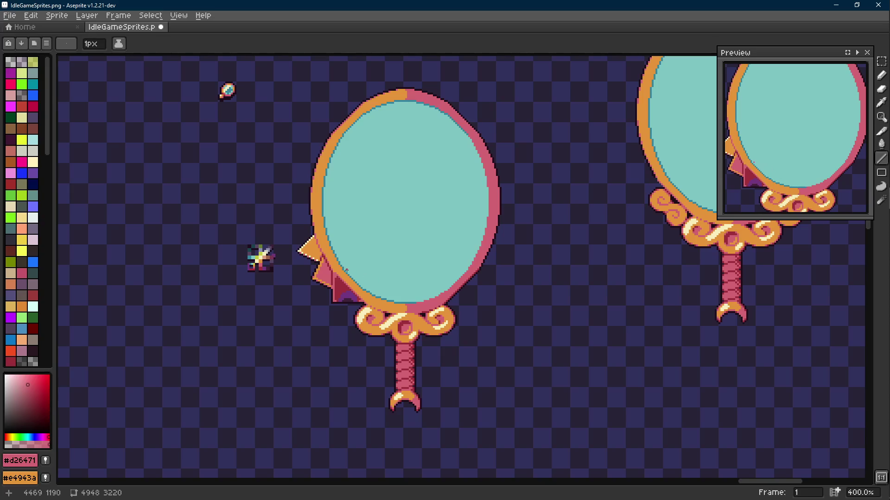
- Shrink the Pencil to 1px and pick the purple shadow colour, undoing a stray pixel
scroll(313, 254, up, 5)
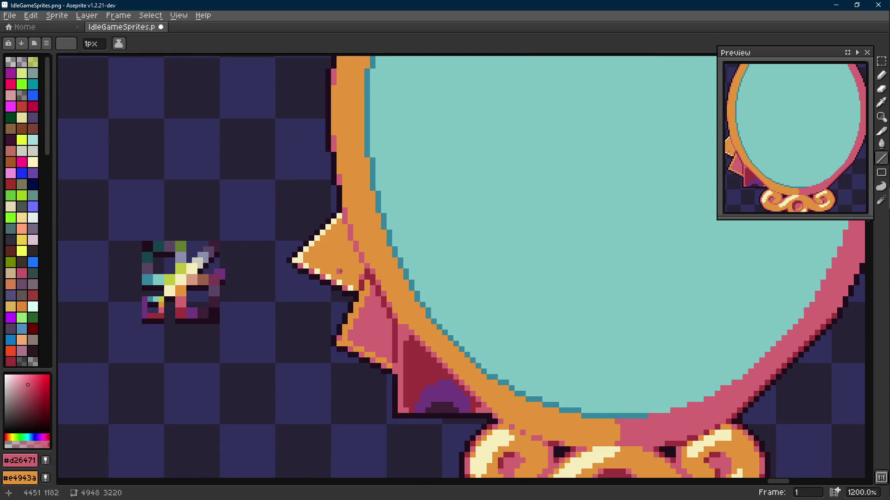
key(b)
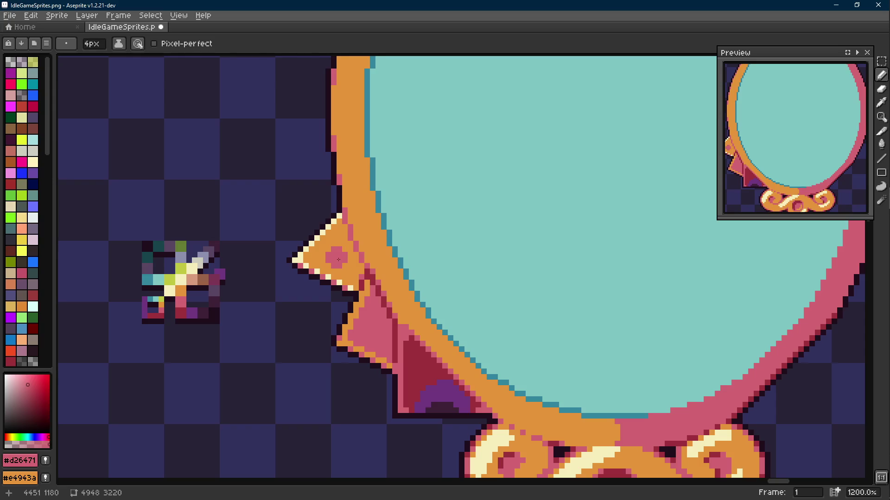
scroll(334, 260, down, 6)
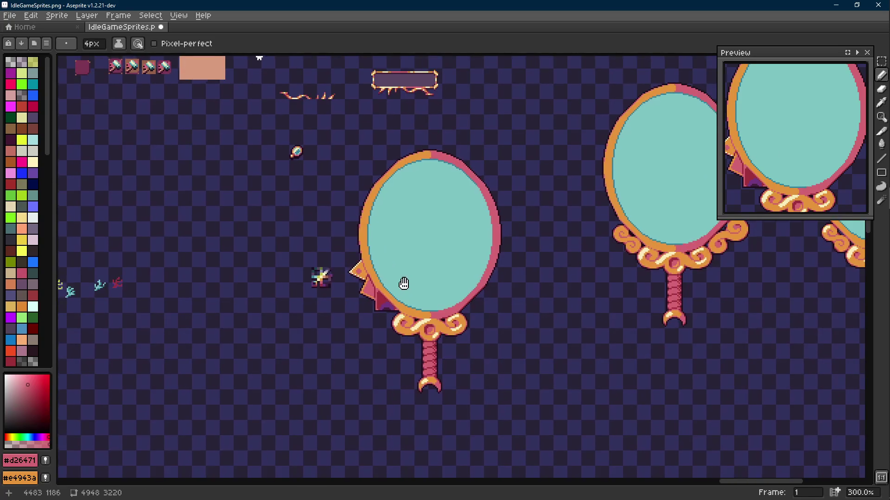
drag(405, 281, 407, 294)
key(minus)
key(minus)
key(minus)
scroll(378, 324, up, 6)
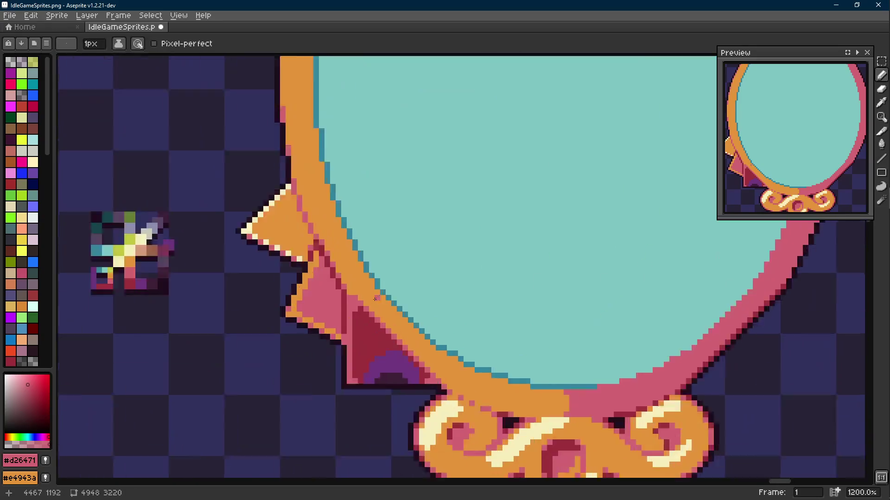
scroll(376, 297, up, 3)
alt+click(423, 363)
click(287, 262)
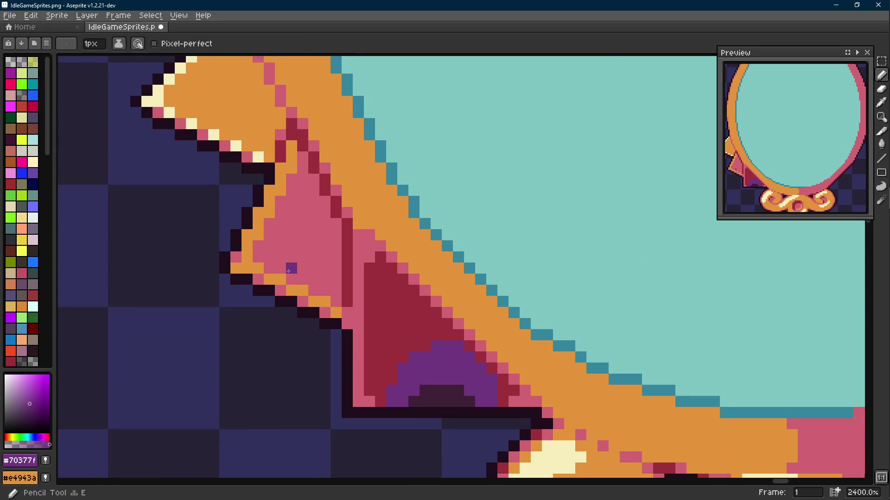
key(ctrl+z)
- Turn the lower spike's pink face dark red #9d303b with pencil strokes and a bucket fill
key(alt)
alt+click(348, 266)
mouse_move(337, 268)
mouse_down()
mouse_move(324, 258)
mouse_move(279, 258)
mouse_move(269, 268)
mouse_move(313, 246)
mouse_move(332, 255)
mouse_up()
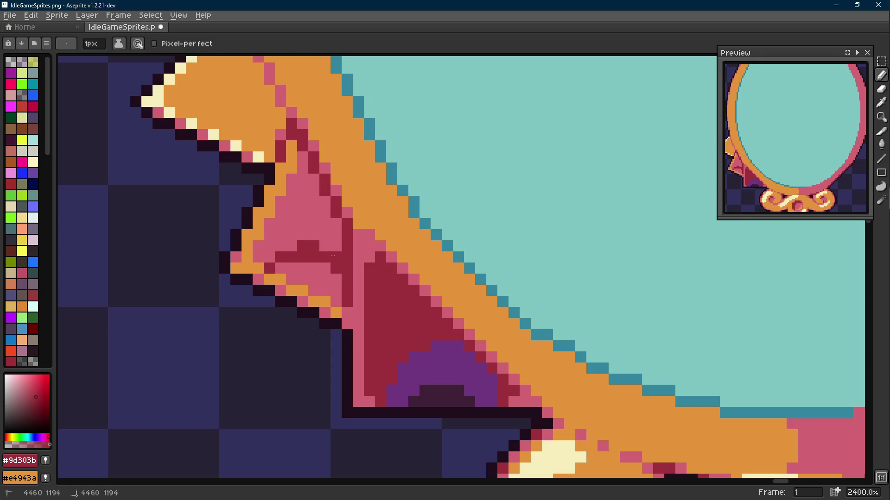
key(g)
click(325, 278)
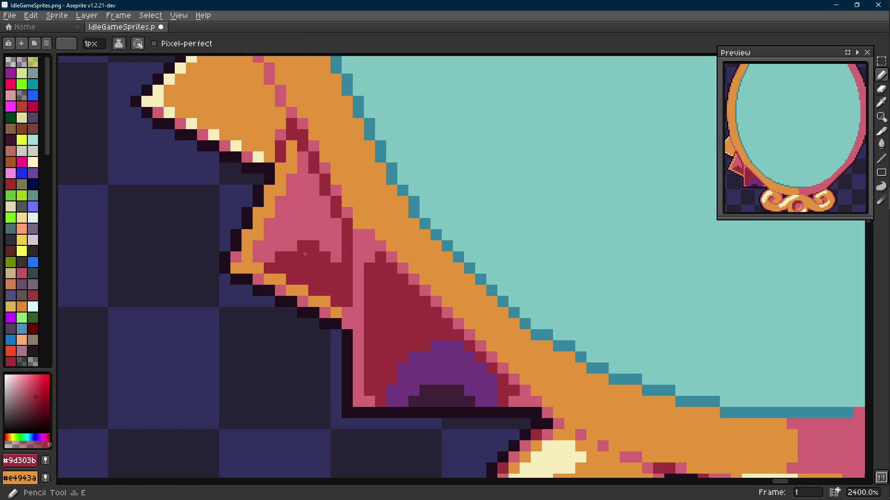
click(280, 246)
- Paint a purple #70377f shadow patch on the lower spike
click(284, 272)
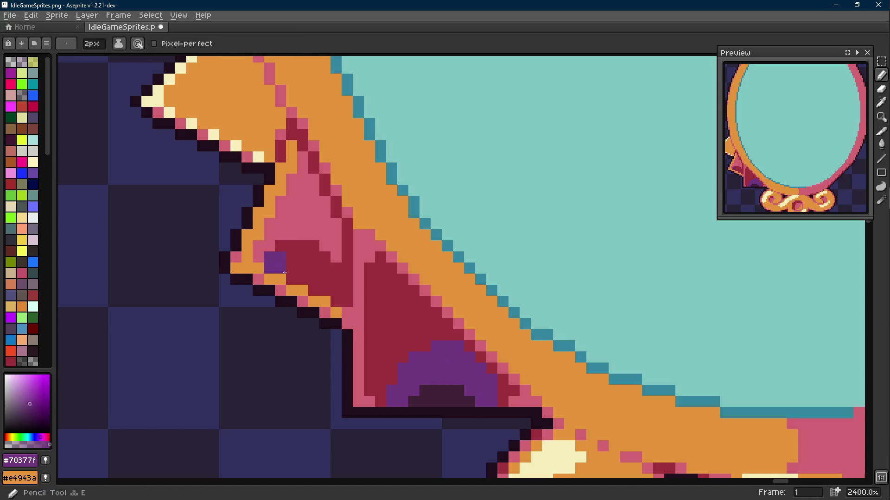
scroll(284, 273, up, 1)
drag(285, 273, 327, 295)
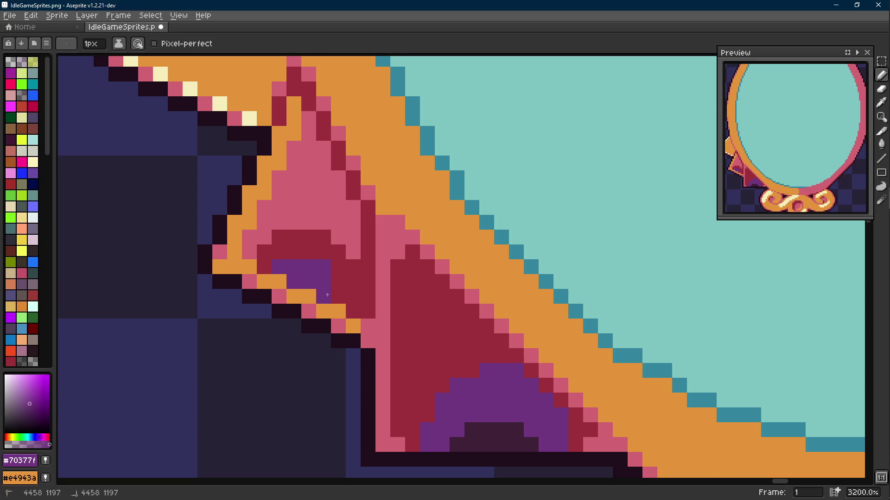
scroll(338, 258, down, 9)
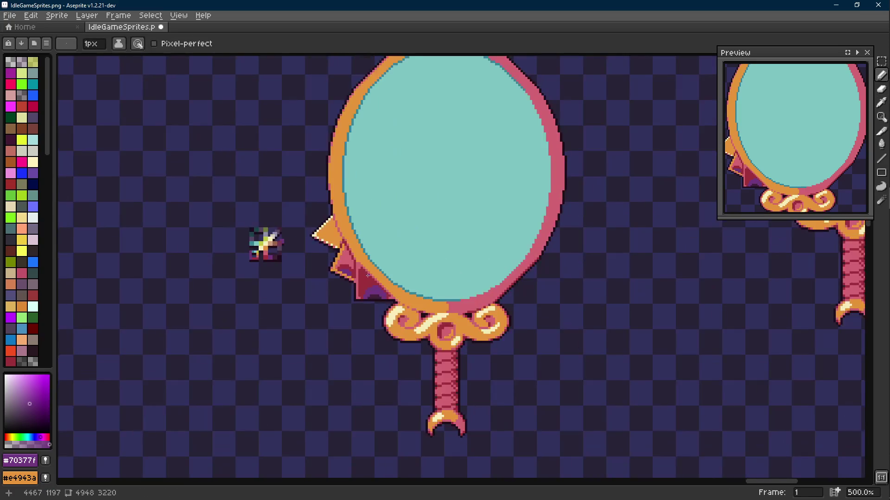
drag(363, 285, 378, 306)
scroll(377, 306, up, 7)
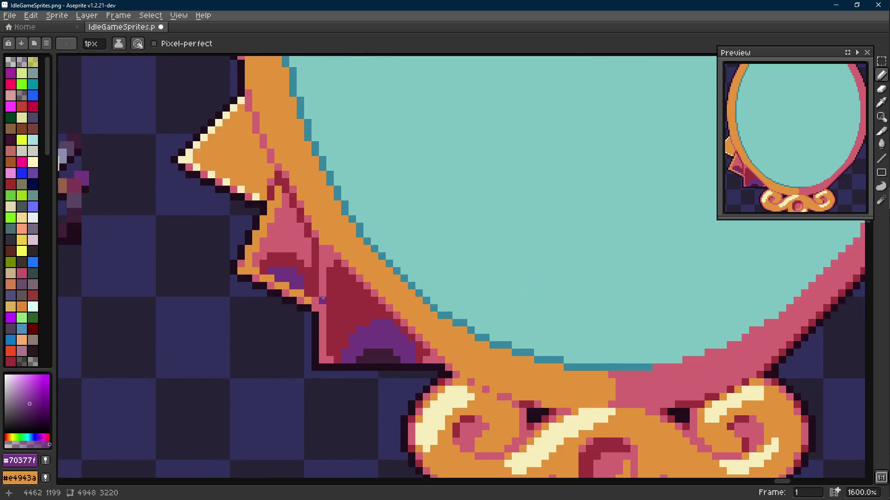
scroll(371, 294, down, 6)
scroll(397, 300, down, 2)
scroll(397, 300, up, 2)
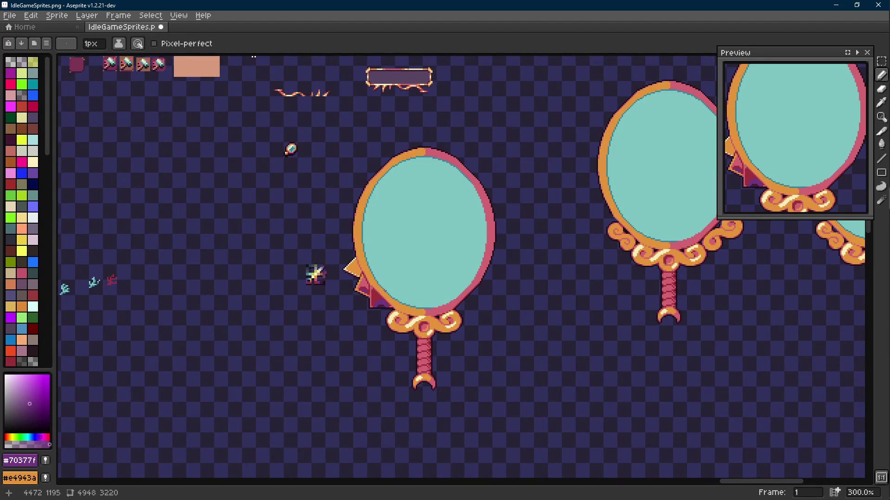
scroll(366, 284, up, 7)
- Paint a row of maroon pixels above the purple shadow
alt+click(378, 294)
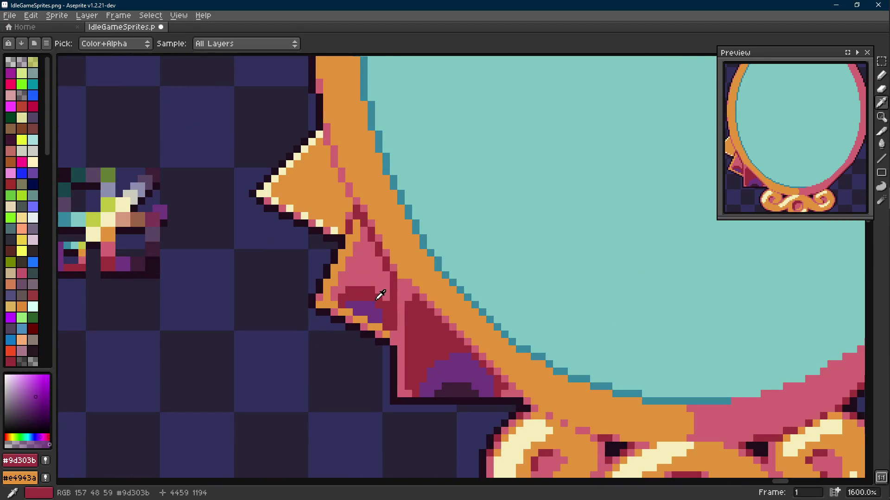
drag(372, 284, 348, 283)
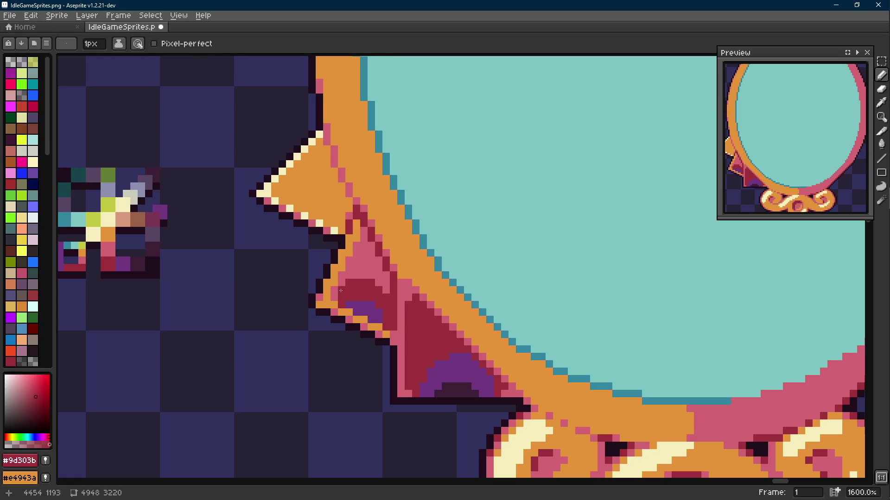
scroll(335, 295, down, 5)
scroll(357, 290, up, 5)
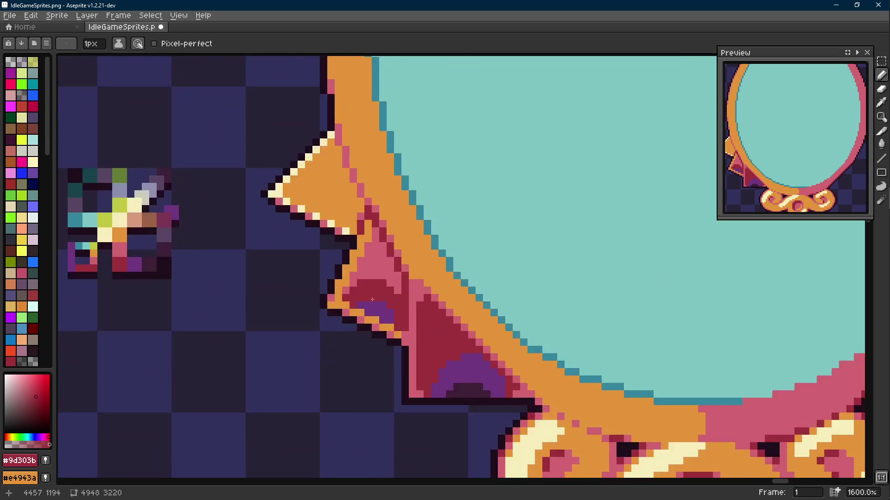
- Pick pink again and save IdleGameSprites.png
key(i)
click(351, 228)
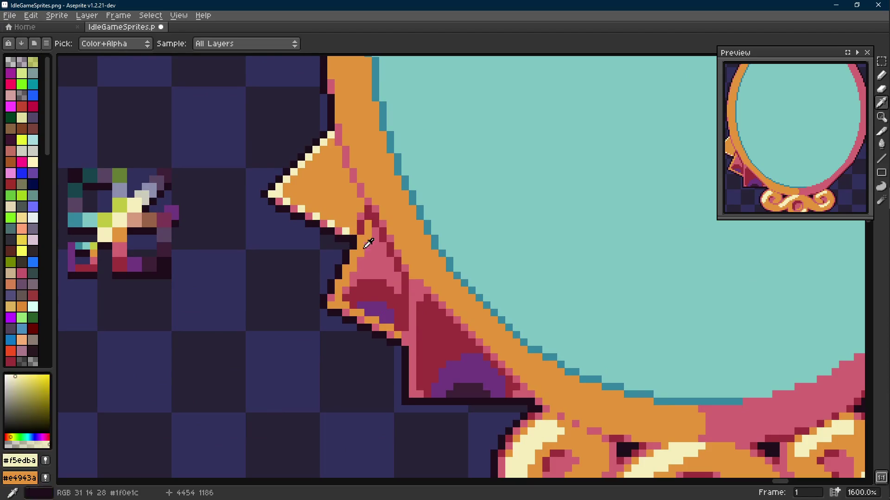
key(b)
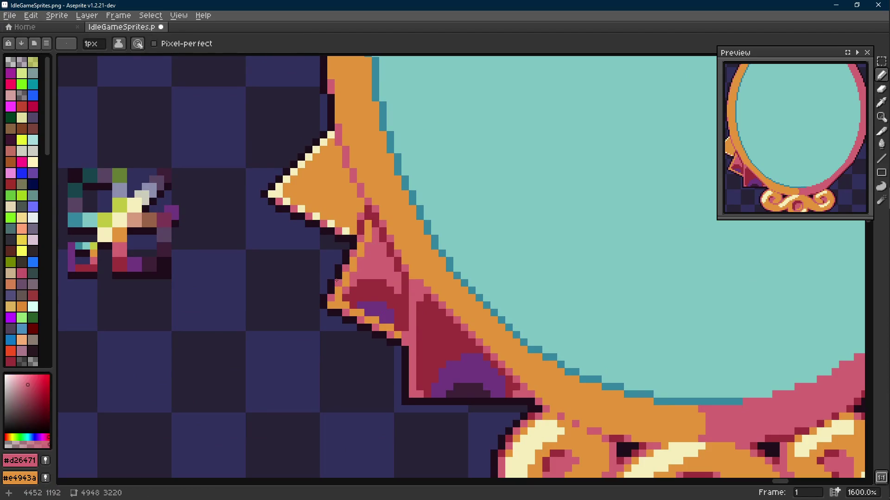
scroll(343, 280, down, 4)
scroll(343, 280, up, 1)
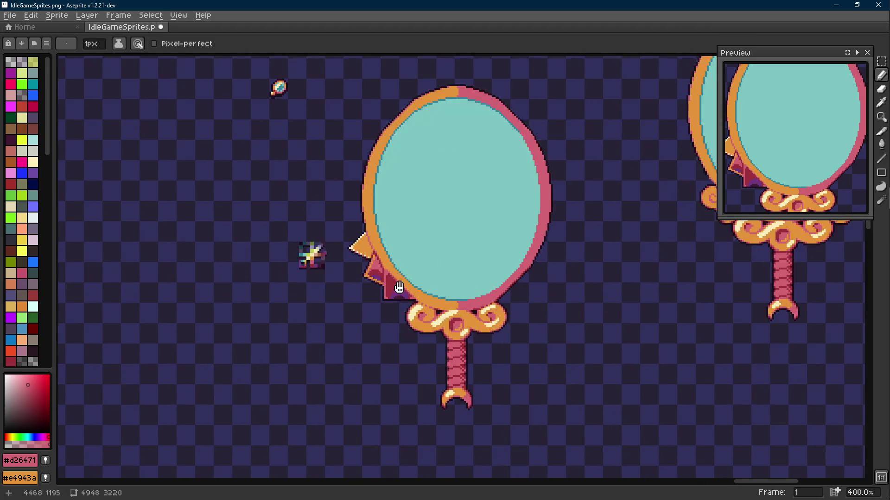
key(ctrl+s)
scroll(327, 278, up, 6)
- Draw a straight pink line along the spike's upper edge, then sample the dark outline colour
key(i)
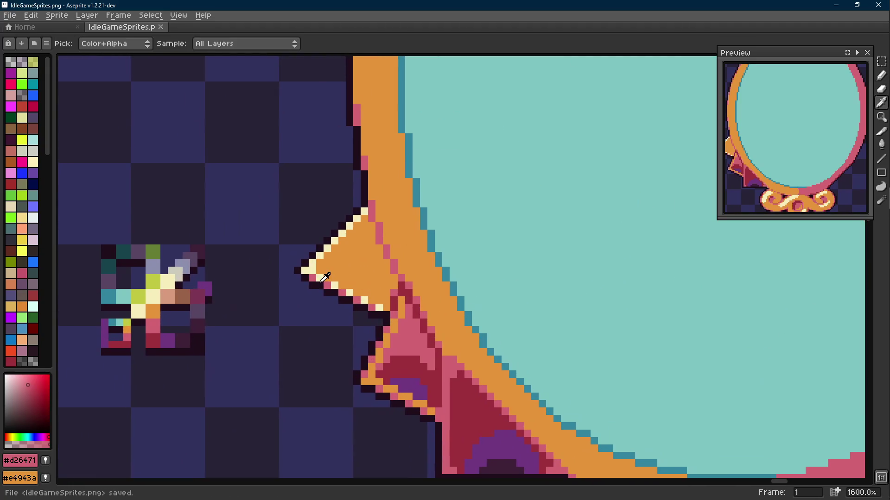
key(shift+e)
drag(297, 272, 364, 203)
alt+click(363, 189)
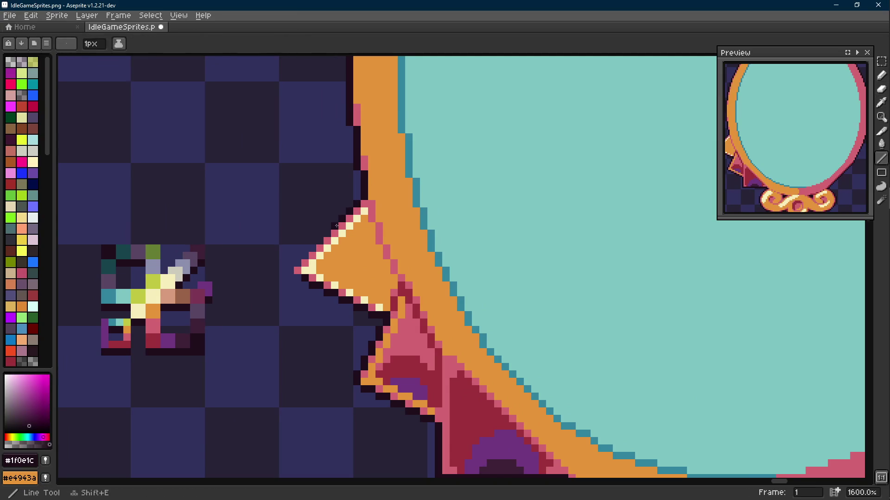
scroll(356, 292, down, 6)
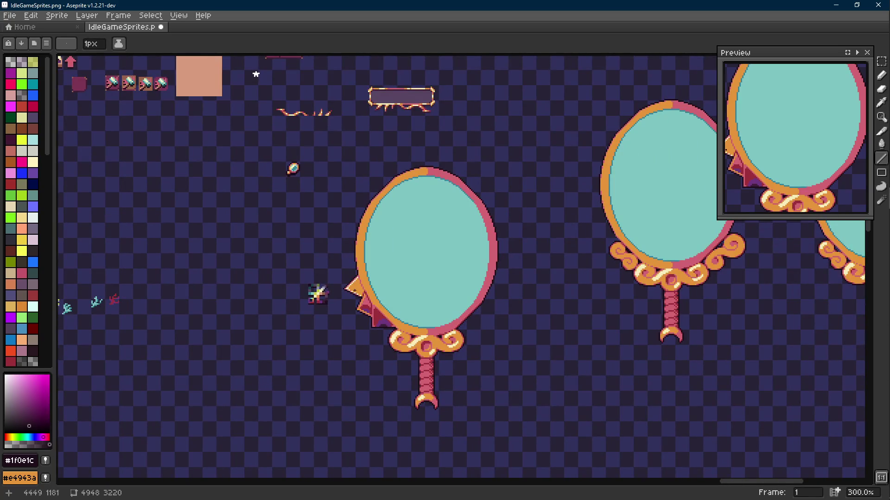
scroll(352, 288, up, 8)
- Add cream highlight pixels along the spike edge and save the sprite sheet
alt+click(361, 253)
drag(377, 242, 320, 298)
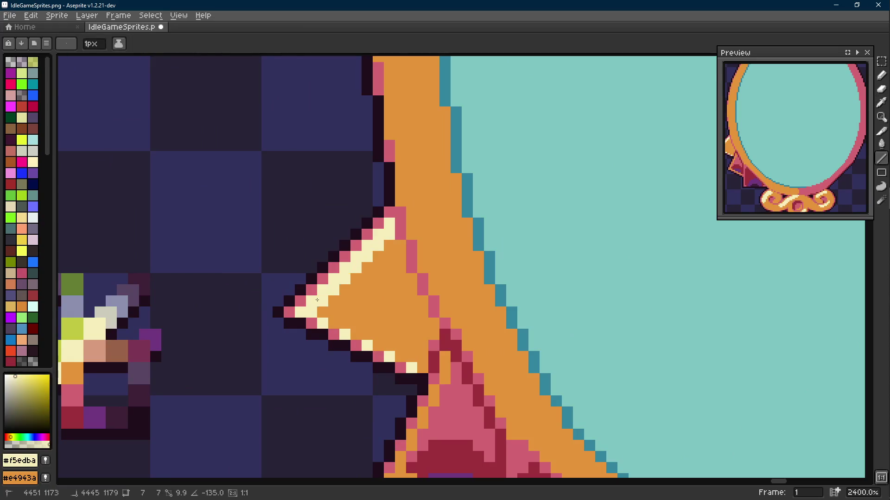
scroll(371, 293, down, 7)
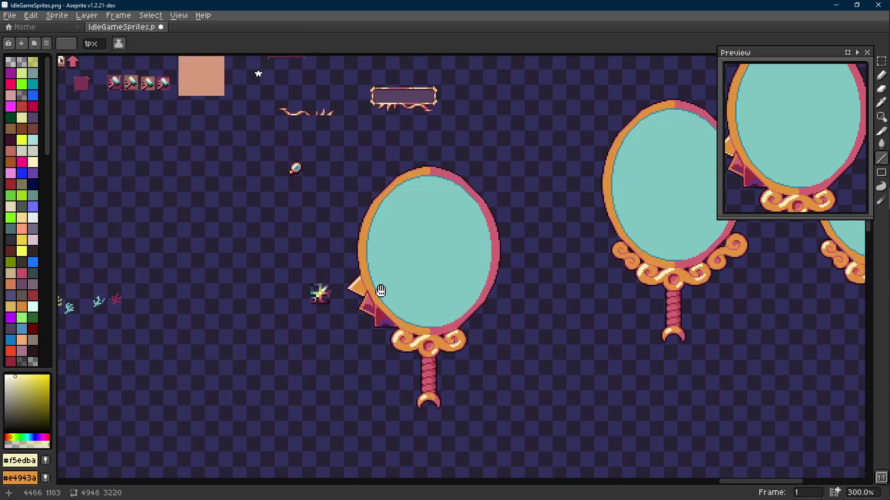
key(ctrl+s)
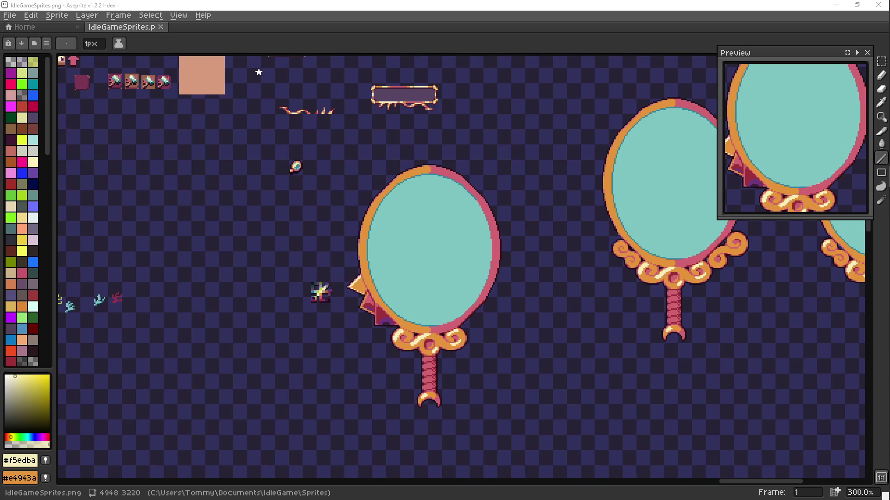
scroll(391, 279, down, 3)
key(ctrl+s)
scroll(361, 285, up, 6)
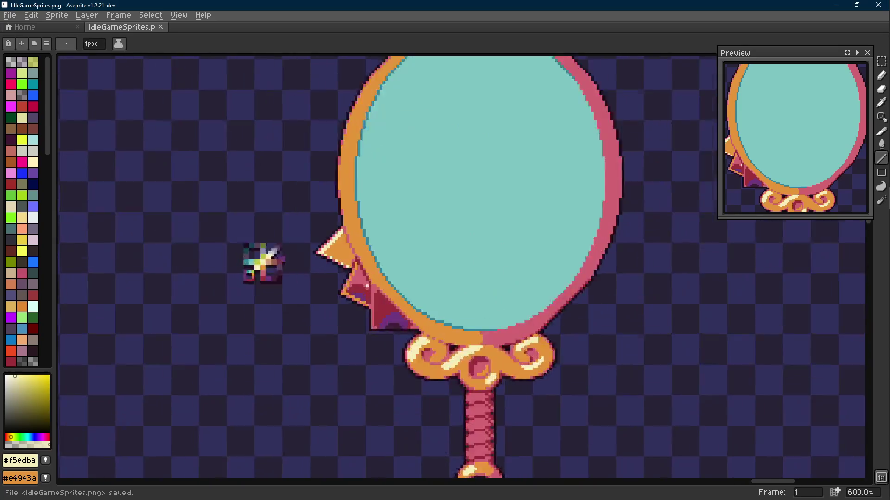
- Pencil a cream #f5edba highlight along the middle spike's upper edge
key(i)
key(b)
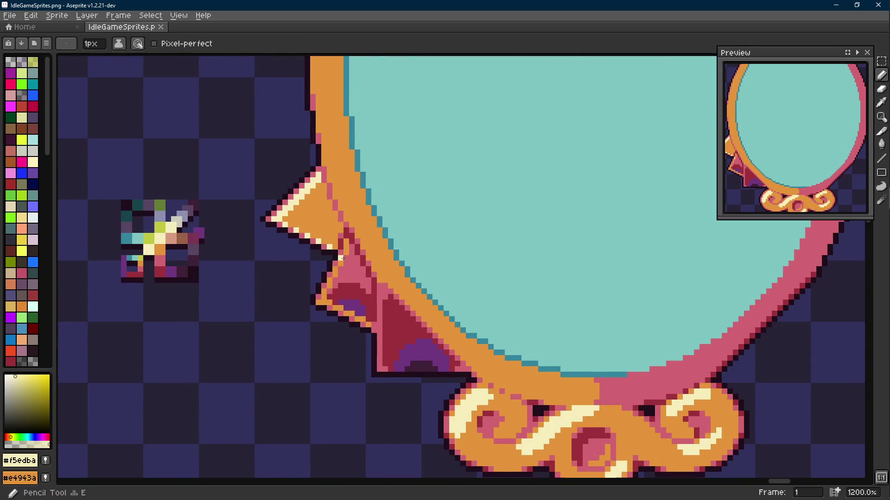
scroll(348, 242, up, 3)
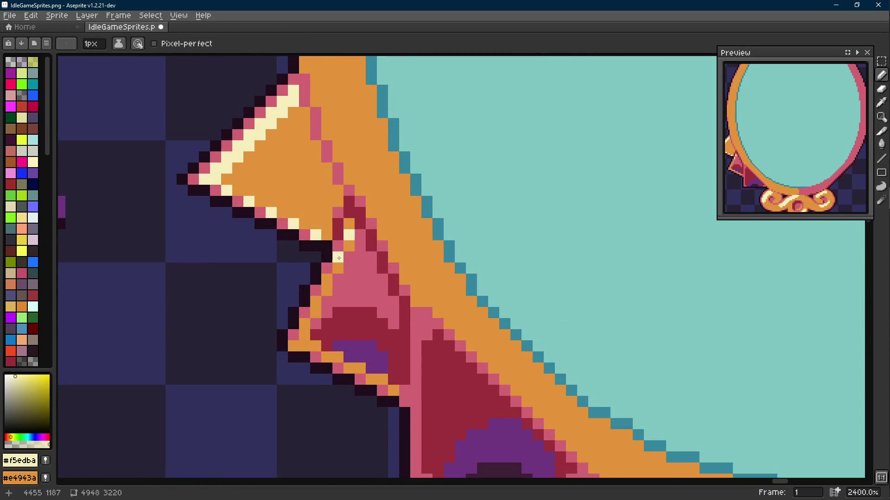
scroll(339, 258, down, 5)
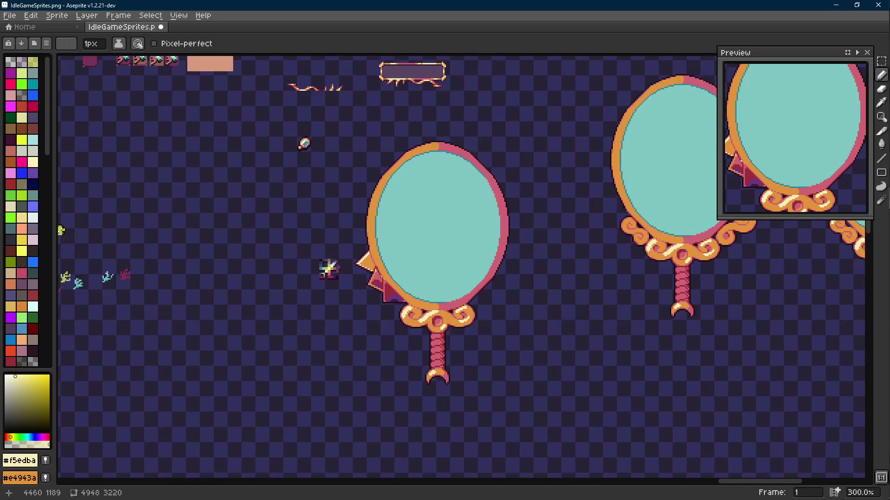
scroll(353, 288, up, 4)
scroll(353, 288, up, 1)
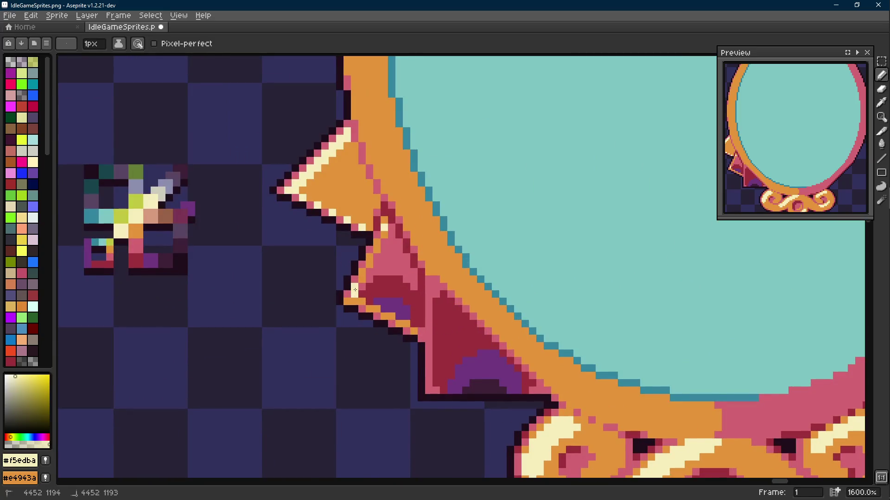
drag(369, 262, 383, 232)
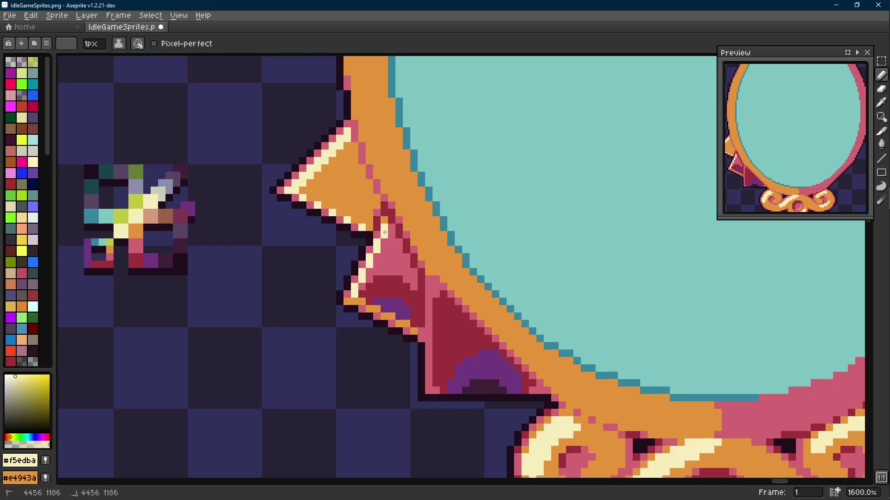
- Pick up the frame's orange colour and save IdleGameSprites.png
alt+click(390, 214)
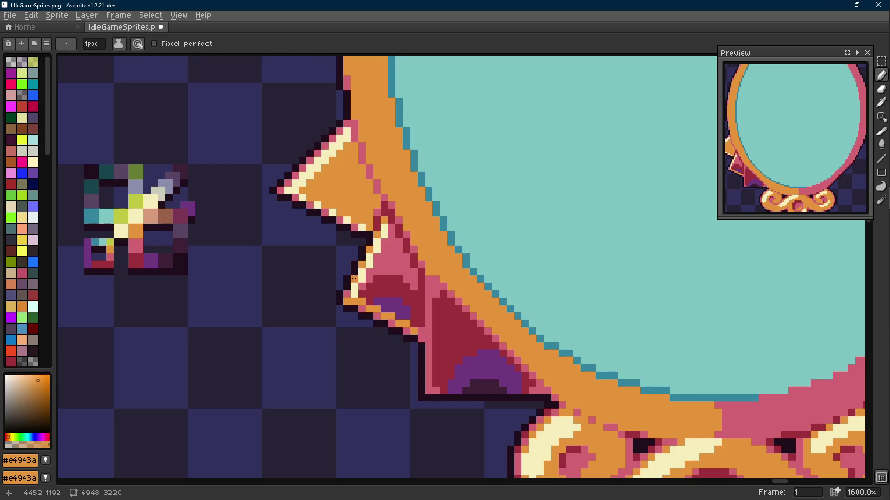
scroll(378, 295, down, 5)
scroll(387, 299, up, 1)
key(ctrl+s)
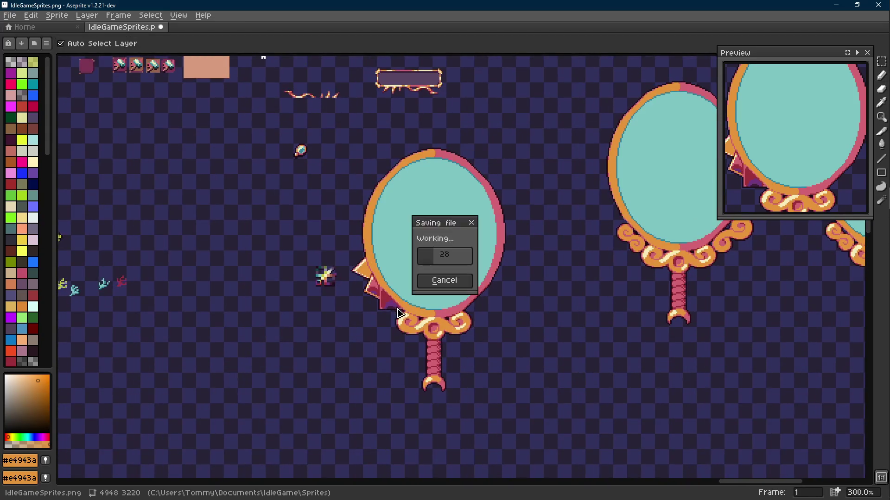
- Draw orange and pink vertical lines down the lower spike's left edge and save
scroll(386, 297, up, 9)
key(shift+e)
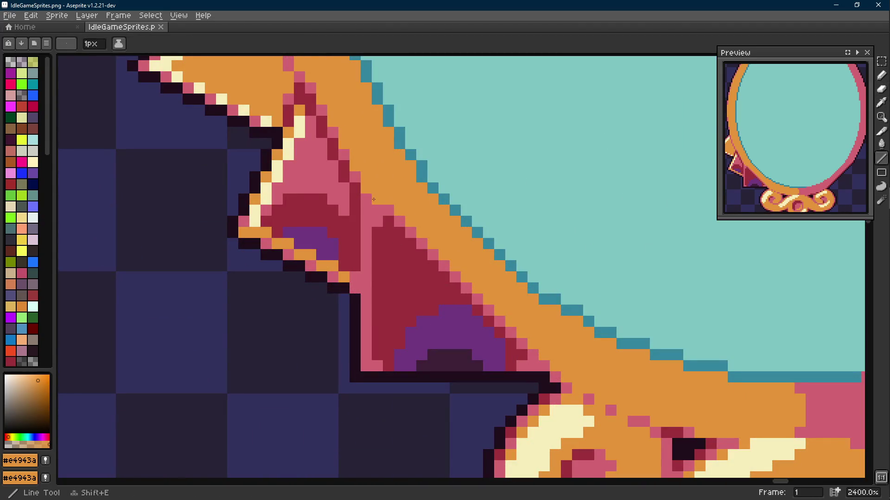
drag(366, 199, 369, 334)
alt+click(346, 201)
drag(355, 210, 357, 253)
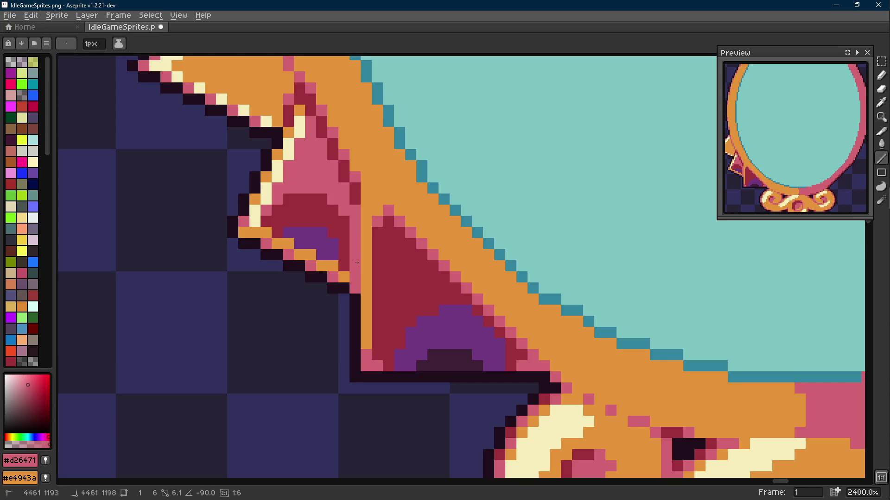
scroll(357, 262, down, 8)
scroll(411, 292, up, 1)
key(ctrl+s)
- Extend the purple #70377f shadow inside the lower spike with the pencil
scroll(374, 300, up, 3)
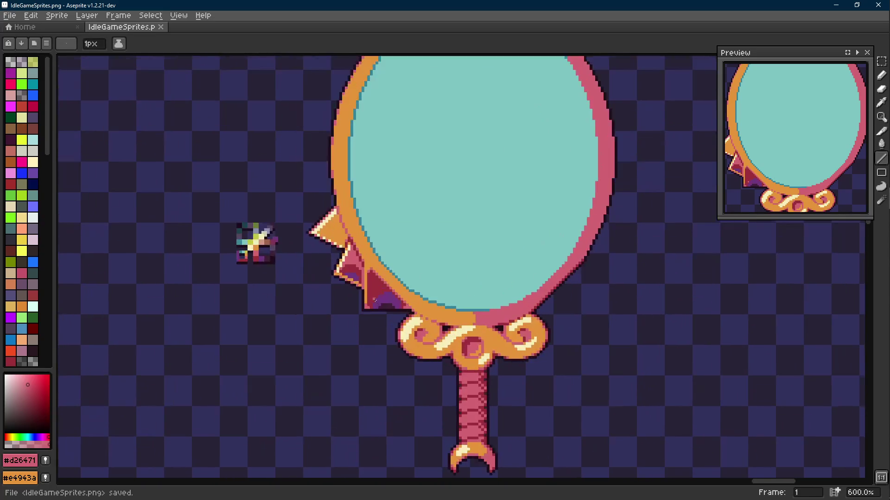
scroll(386, 304, up, 4)
alt+click(447, 294)
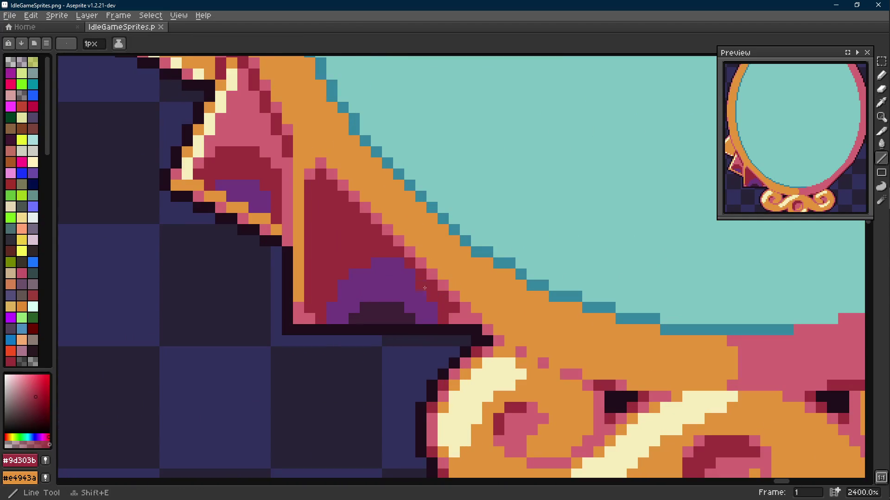
alt+click(383, 260)
key(b)
drag(365, 264, 354, 263)
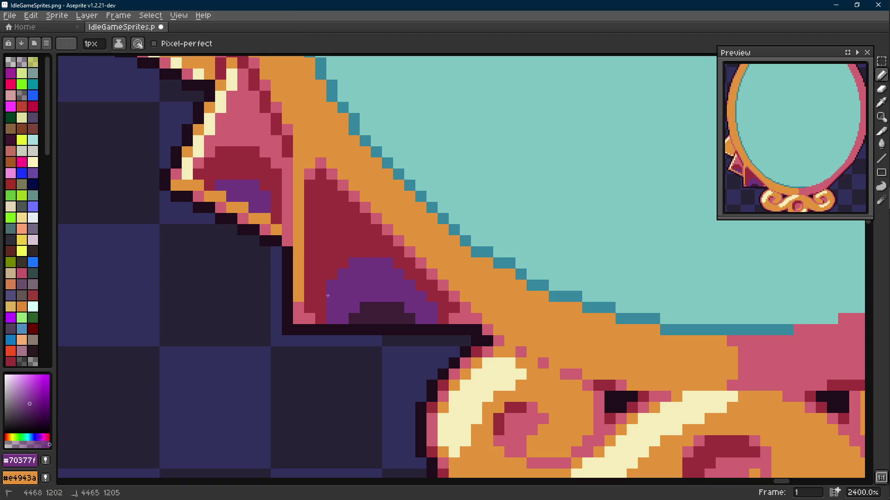
scroll(359, 294, down, 9)
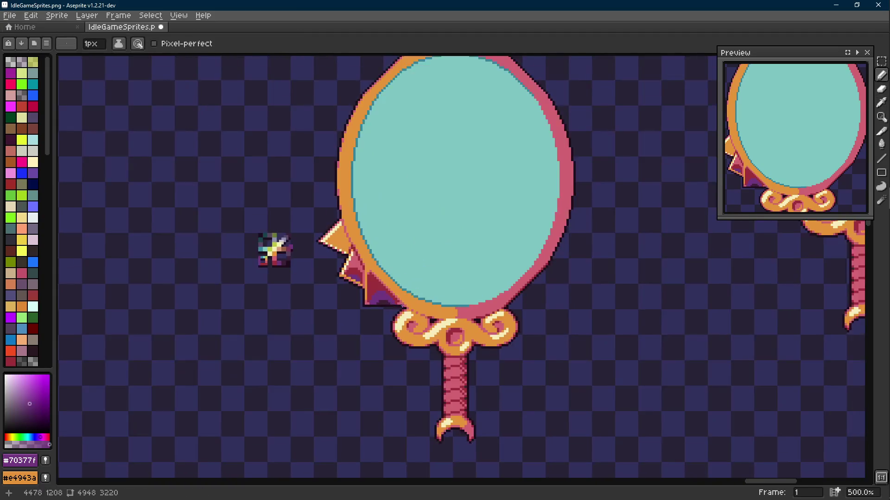
scroll(360, 294, up, 7)
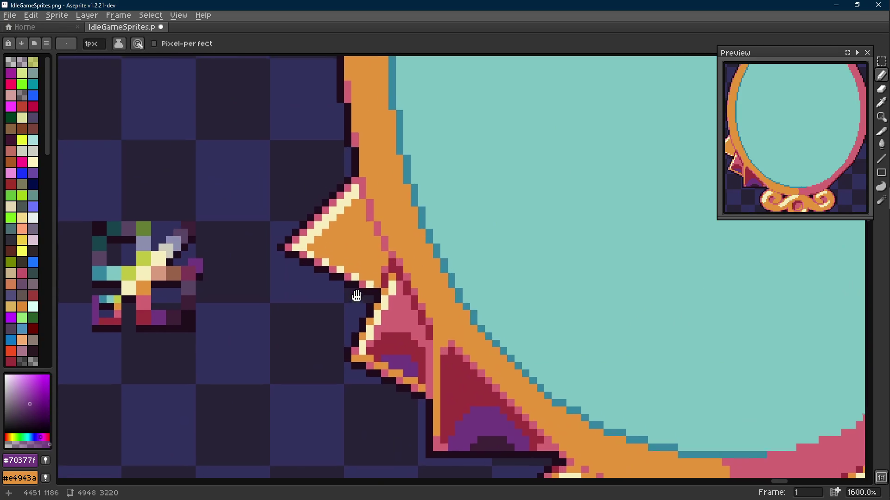
- Sample pink and pencil shading into the lower part of the top spike
key(alt)
alt+click(367, 285)
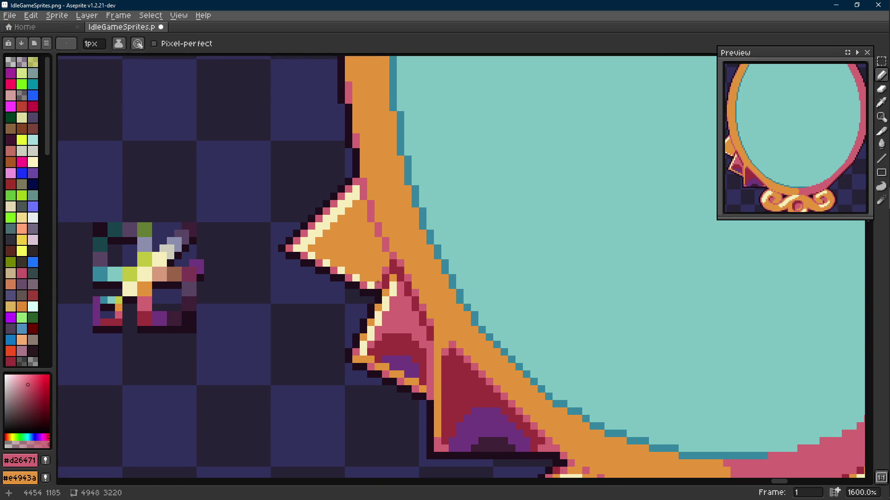
mouse_move(363, 256)
mouse_down()
mouse_move(334, 249)
mouse_move(347, 256)
mouse_up()
key(g)
- Recolour the three stray cream edge pixels of the spike orange
key(i)
click(383, 253)
key(b)
click(356, 279)
click(341, 271)
click(326, 263)
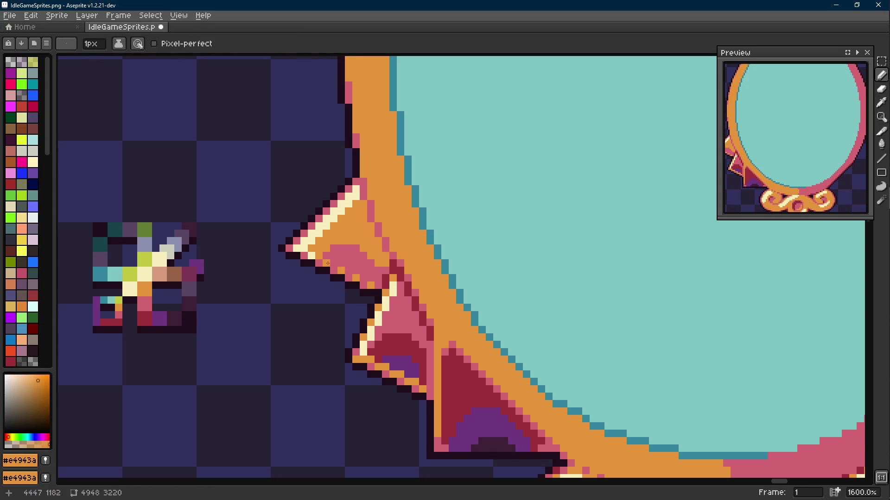
scroll(376, 281, down, 7)
scroll(377, 278, up, 7)
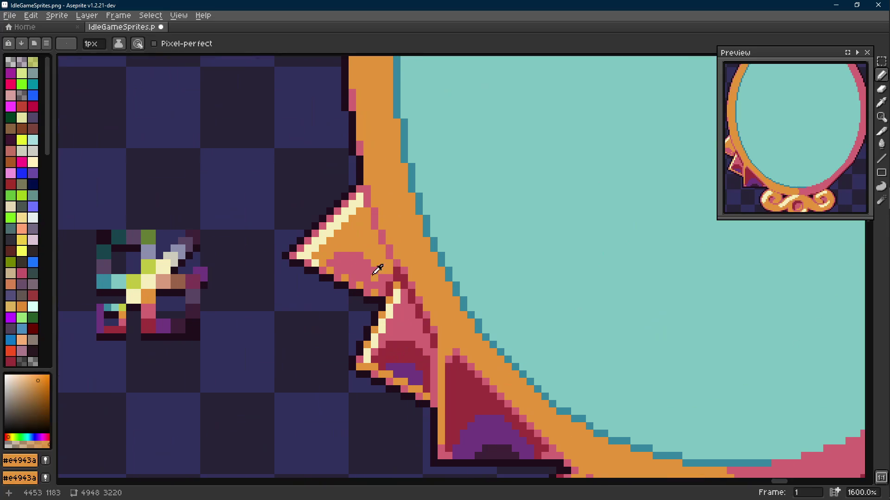
- Sample the top spike's pink and save the sprite sheet
alt+click(378, 271)
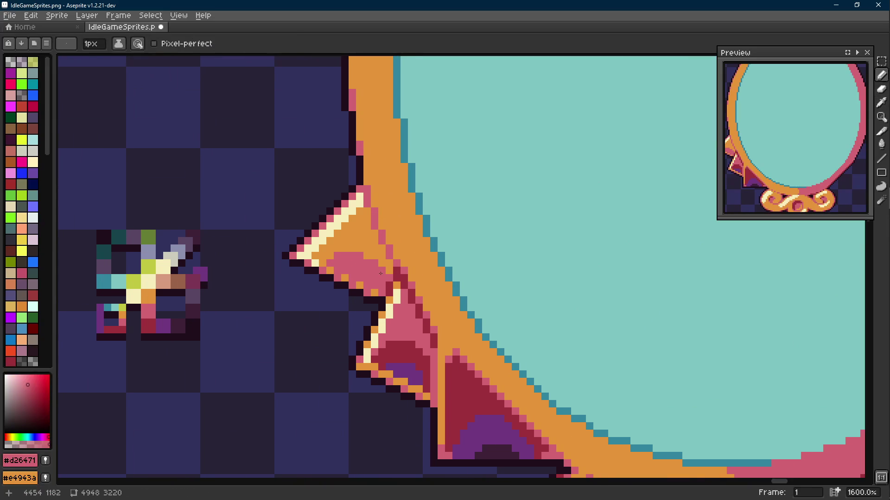
scroll(380, 273, down, 7)
key(ctrl+s)
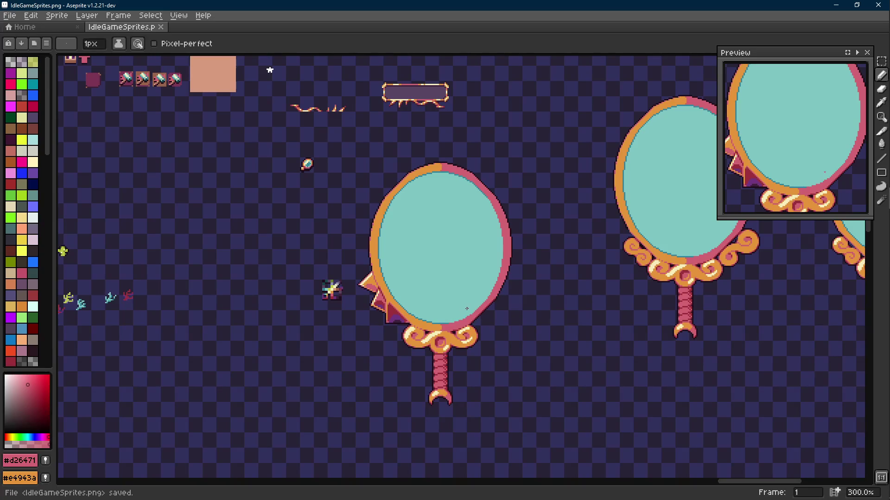
scroll(444, 304, up, 1)
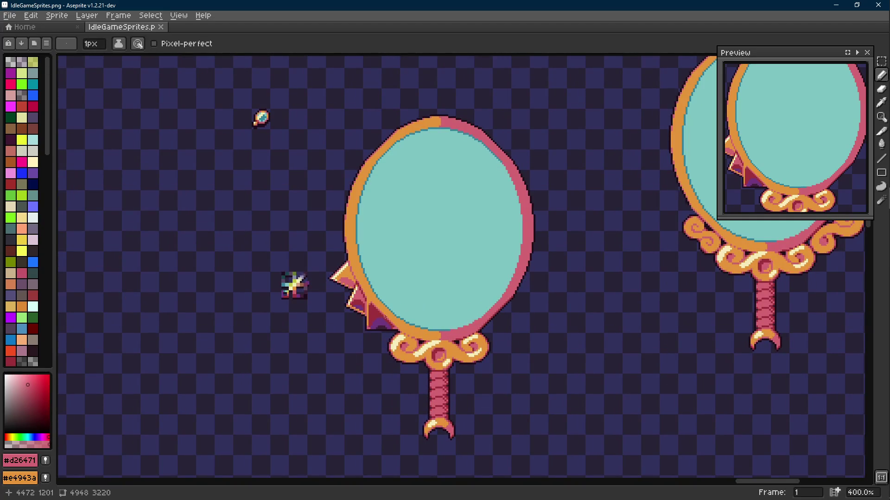
scroll(420, 306, up, 6)
- Sample the frame's orange and the lower spike's dark red, then save again
key(i)
click(385, 251)
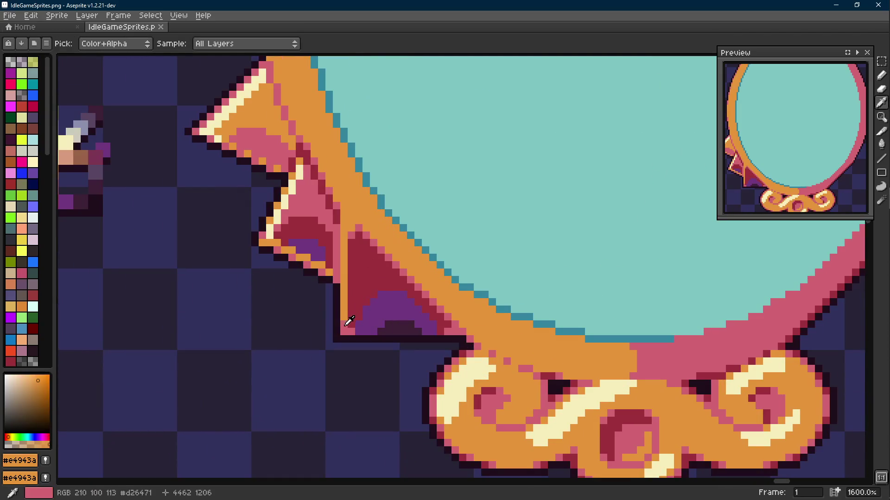
click(390, 258)
key(b)
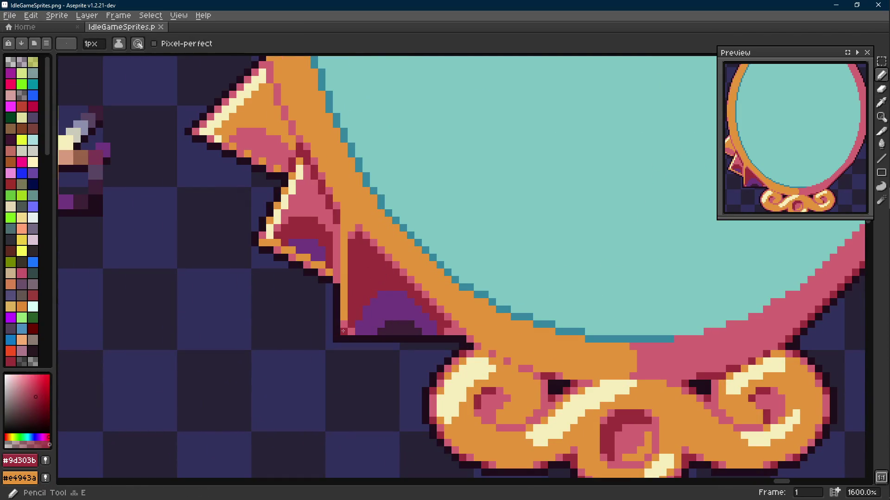
scroll(380, 346, down, 6)
scroll(379, 345, up, 2)
key(ctrl+s)
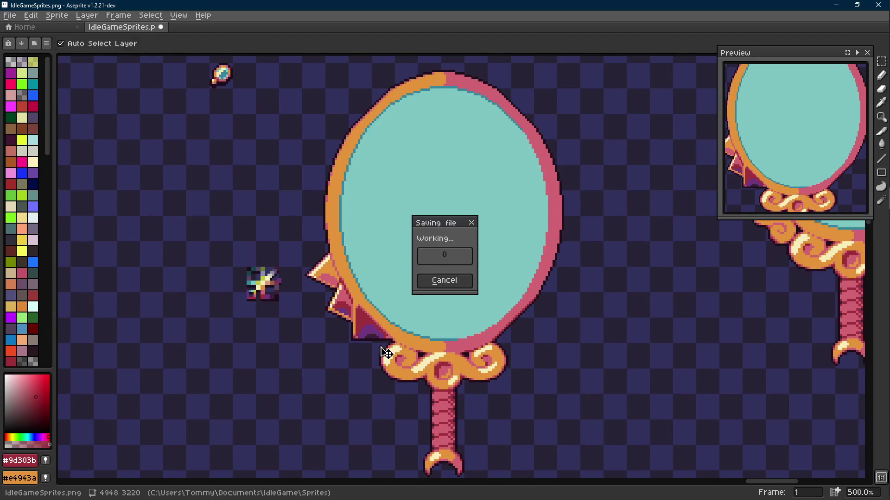
scroll(373, 345, up, 5)
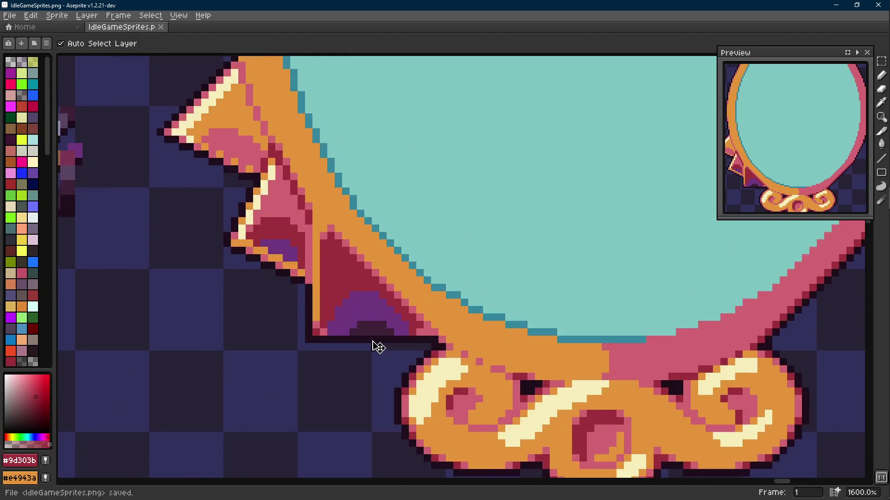
scroll(374, 346, down, 4)
key(ctrl+s)
key(alt)
key(alt)
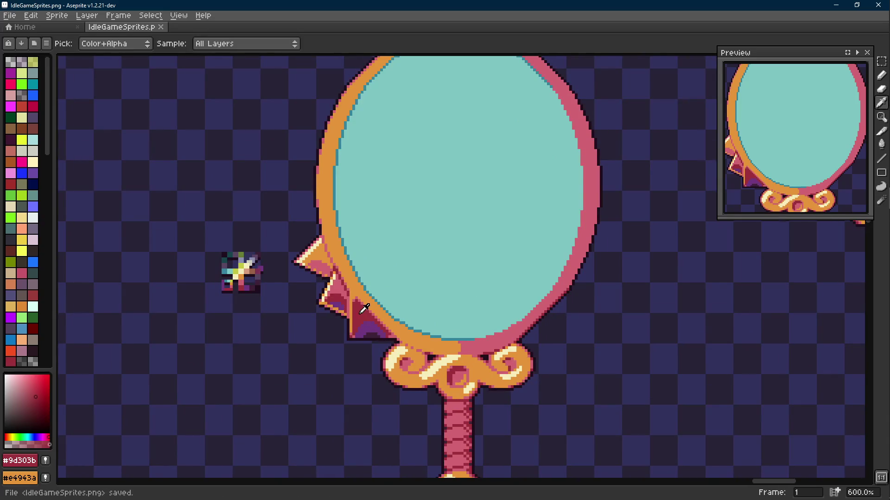
alt+click(354, 305)
scroll(346, 289, down, 1)
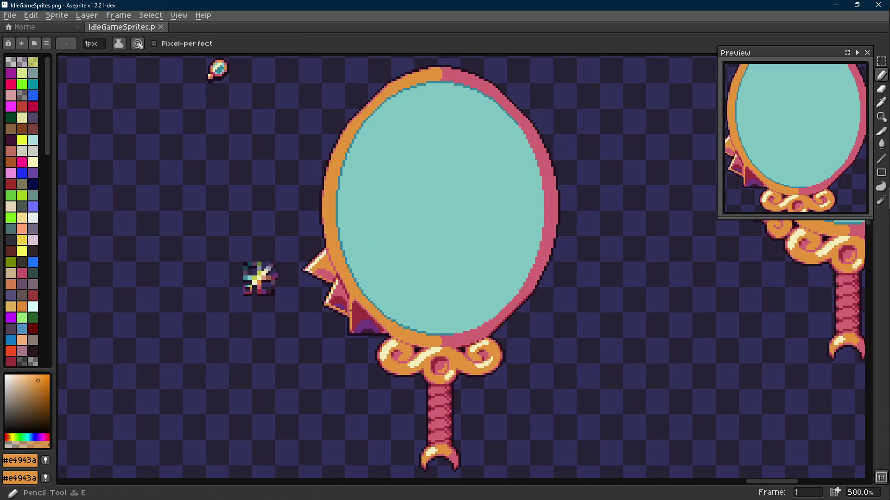
scroll(403, 289, up, 1)
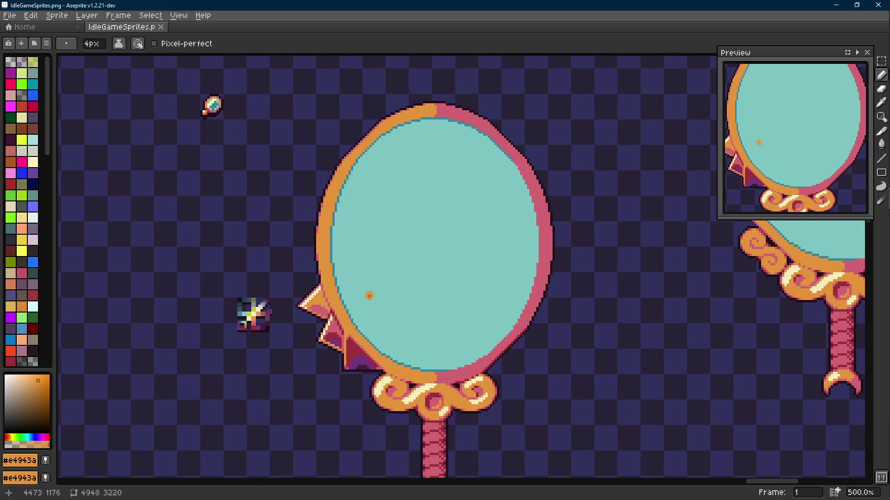
key(alt)
- Write the letters BRB in dark #1f0e1c across the mirror glass
alt+click(320, 243)
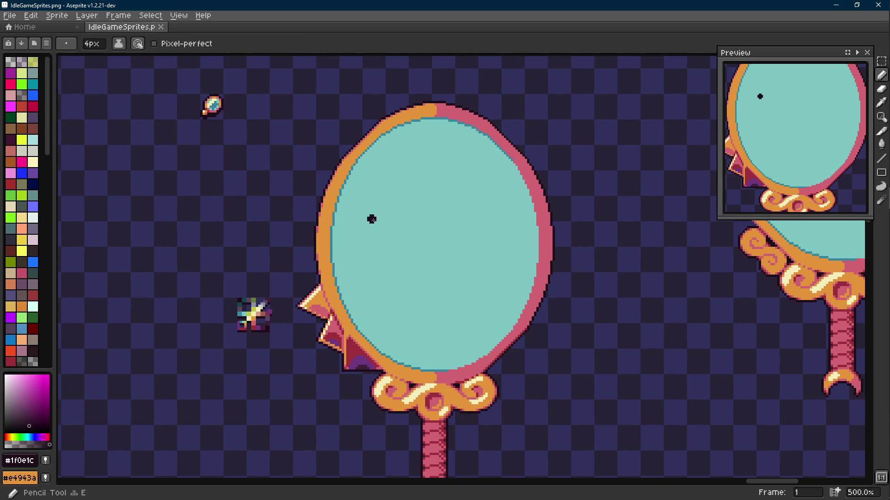
mouse_move(360, 199)
mouse_down()
mouse_move(393, 197)
mouse_move(366, 246)
mouse_move(417, 190)
mouse_move(450, 226)
mouse_up()
drag(461, 191, 481, 242)
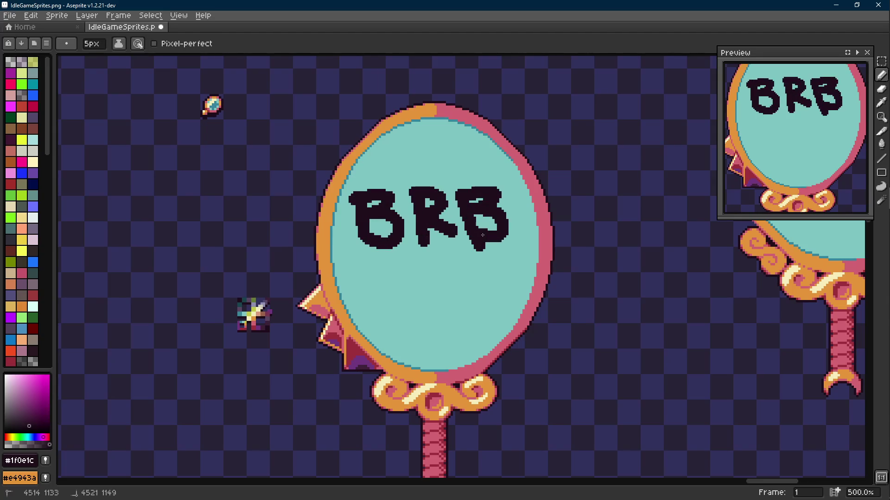
- Draw a '=:)' smiley face with dashes, dots and a curved mouth below BRB
mouse_move(381, 278)
mouse_down()
mouse_move(414, 278)
mouse_move(428, 302)
mouse_up()
click(438, 277)
click(447, 308)
drag(448, 259, 473, 324)
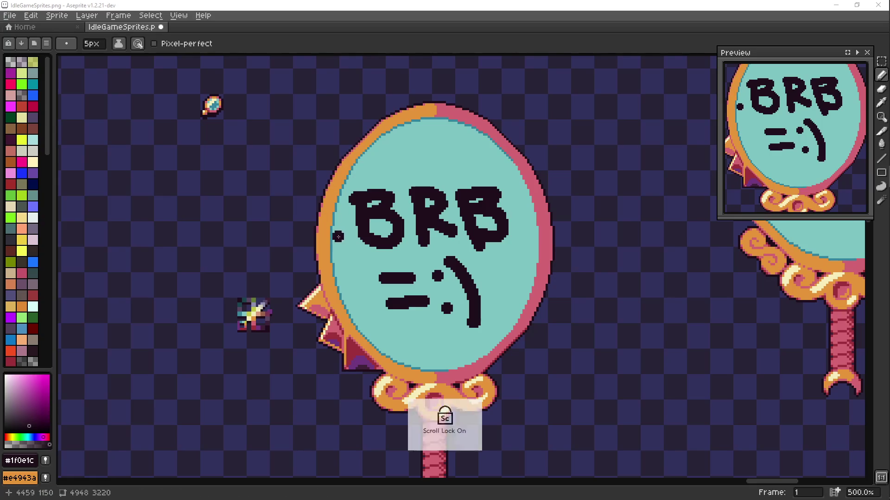
- Undo the BRB lettering and smiley strokes until the mirror glass is plain teal
key(Scroll_Lock)
key(v)
key(ctrl+z)
key(ctrl+z)
key(ctrl+z)
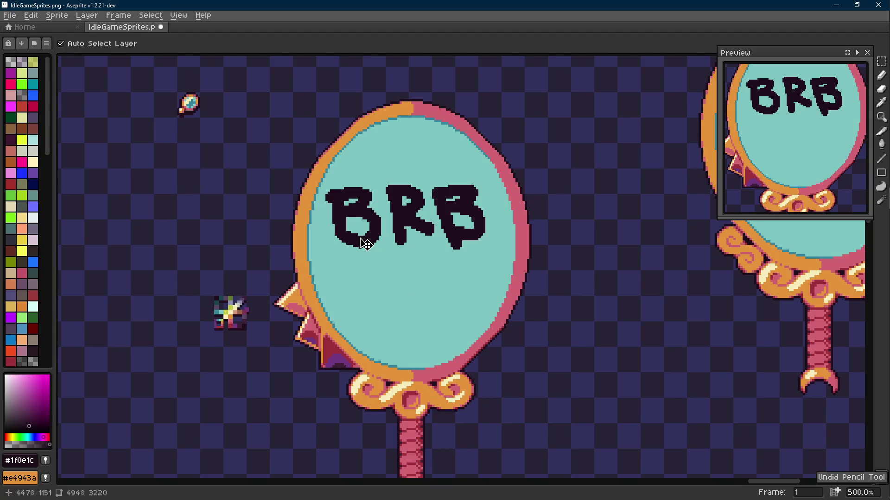
key(ctrl+z)
key(ctrl+z)
key(ctrl+z)
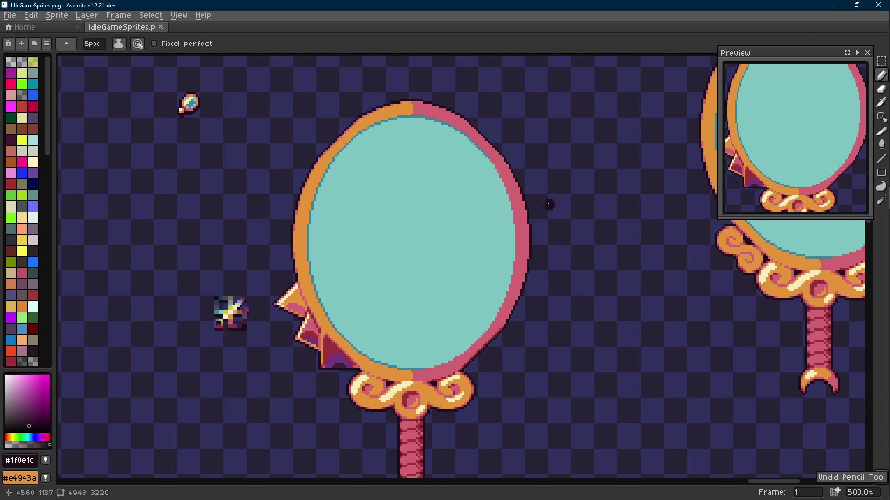
click(875, 155)
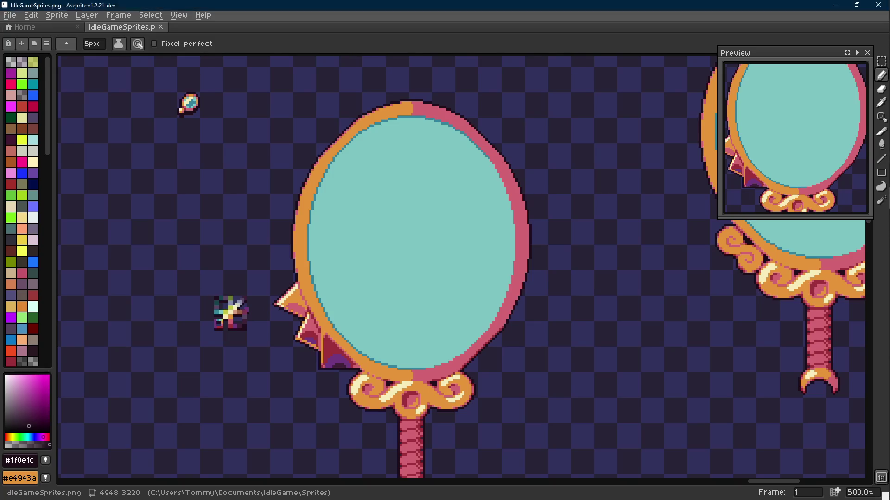
- Shrink the brush to 1 px and sample the dark red #9d303b from the spike shading
scroll(487, 244, down, 3)
click(454, 252)
key(minus)
key(minus)
key(minus)
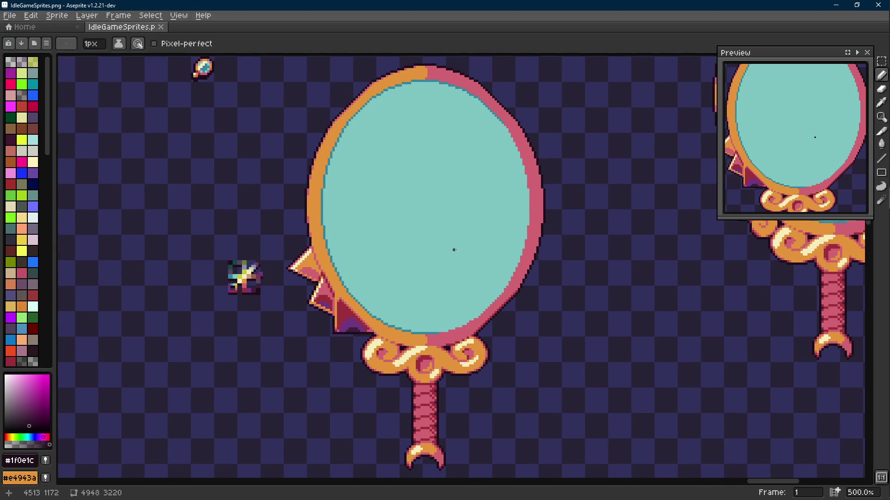
scroll(454, 250, down, 2)
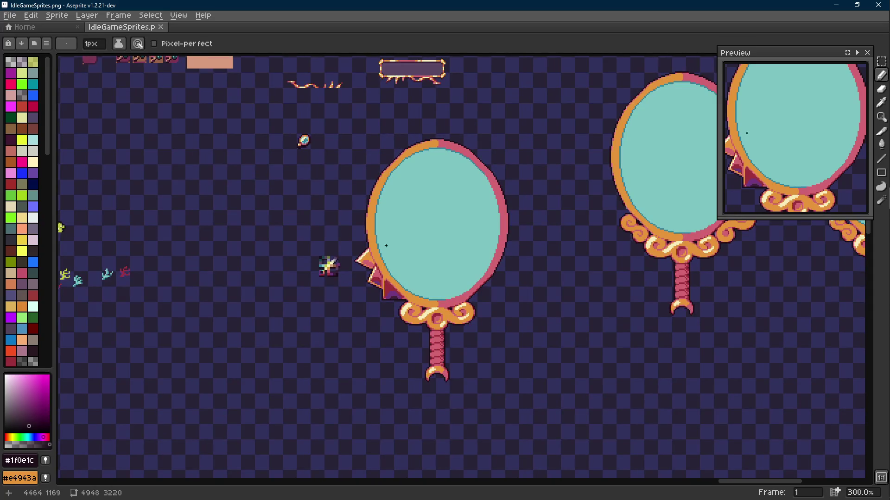
scroll(364, 253, up, 3)
scroll(363, 250, up, 1)
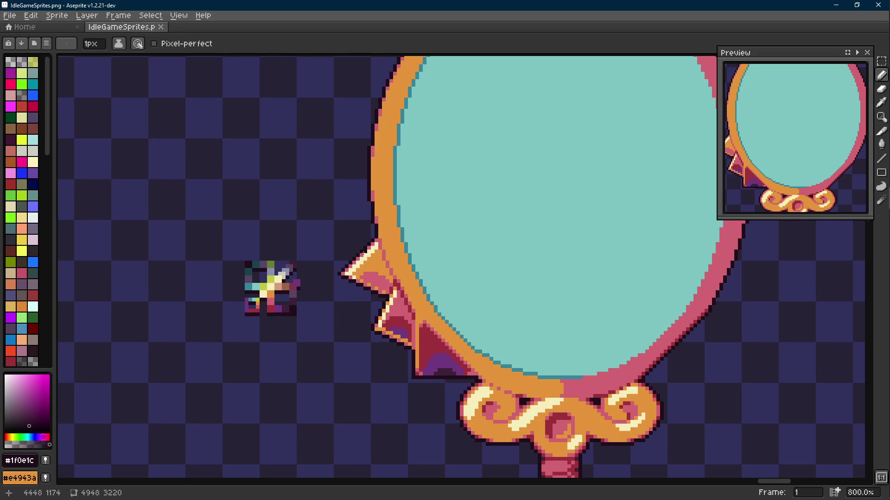
scroll(363, 250, down, 6)
scroll(361, 260, up, 8)
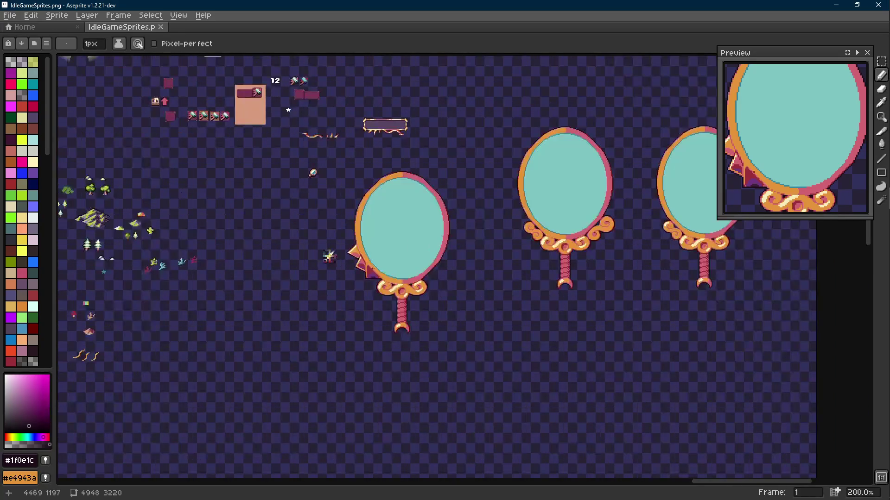
key(i)
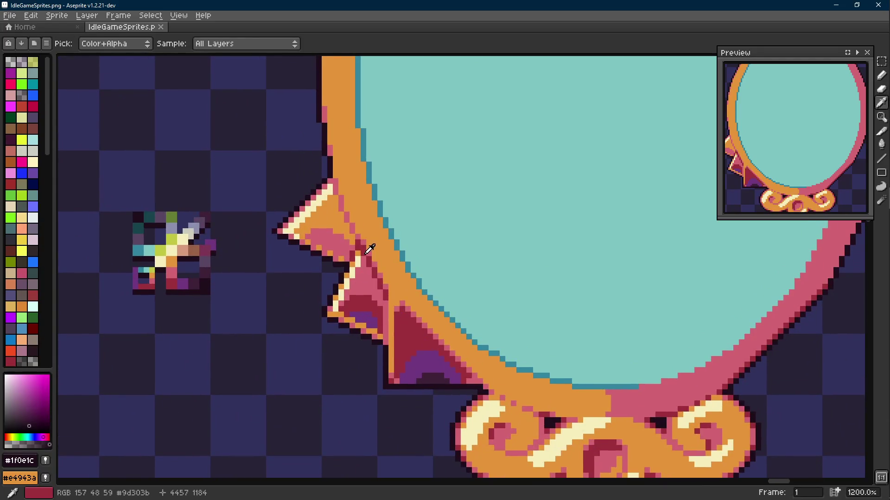
click(369, 249)
key(b)
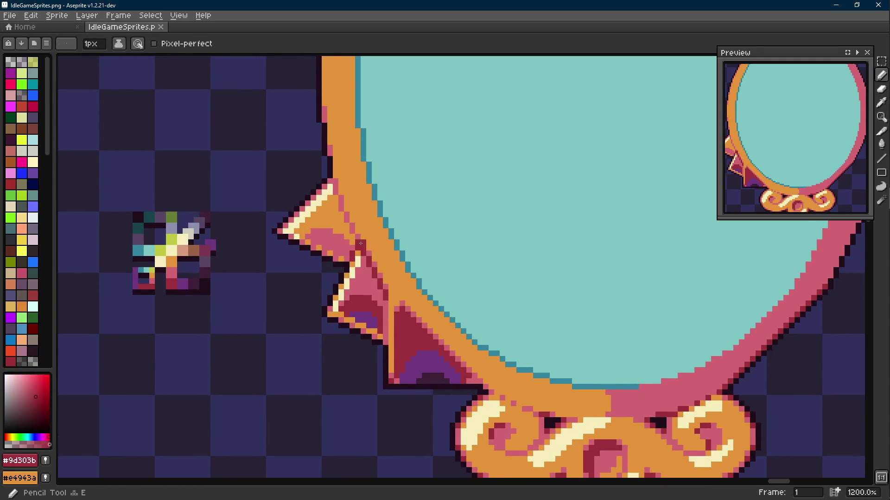
- Try a dark-red line down the orange rim, then undo it
drag(363, 244, 419, 276)
scroll(419, 275, down, 7)
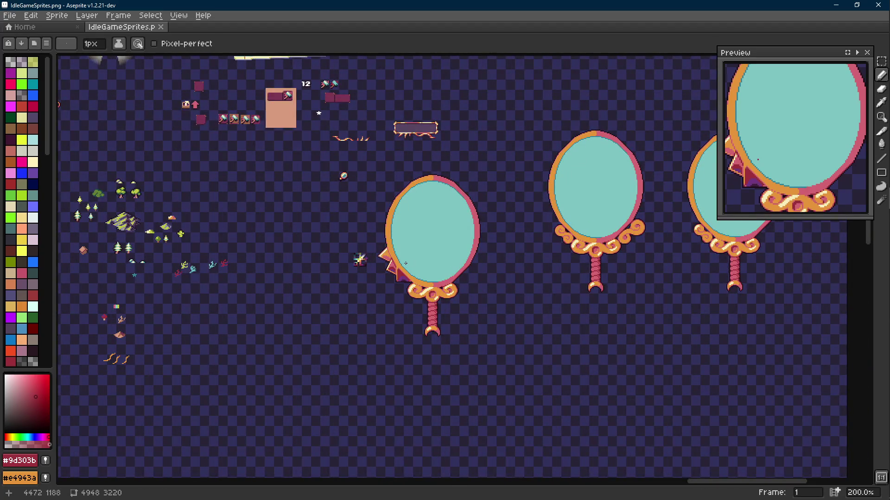
scroll(406, 263, up, 8)
key(i)
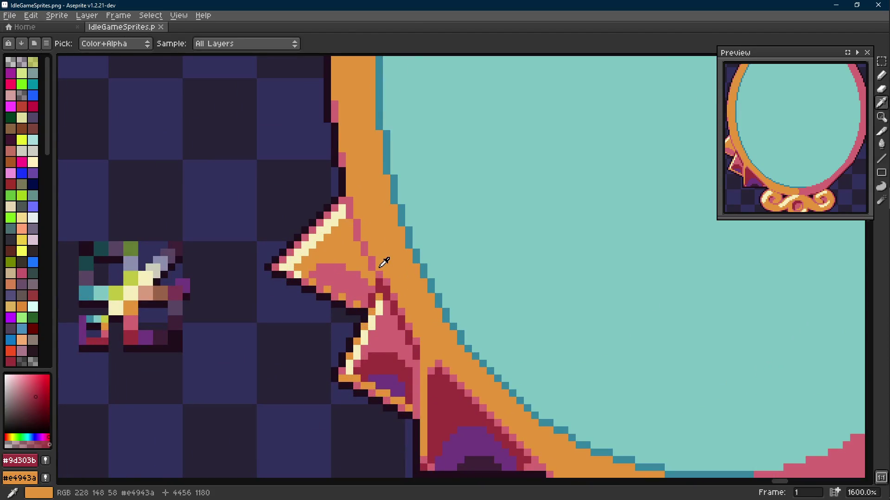
key(l)
drag(371, 261, 349, 199)
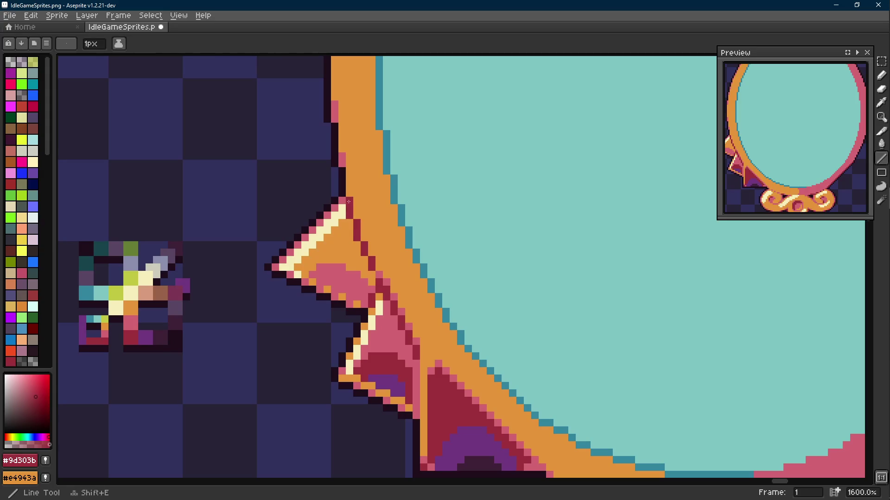
key(b)
scroll(375, 276, down, 6)
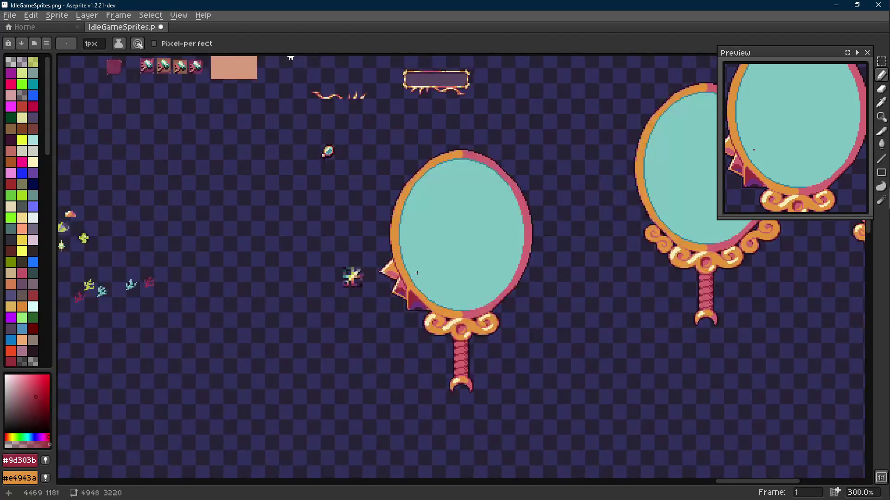
key(ctrl+z)
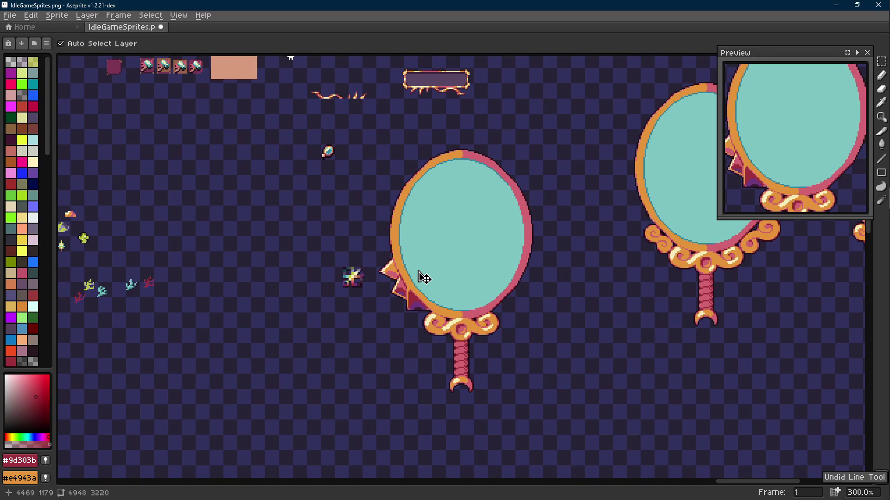
key(Scroll_Lock)
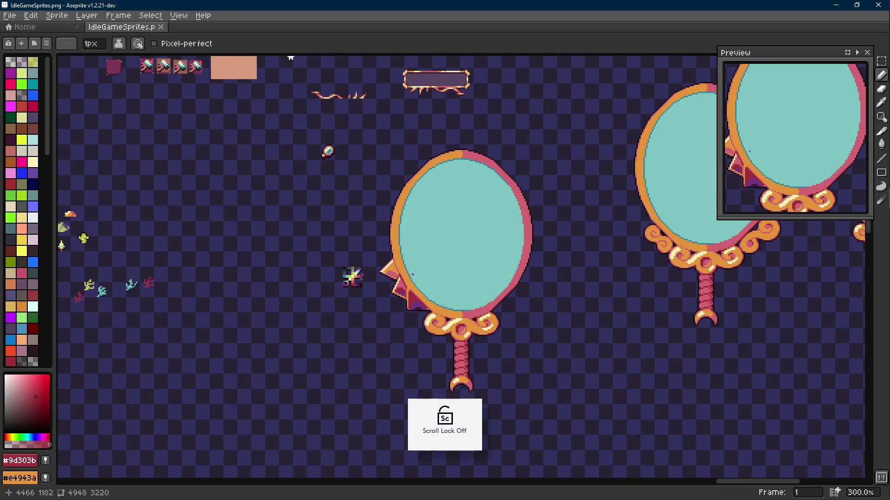
drag(412, 274, 407, 268)
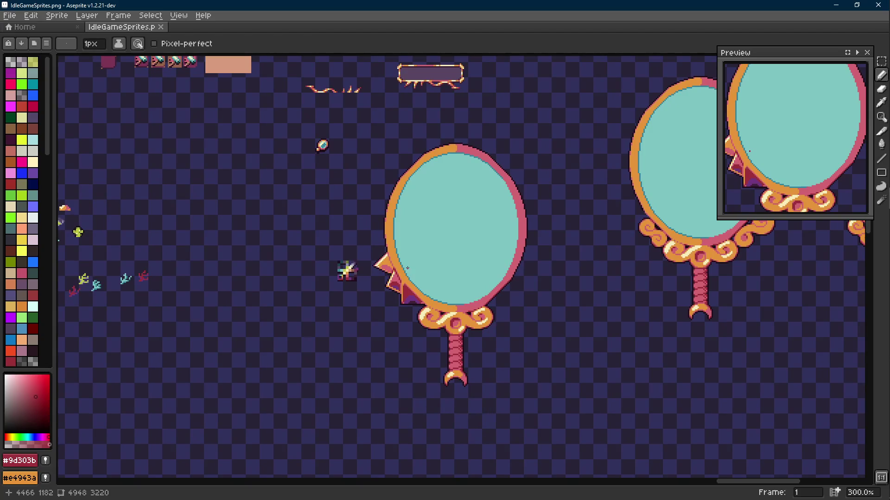
scroll(402, 266, up, 4)
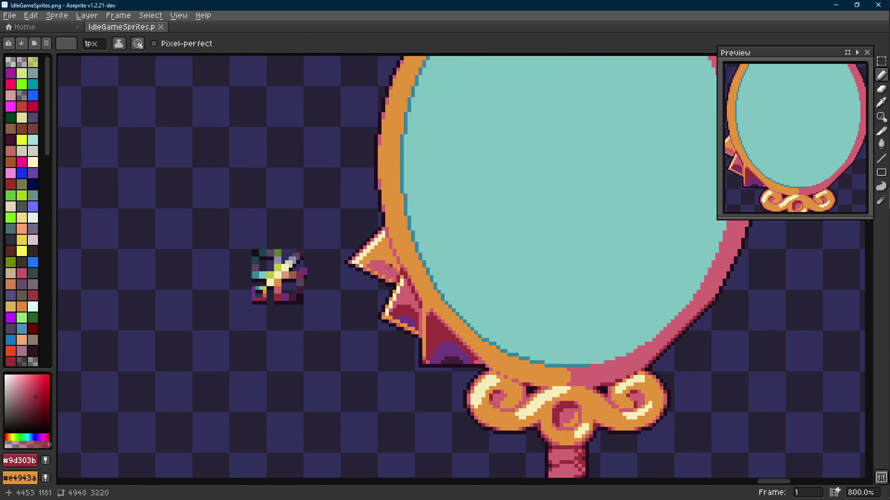
scroll(380, 265, up, 3)
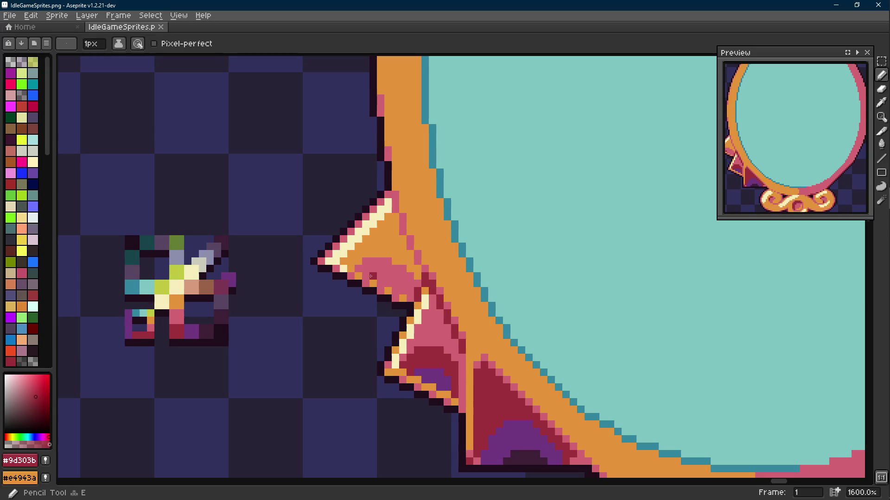
- Add dark-red shading to the top spike's pink face, then undo both dark-red strokes
click(381, 282)
mouse_move(381, 282)
mouse_down()
mouse_move(402, 291)
mouse_move(383, 276)
mouse_up()
scroll(389, 281, down, 7)
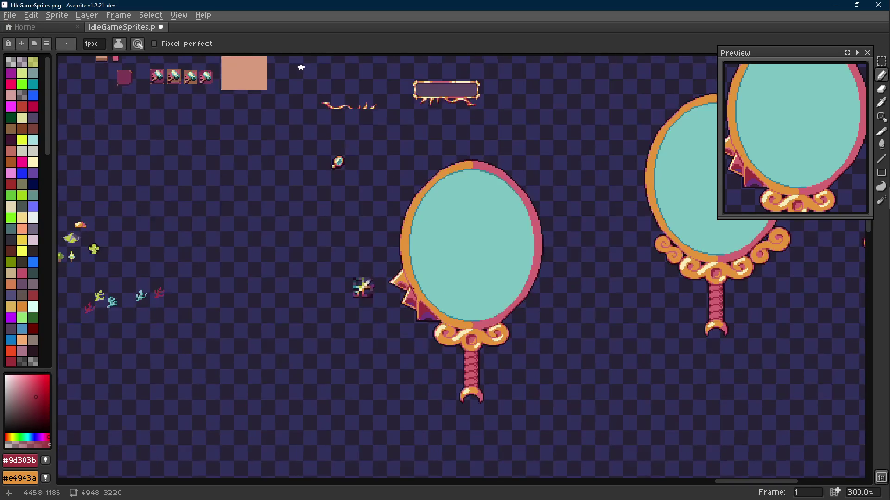
key(ctrl+z)
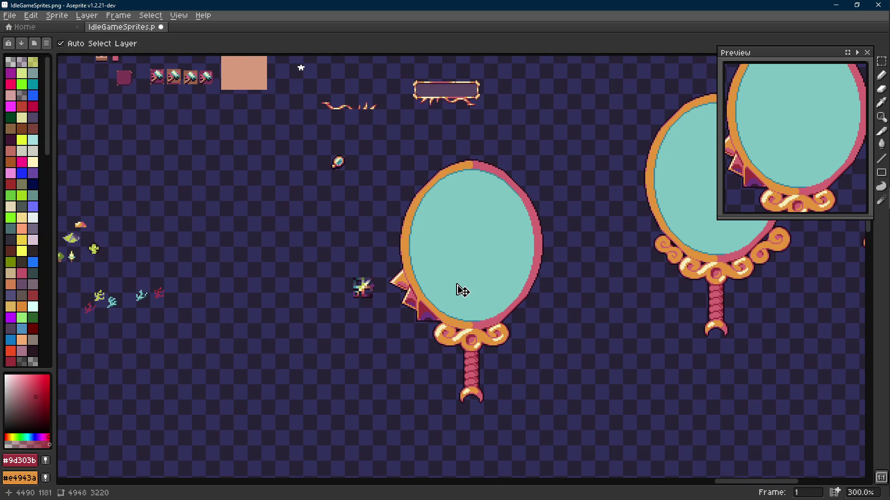
scroll(457, 284, down, 1)
scroll(457, 284, up, 3)
key(ctrl+z)
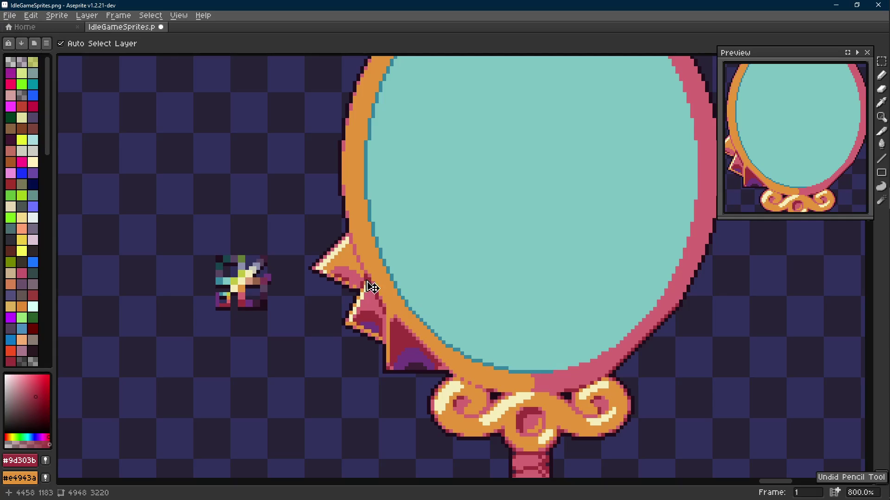
scroll(382, 281, down, 1)
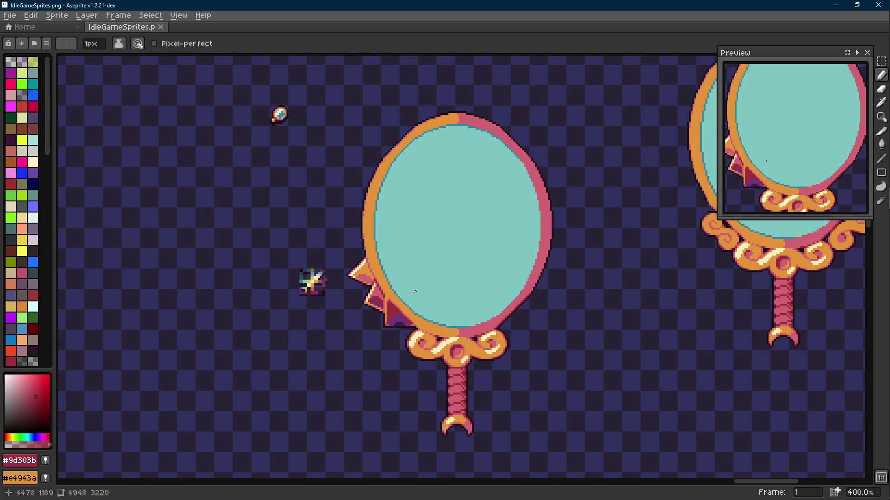
scroll(415, 290, down, 1)
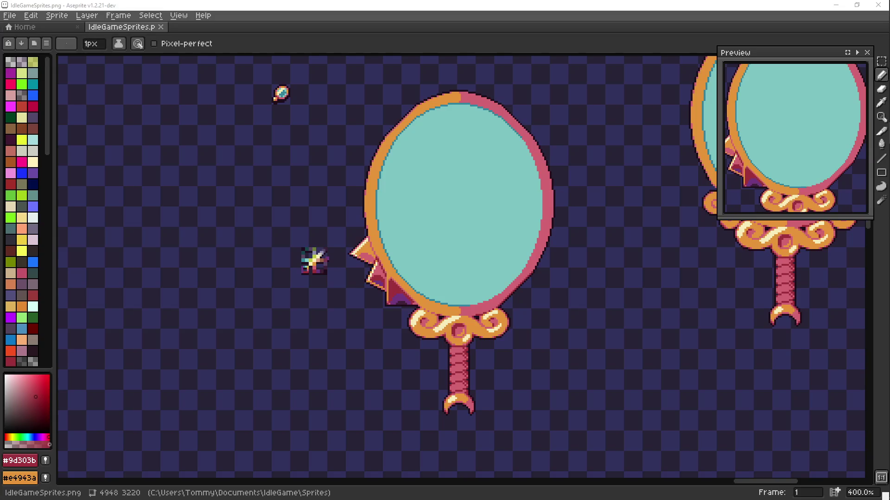
scroll(352, 231, up, 5)
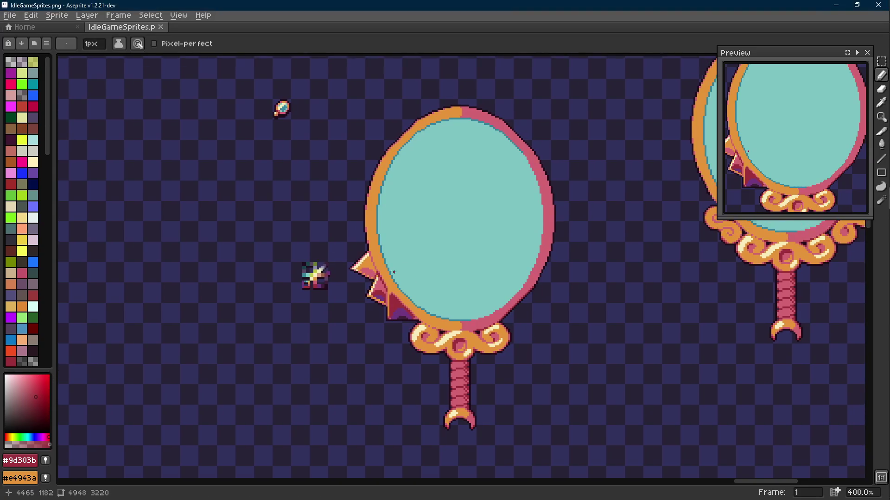
- Sample the mirror rim's orange and bring more of the handle into view
key(i)
click(402, 293)
key(b)
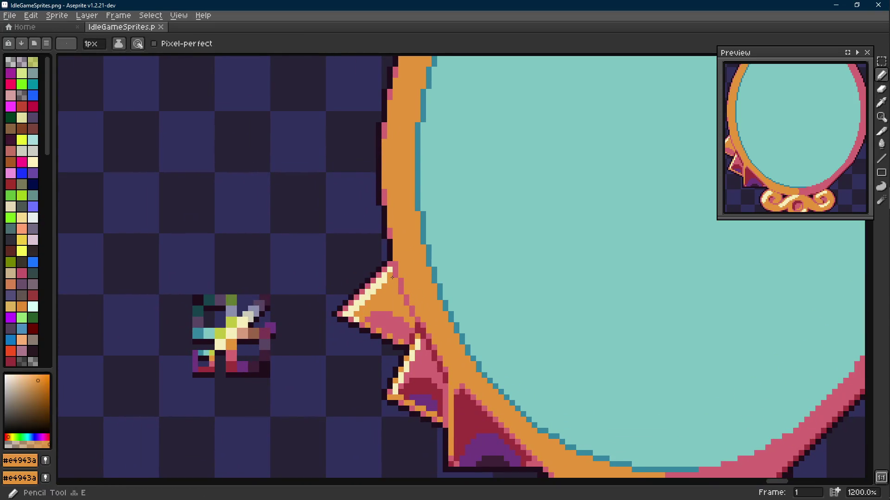
scroll(391, 277, down, 3)
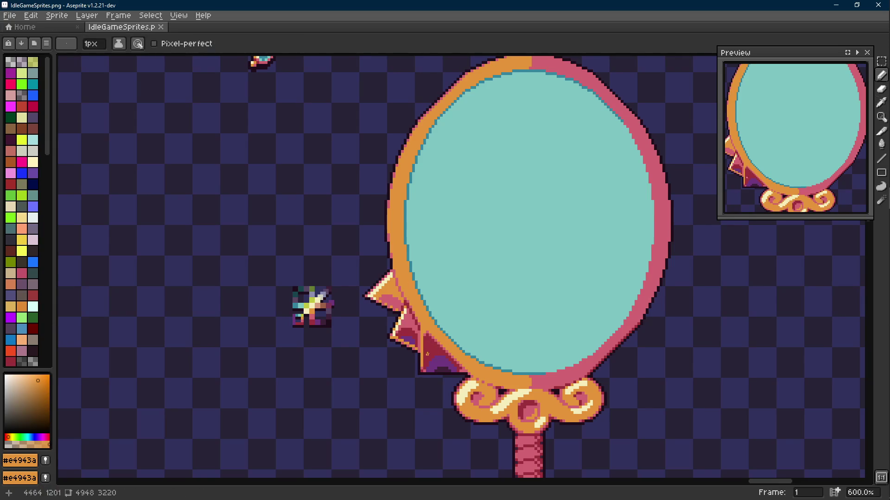
drag(426, 353, 417, 310)
scroll(407, 347, up, 3)
- Draw a vertical pink line along the rim, then undo it
alt+click(405, 346)
key(l)
drag(406, 347, 400, 250)
scroll(401, 250, down, 8)
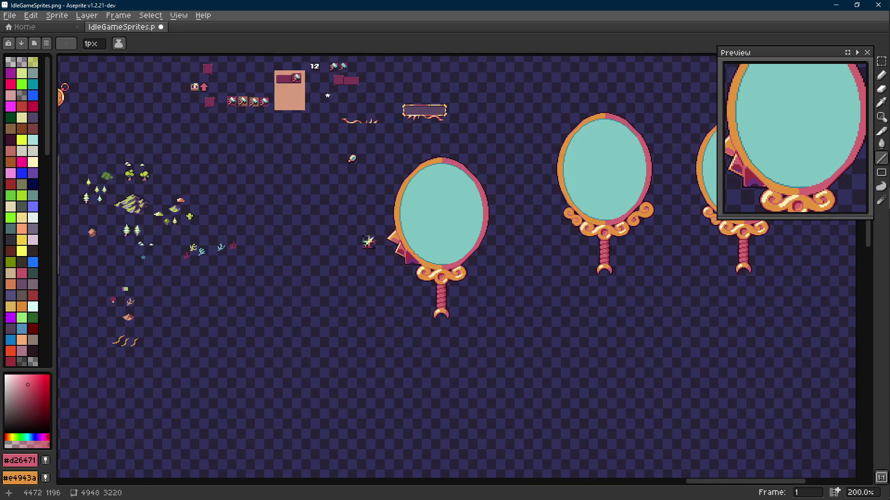
scroll(417, 254, up, 2)
key(ctrl+z)
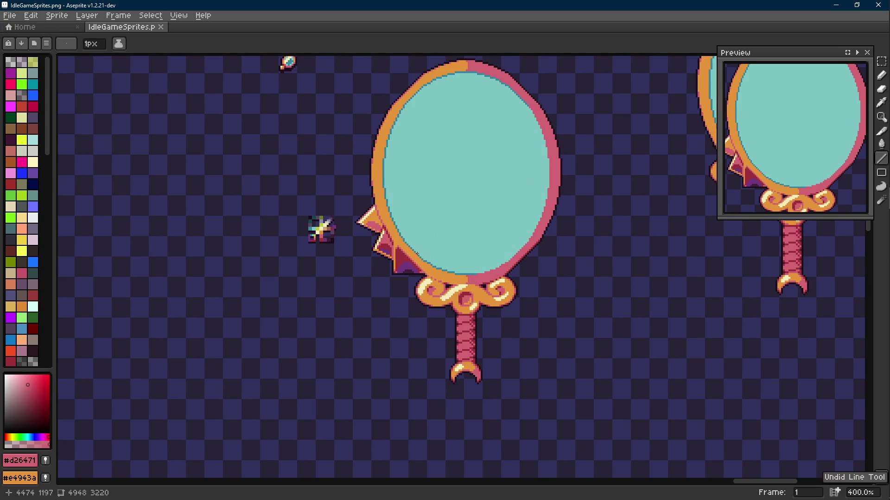
- Paint a single pink pixel on the mirror frame
scroll(416, 254, down, 1)
scroll(417, 253, down, 1)
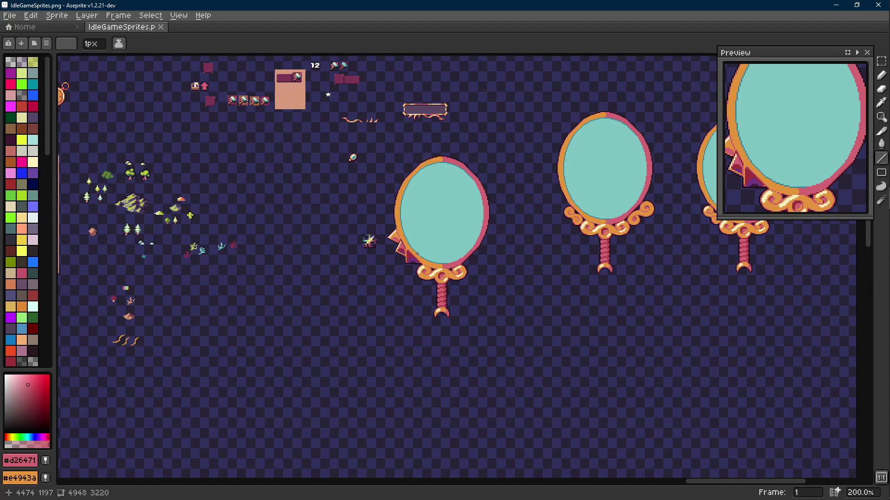
scroll(401, 252, up, 7)
key(b)
click(407, 276)
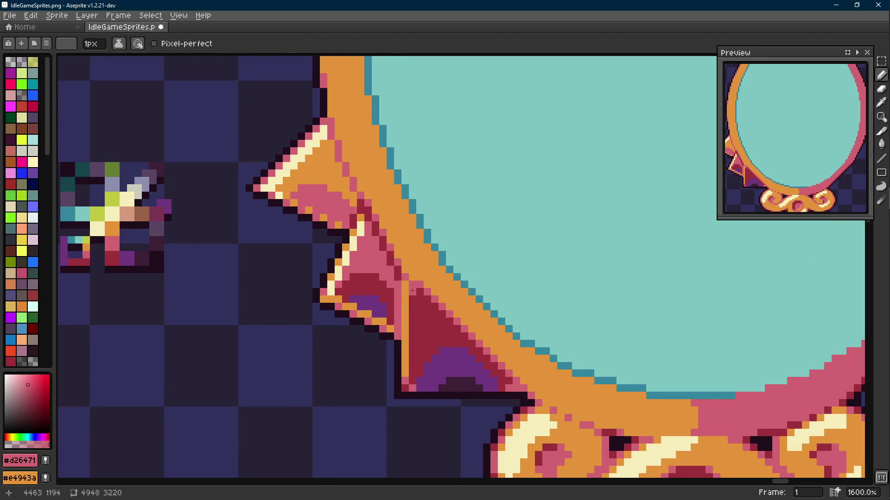
scroll(433, 278, down, 6)
scroll(440, 283, up, 9)
- Sample the rim orange and save the sprite sheet
alt+click(373, 244)
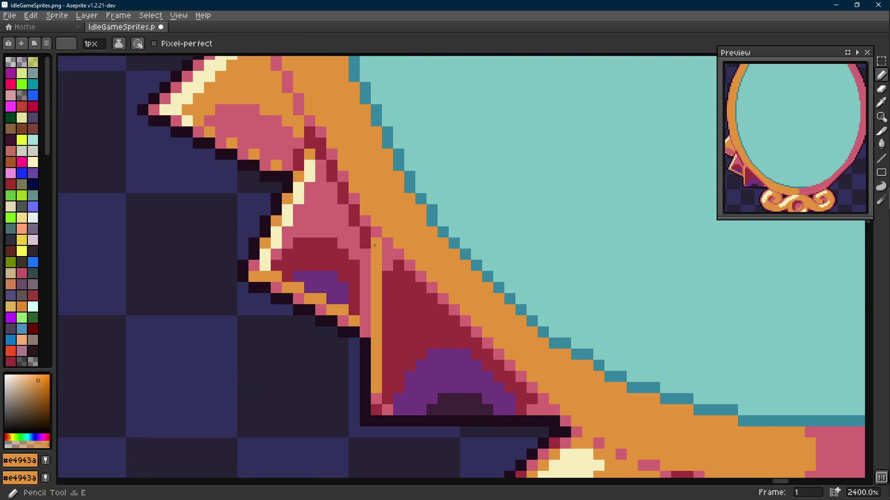
scroll(386, 255, down, 9)
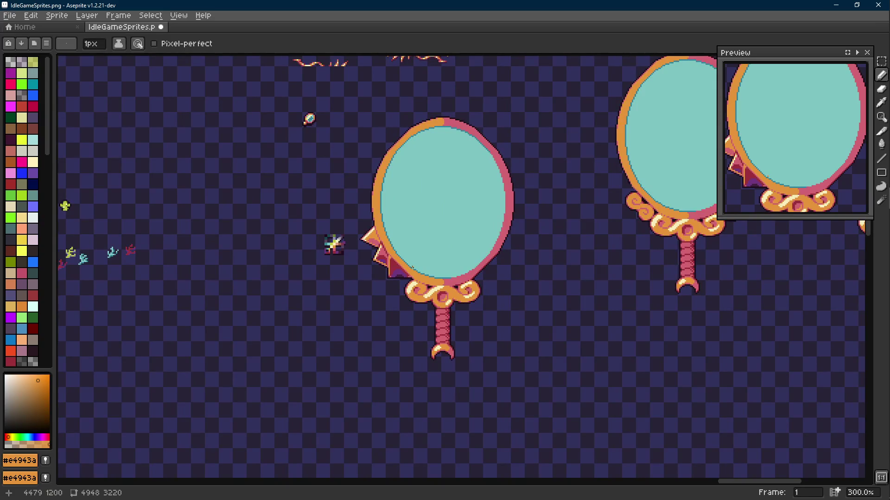
key(ctrl+s)
scroll(412, 268, up, 7)
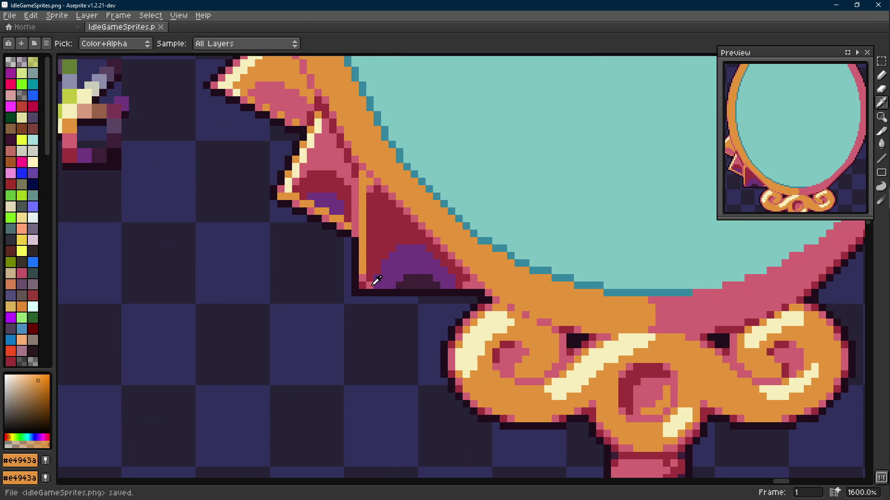
- Sample the dark red, frame orange and dark outline colours, then save again
click(374, 284)
key(e)
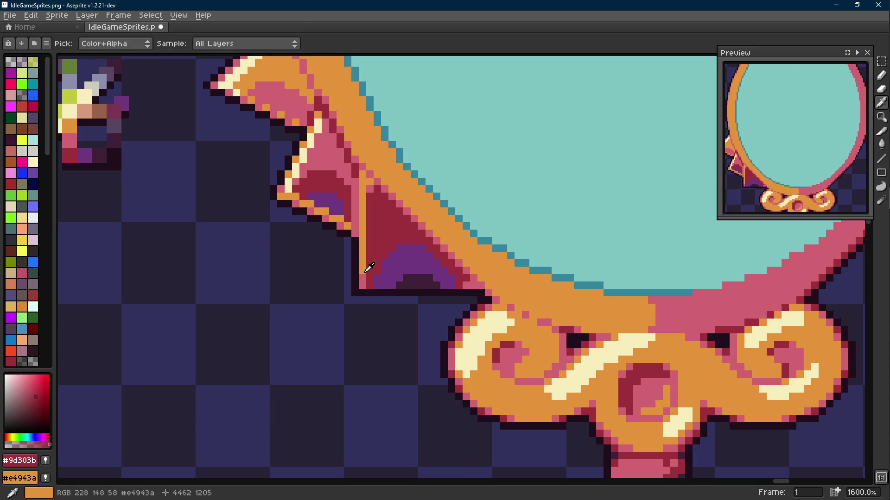
alt+click(363, 276)
scroll(357, 271, up, 2)
scroll(357, 271, left, 2)
alt+click(320, 246)
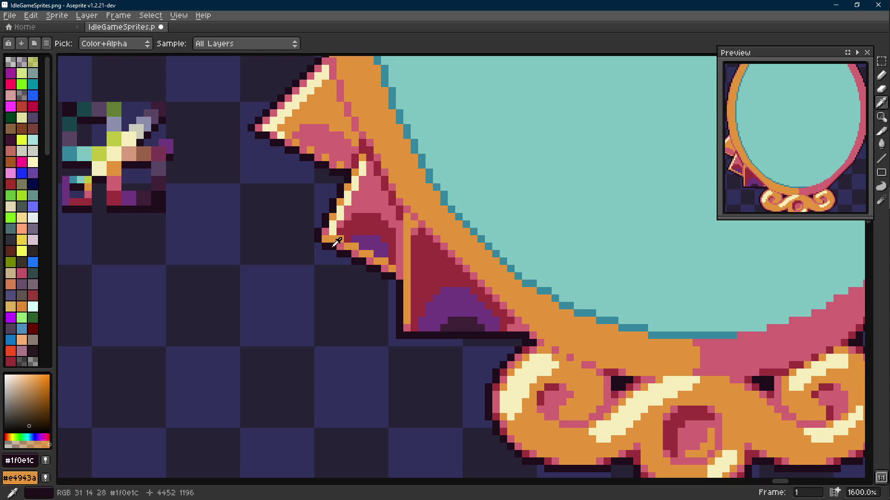
scroll(378, 247, down, 3)
key(ctrl+s)
- Return to the Pencil and sample the spike's pink shade and dark outline colour
scroll(371, 251, up, 5)
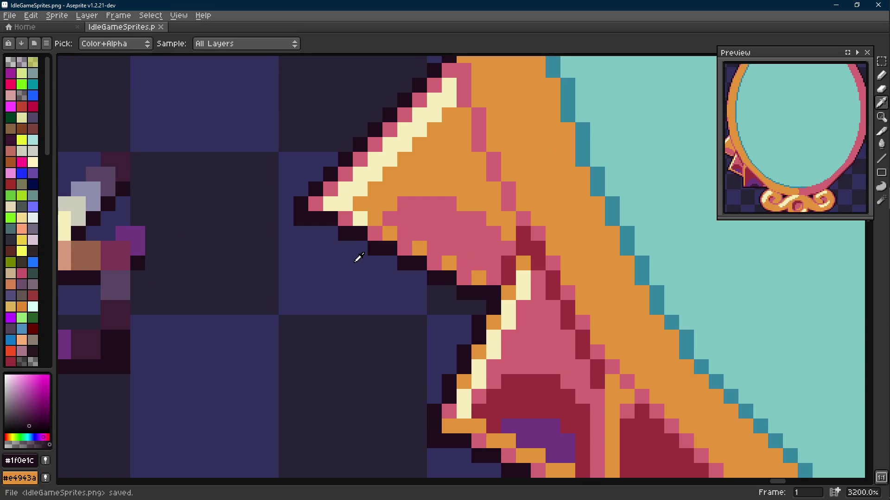
key(b)
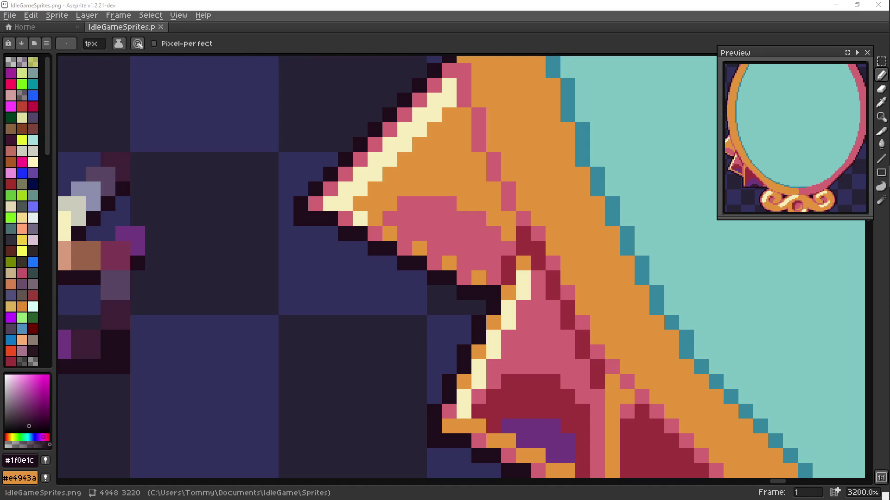
scroll(442, 237, down, 6)
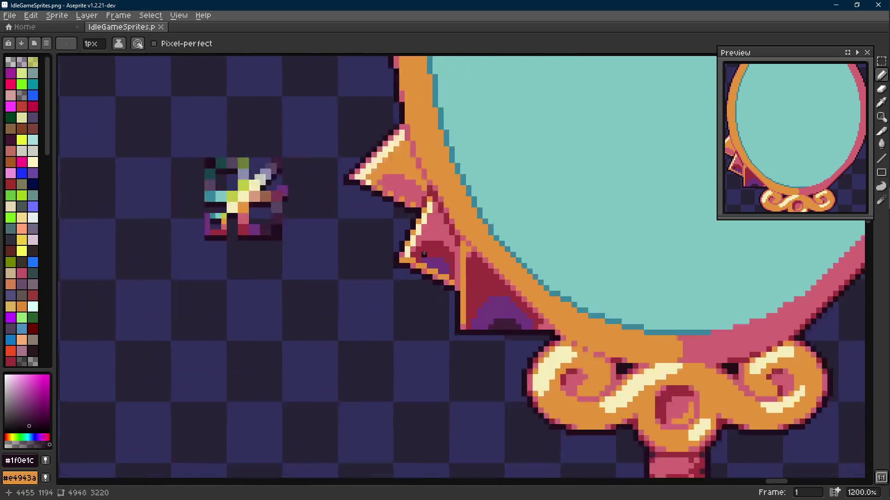
scroll(431, 259, up, 6)
alt+click(391, 278)
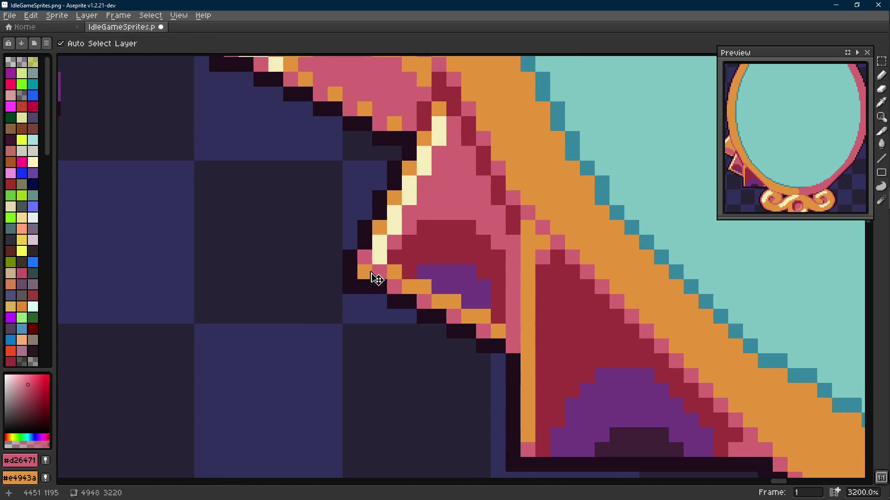
scroll(343, 252, down, 5)
scroll(403, 284, up, 2)
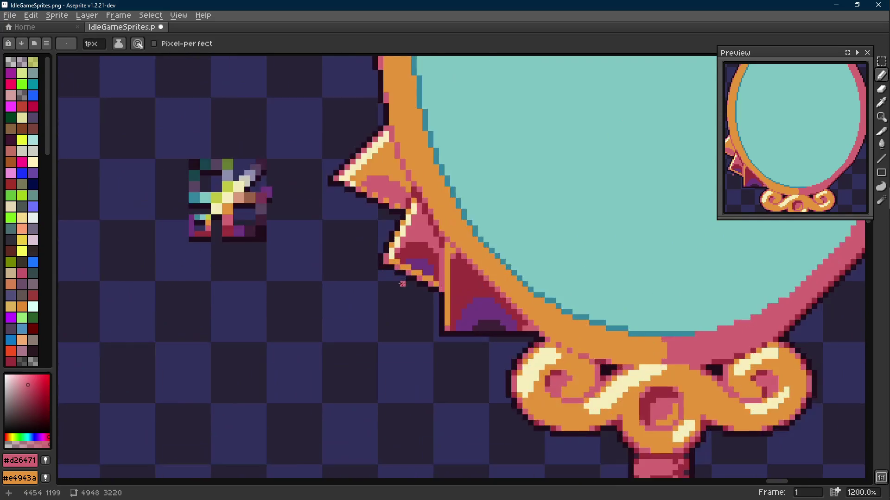
scroll(403, 284, up, 2)
alt+click(372, 244)
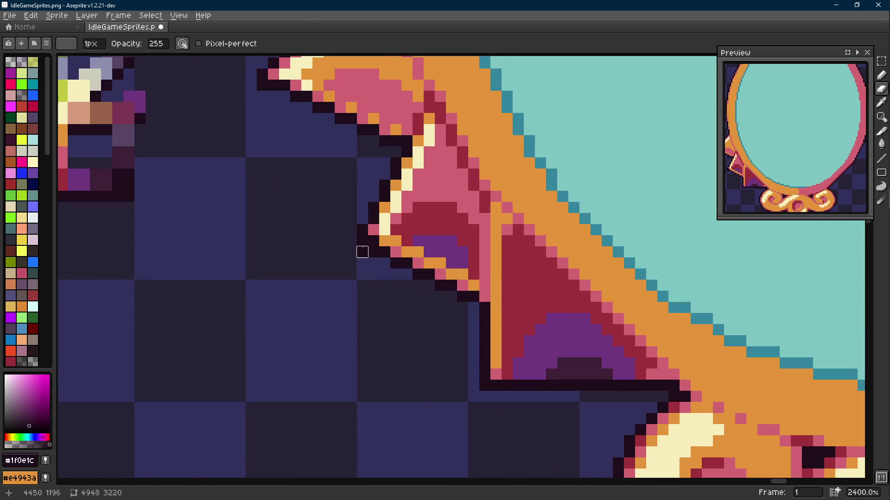
scroll(389, 255, down, 9)
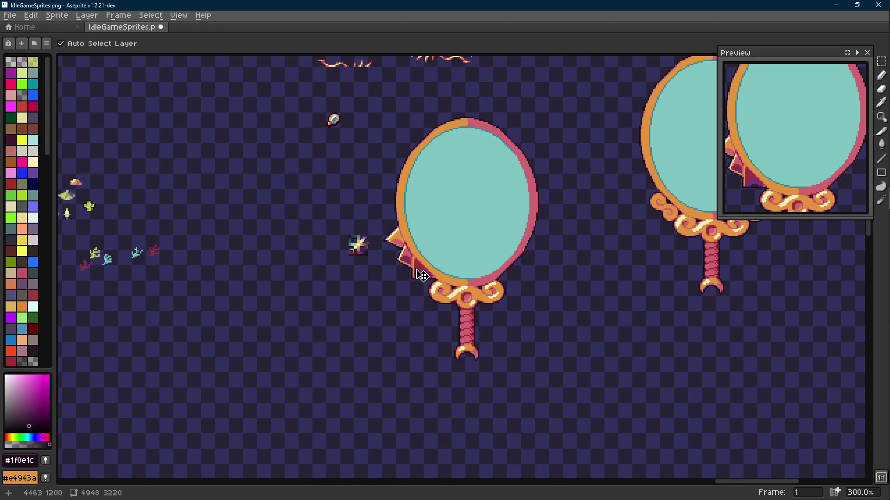
- Undo the last pencil stroke and sample orange, pink and dark outline colours around the top spike
key(ctrl+z)
scroll(405, 258, up, 7)
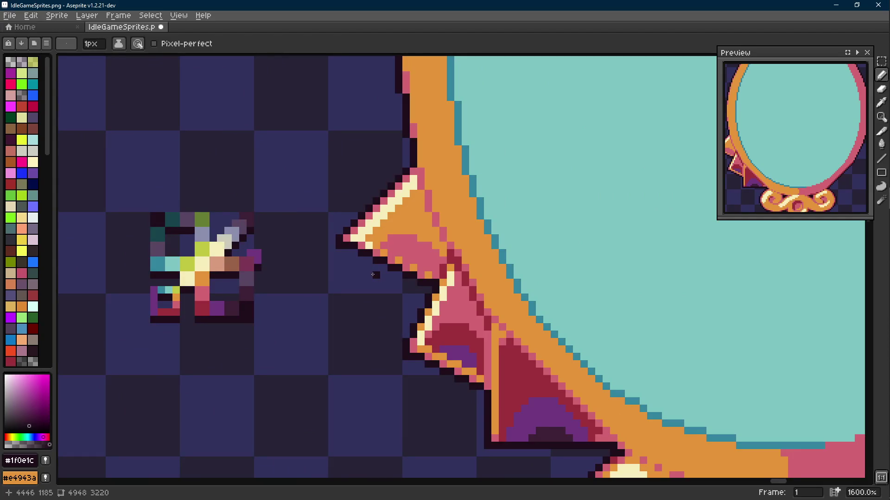
alt+click(365, 244)
alt+click(358, 245)
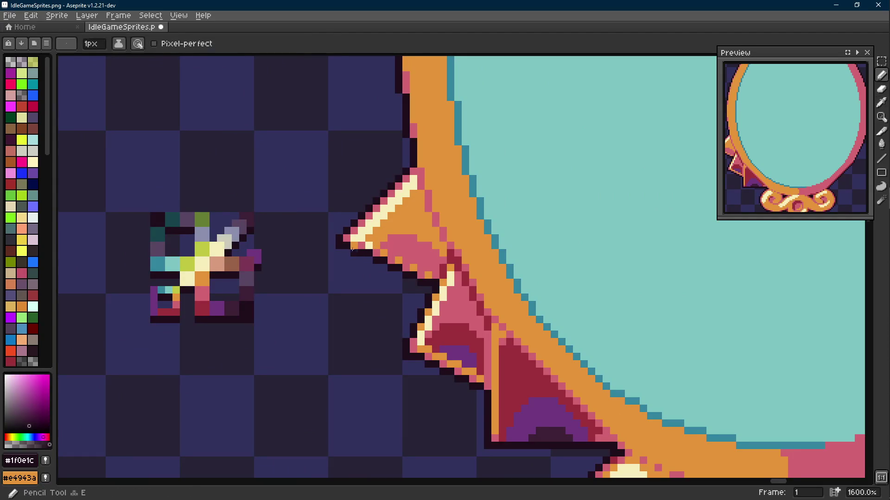
alt+click(359, 244)
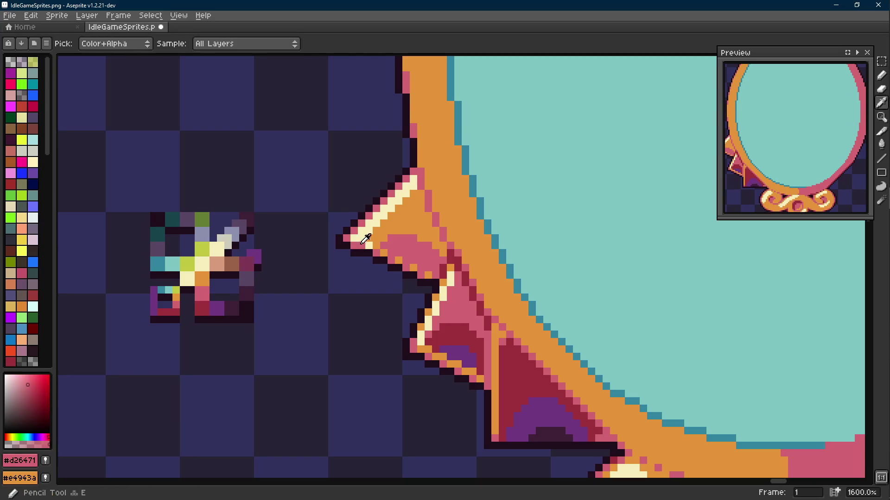
alt+click(362, 244)
alt+click(368, 255)
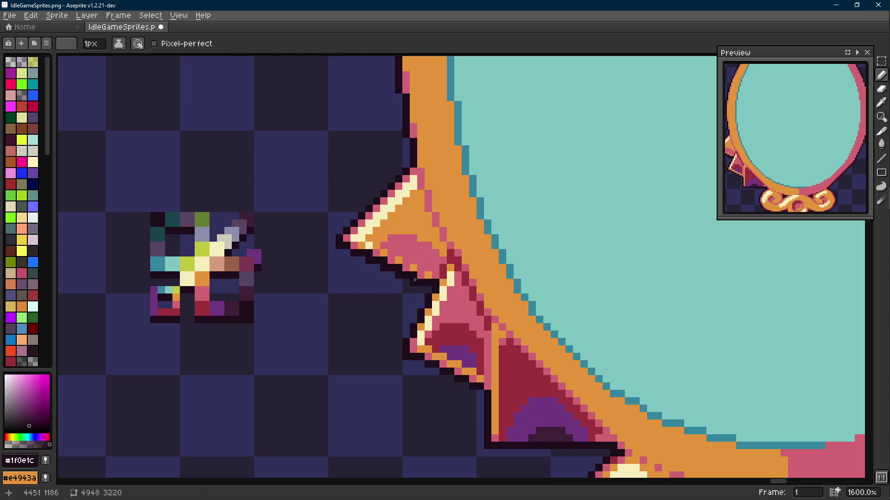
scroll(415, 280, up, 2)
alt+click(444, 267)
- Paint orange and pink pixels under the top spike and turn its dark edge pixels pink
click(367, 241)
click(337, 226)
alt+click(323, 227)
click(351, 241)
click(367, 256)
click(411, 271)
scroll(428, 284, down, 6)
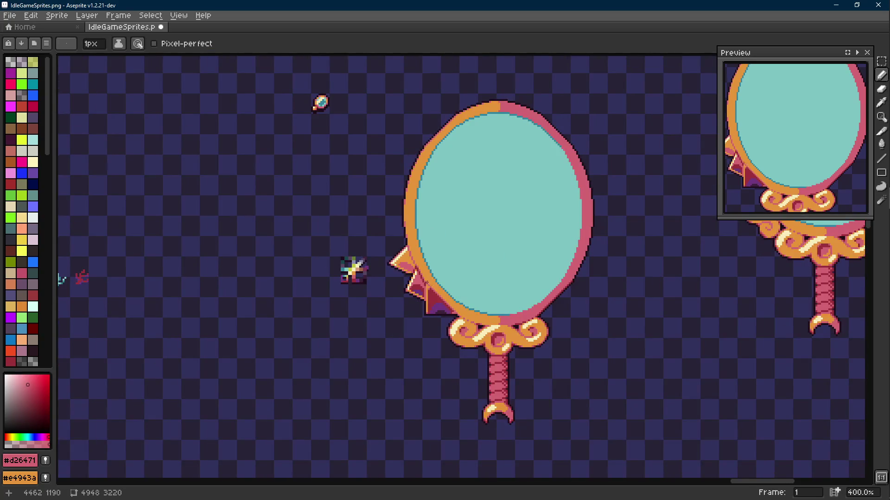
scroll(426, 284, up, 5)
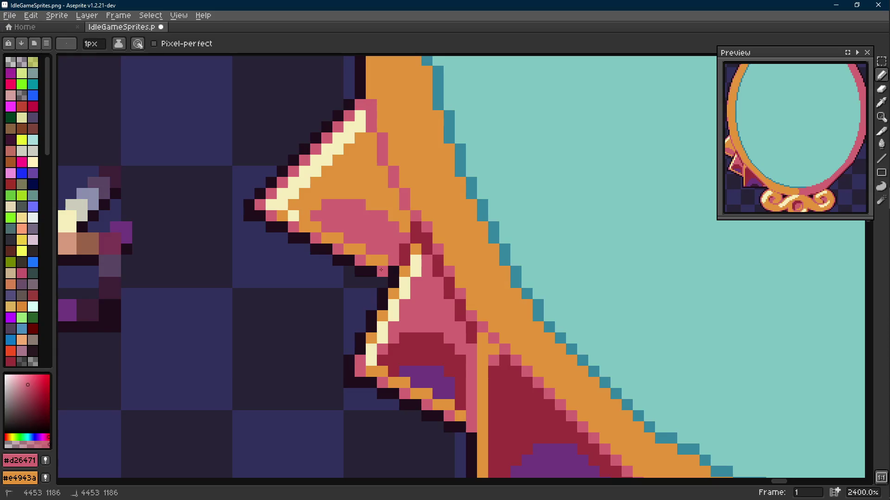
- Sample the dark red shadow colour and save the sprite sheet
alt+click(408, 254)
scroll(409, 269, down, 8)
scroll(411, 277, down, 1)
scroll(411, 277, up, 8)
scroll(392, 259, down, 7)
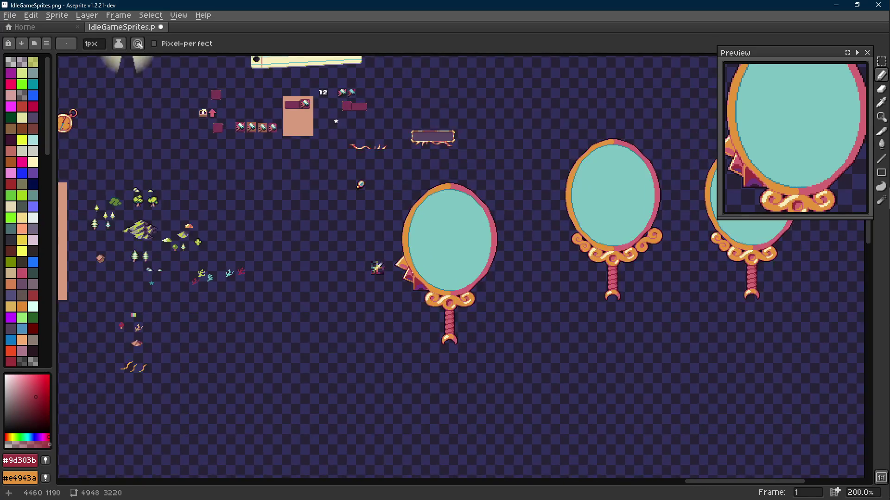
scroll(403, 278, up, 2)
key(ctrl+s)
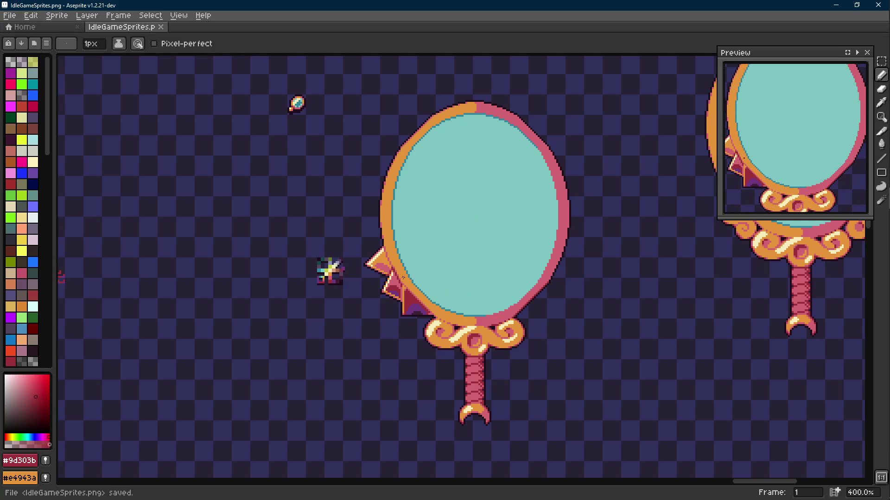
- Add a dark outline pixel beside the spike, undo it, and sample the spike's dark red
scroll(396, 276, up, 8)
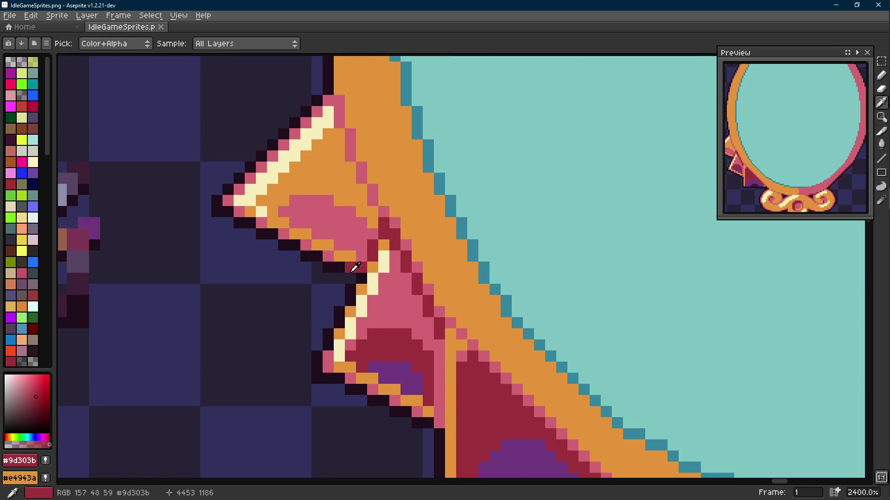
alt+click(343, 263)
click(350, 275)
scroll(351, 276, down, 7)
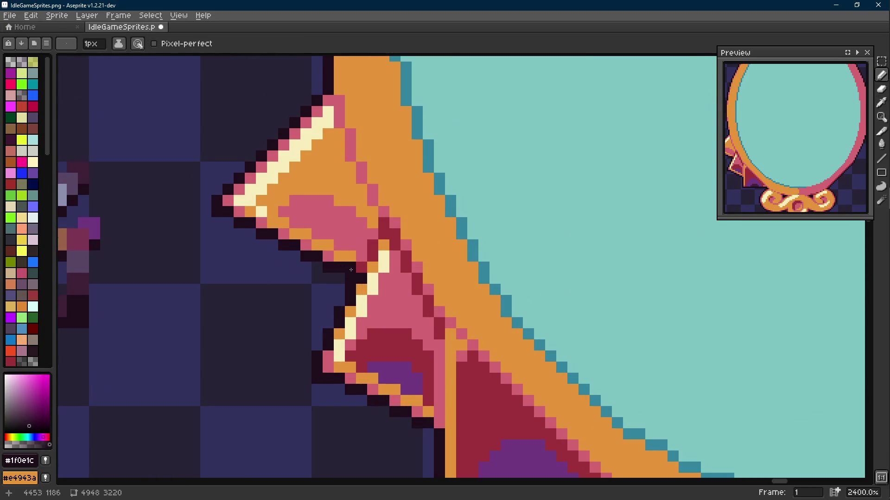
key(ctrl+z)
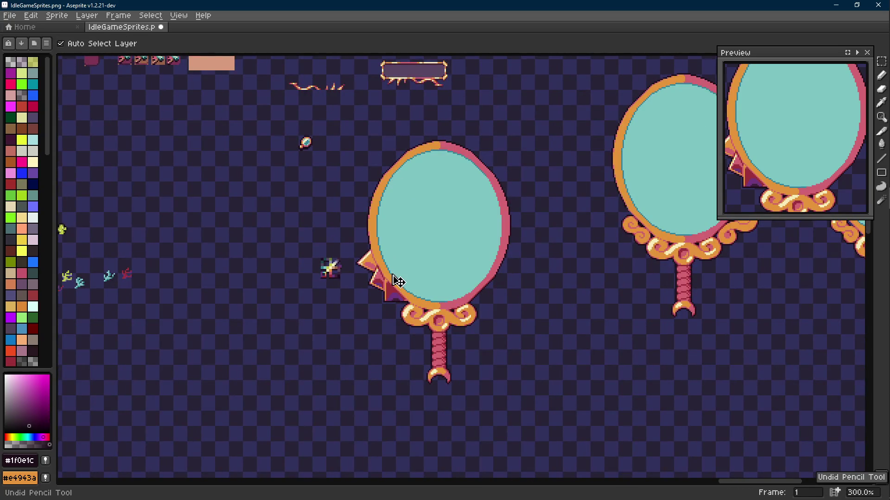
scroll(364, 272, up, 7)
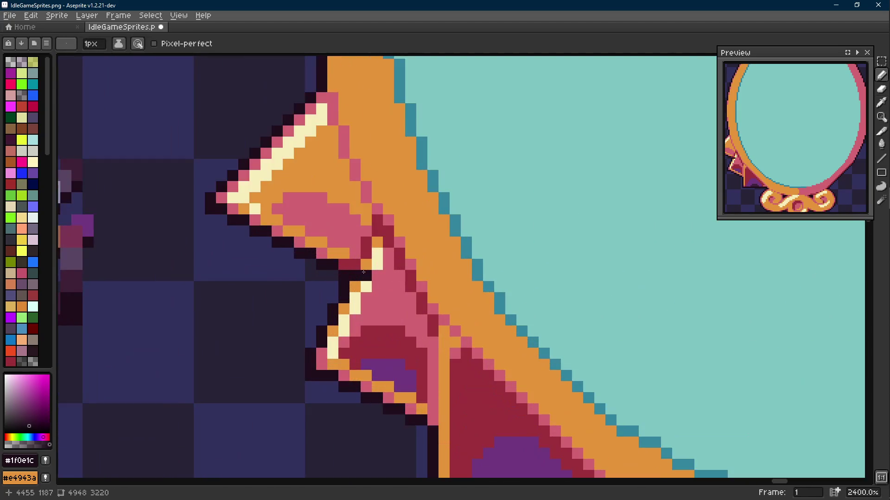
alt+click(367, 241)
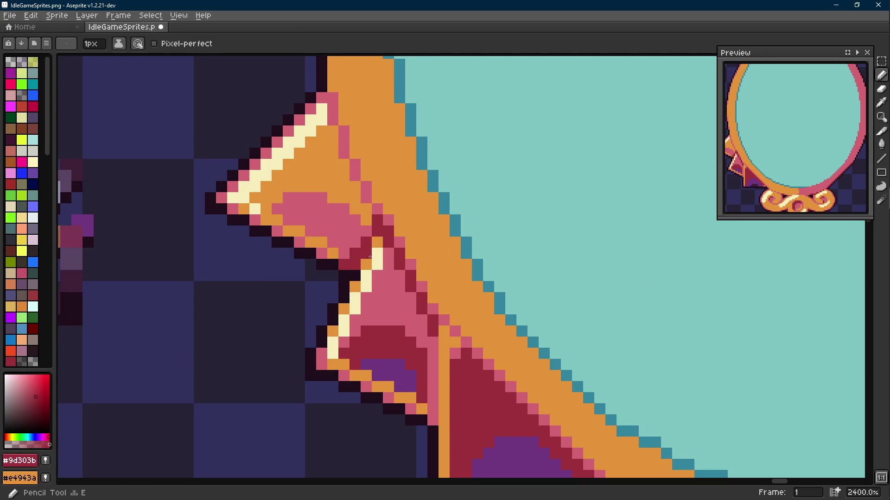
scroll(368, 257, down, 8)
scroll(389, 265, up, 1)
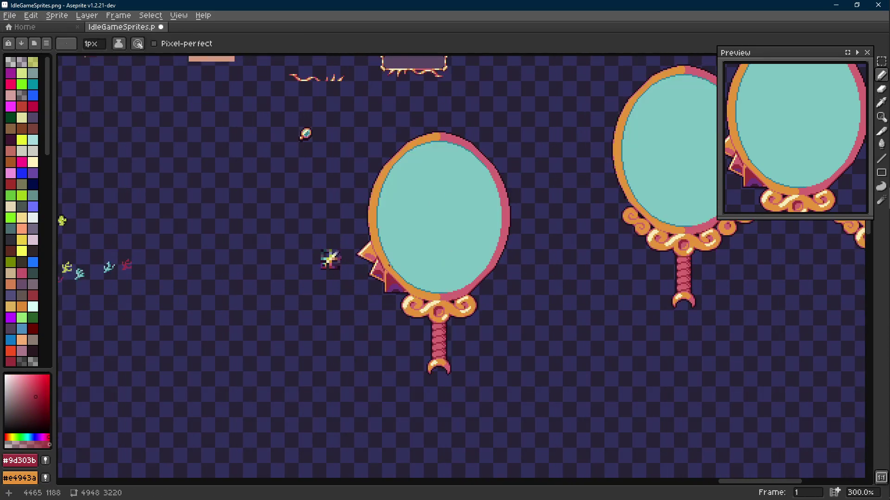
- Undo, redo, then undo again the last pencil stroke on the spikes
drag(774, 182, 796, 167)
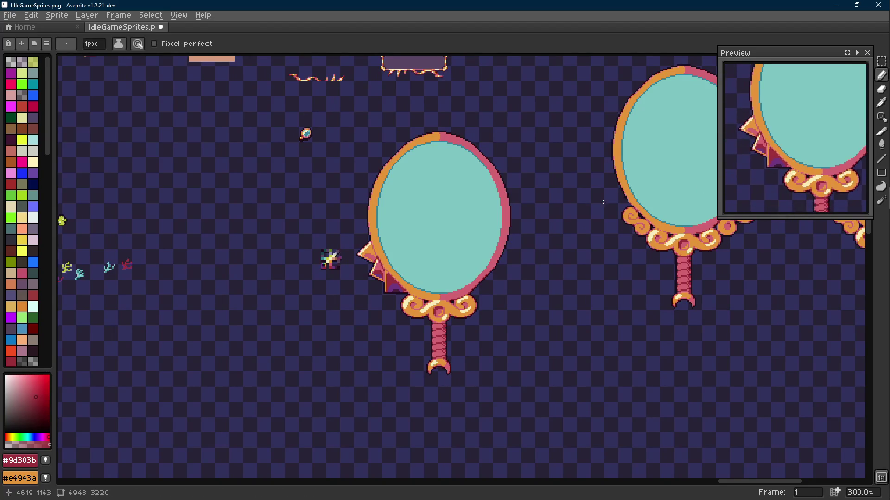
key(ctrl+z)
key(ctrl+y)
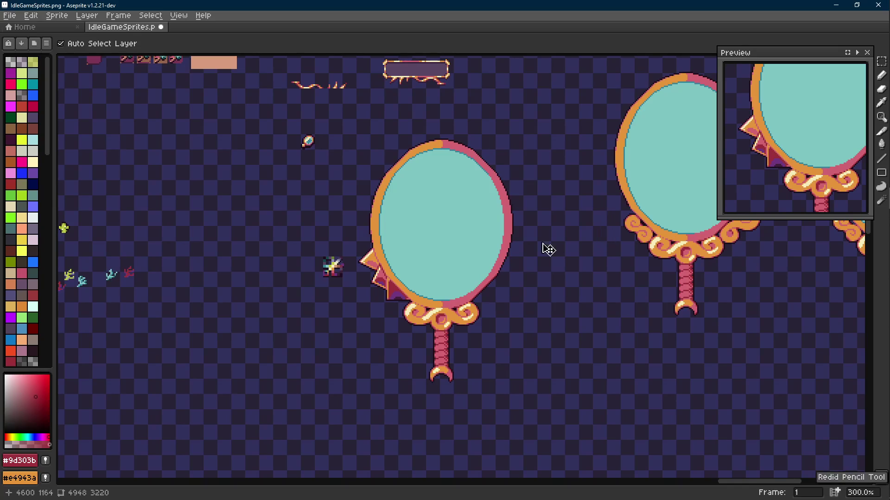
scroll(409, 250, up, 4)
key(ctrl+z)
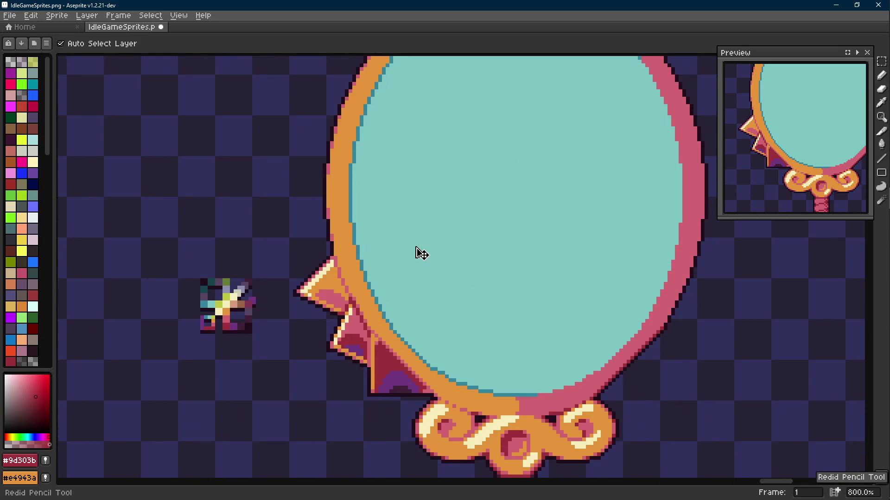
key(b)
- Recolour one cream pixel under the top spike orange and save IdleGameSprites.png
drag(389, 243, 397, 239)
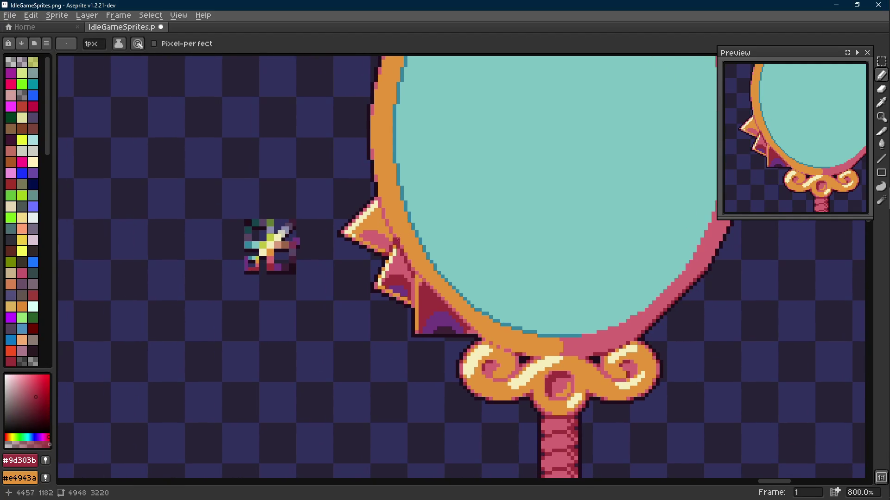
scroll(361, 236, up, 3)
alt+click(349, 230)
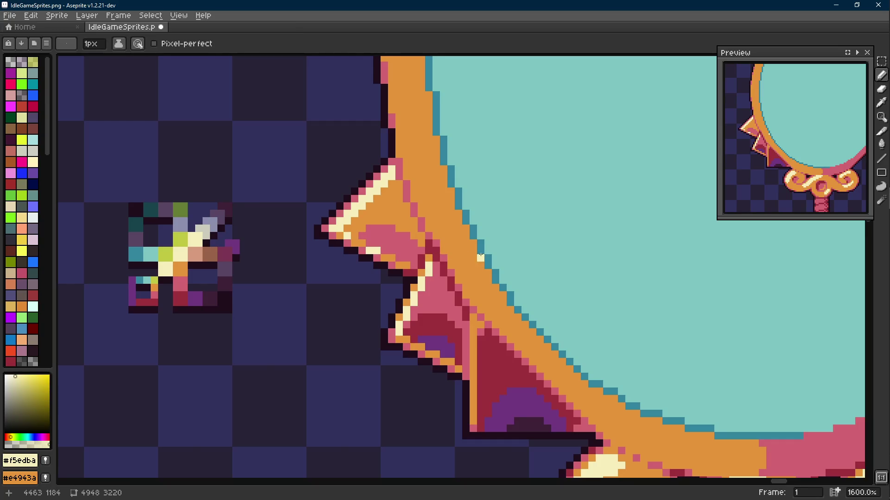
scroll(481, 253, down, 7)
scroll(482, 251, up, 9)
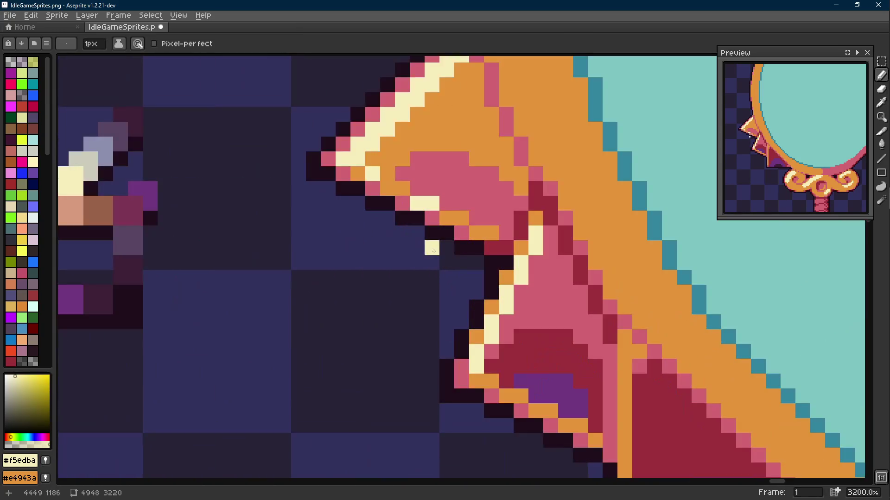
scroll(432, 291, down, 5)
scroll(436, 283, up, 5)
right_click(417, 234)
scroll(444, 253, down, 10)
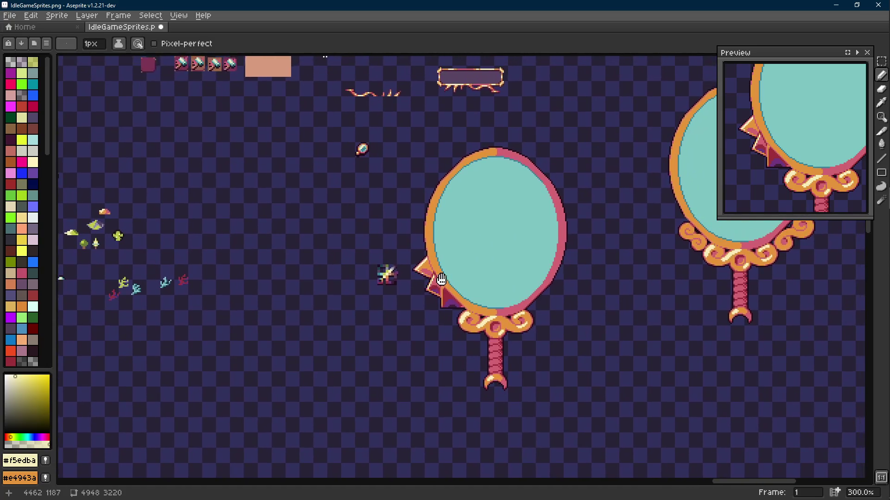
key(ctrl+s)
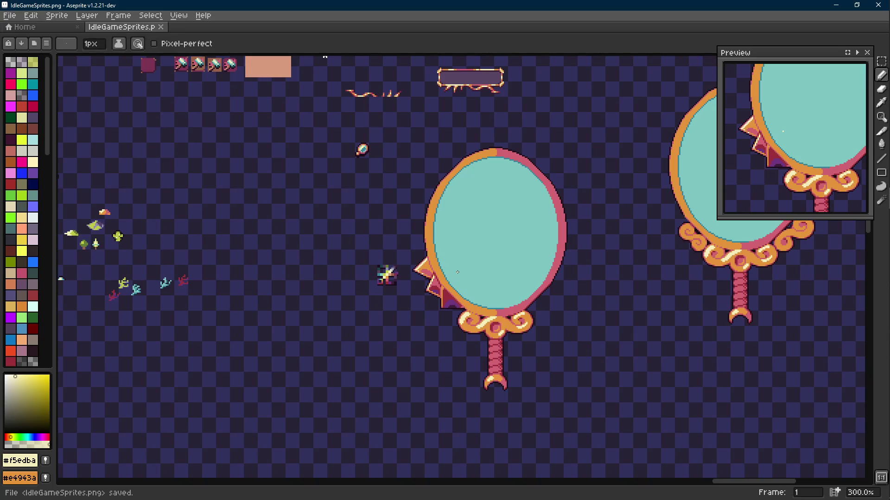
- Draw a dark red line down the lower spike's edge
scroll(457, 273, up, 7)
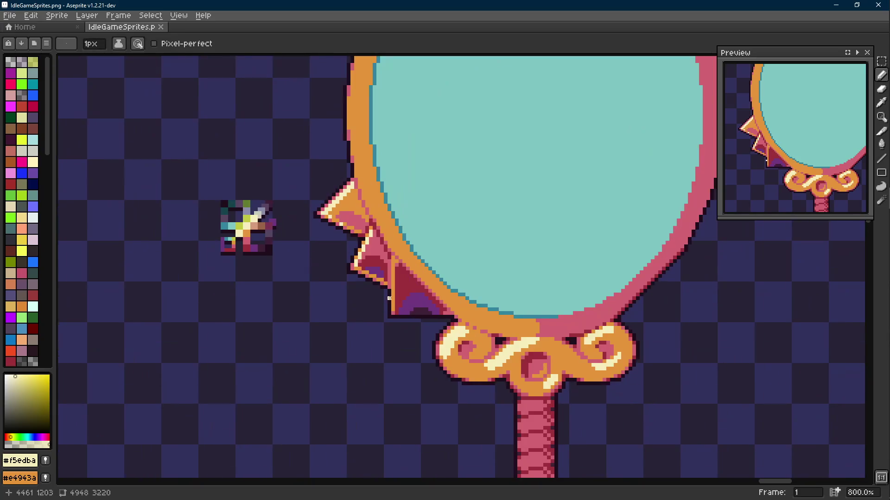
key(alt)
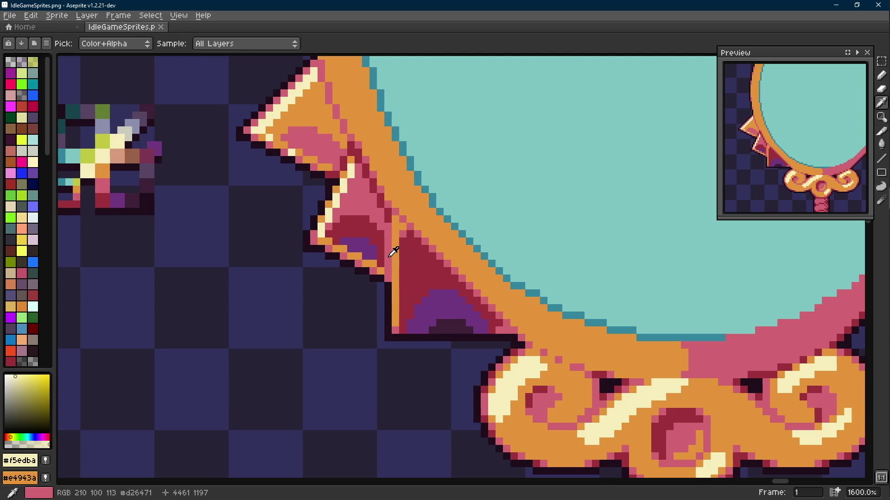
alt+click(388, 224)
key(l)
drag(387, 218, 388, 268)
- Sample the spike and frame colours, then recolour two orange edge pixels pink
key(b)
alt+click(372, 266)
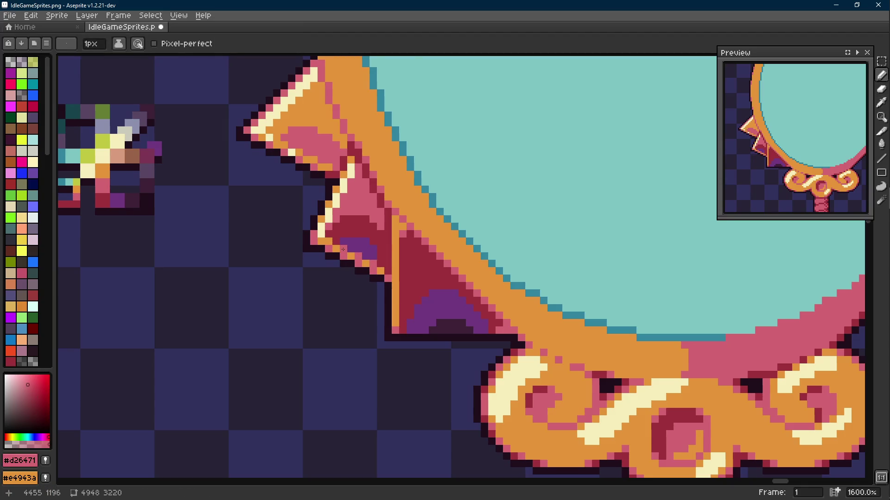
scroll(344, 249, up, 2)
scroll(349, 252, down, 4)
scroll(364, 278, up, 4)
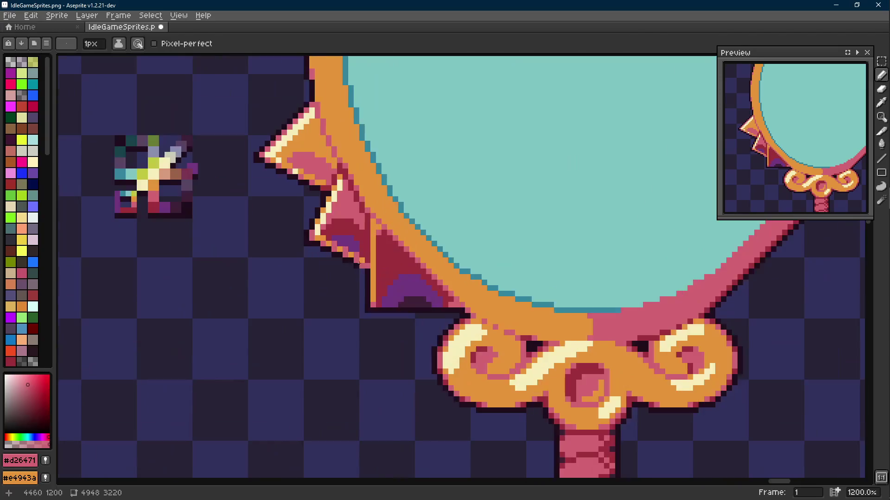
key(i)
alt+click(375, 256)
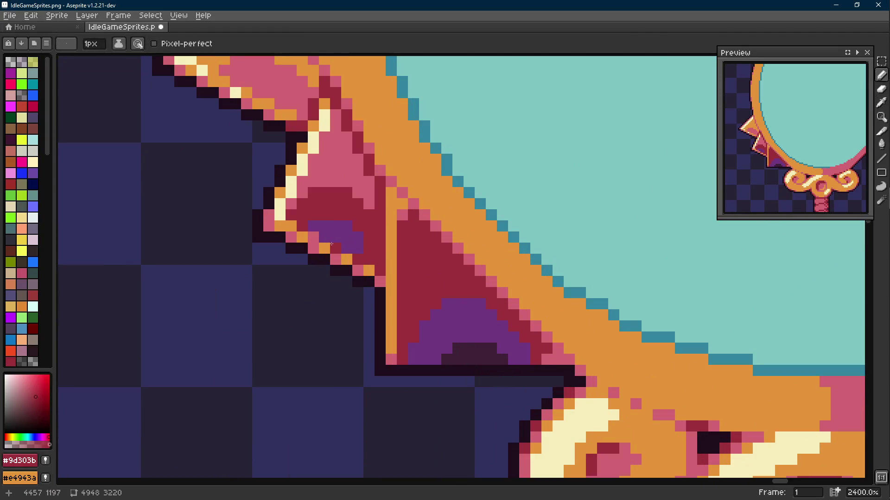
scroll(346, 247, down, 8)
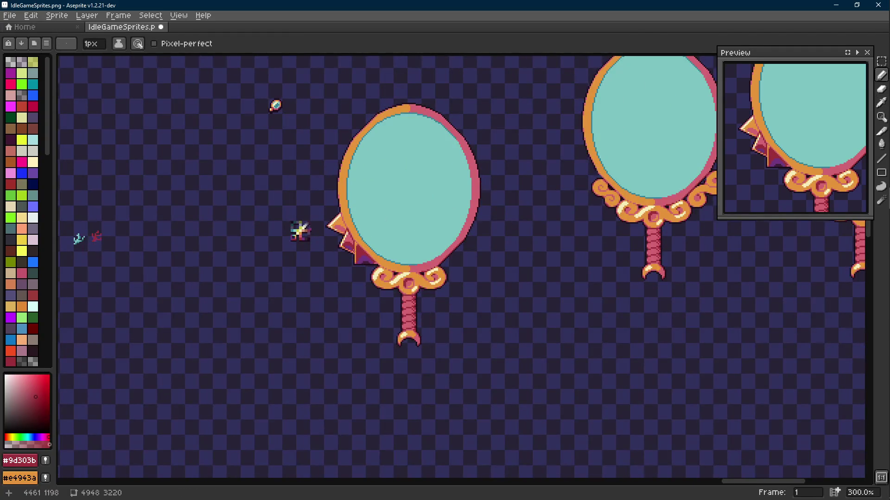
scroll(347, 246, up, 8)
alt+click(341, 248)
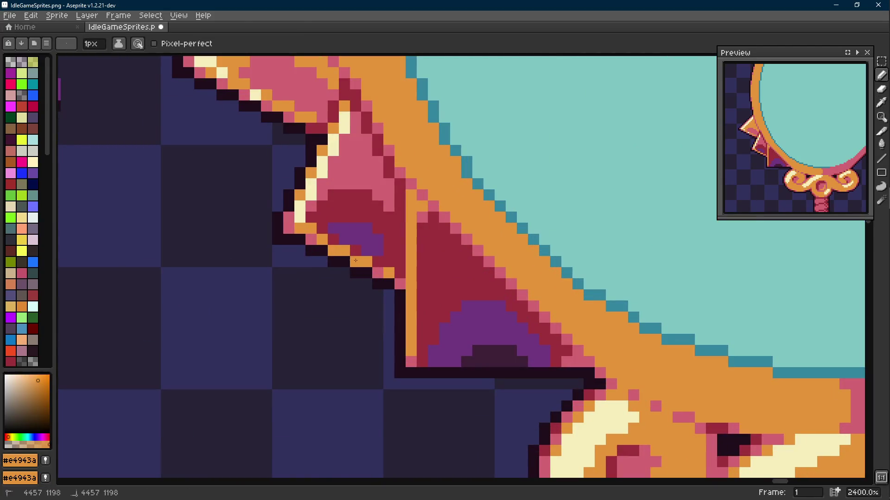
alt+click(299, 226)
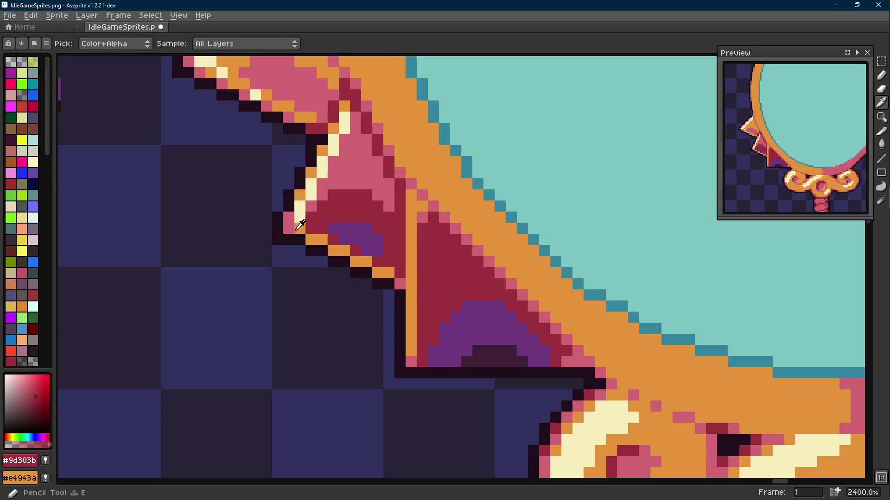
click(344, 251)
click(367, 262)
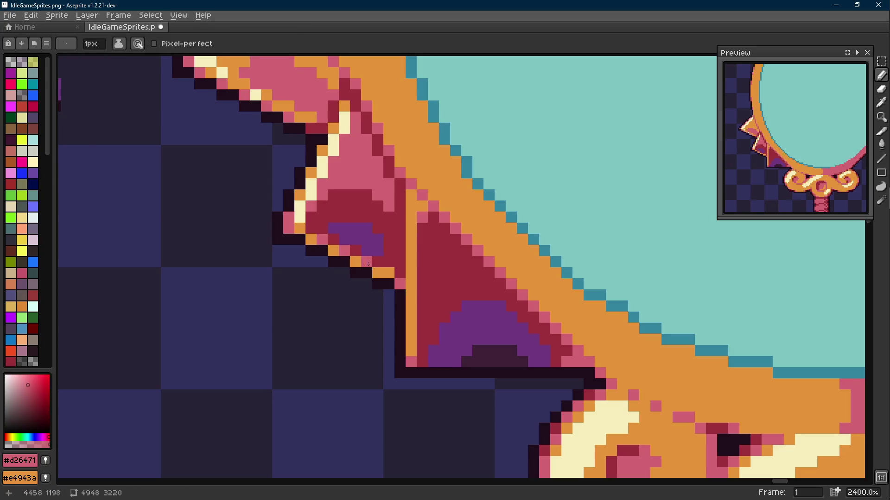
- Turn the four orange pixels along the diagonal spike edge pink
scroll(392, 275, down, 8)
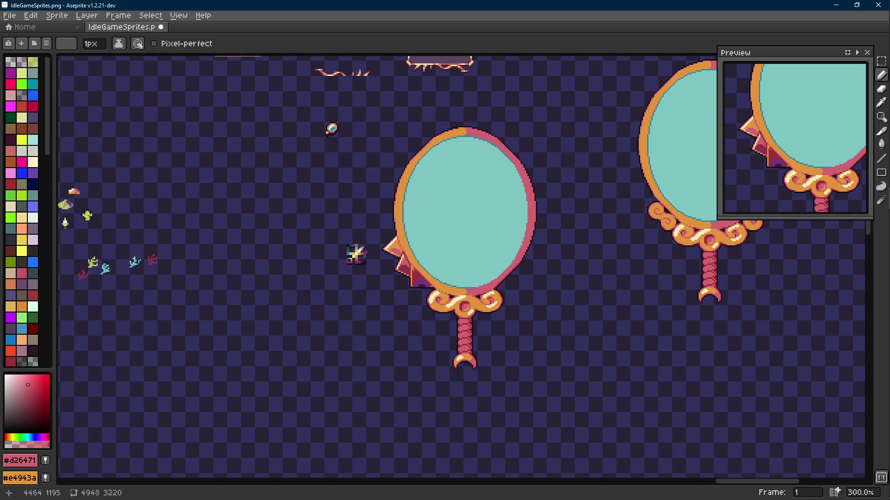
scroll(410, 274, up, 7)
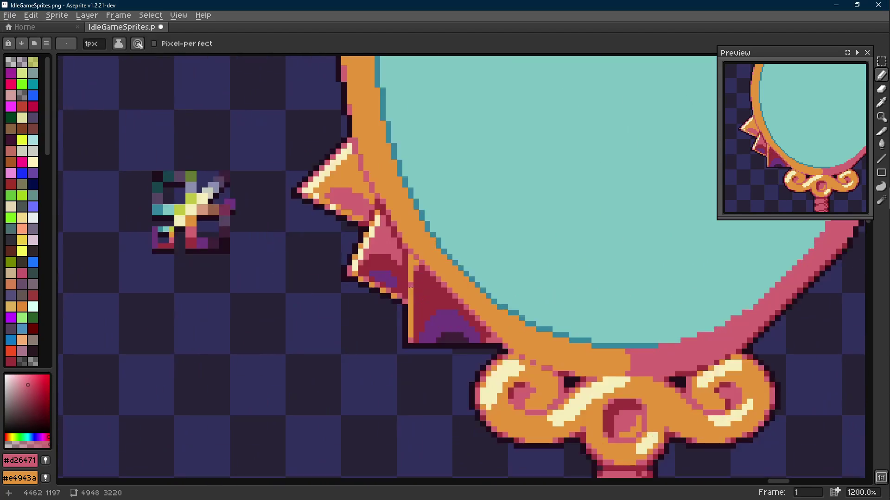
click(386, 298)
click(363, 286)
click(342, 275)
click(317, 262)
- Pick the dark red shade again and save the sprite sheet
scroll(334, 266, down, 8)
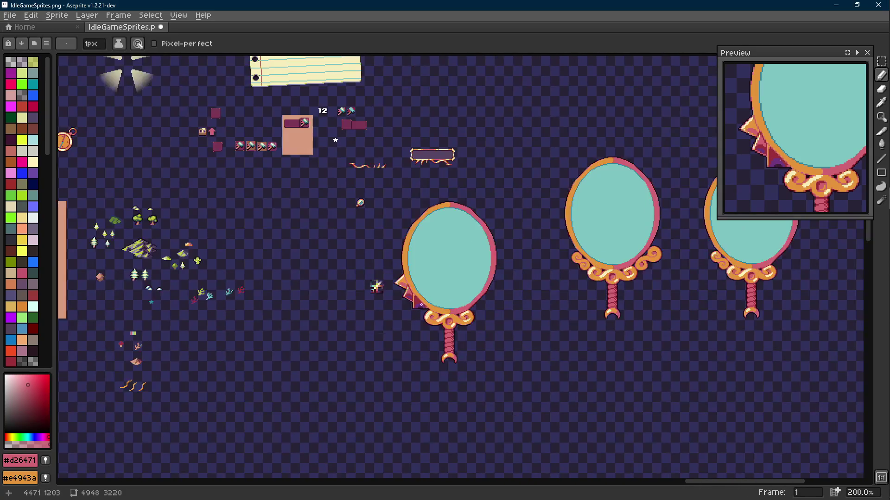
scroll(402, 302, up, 7)
alt+click(410, 261)
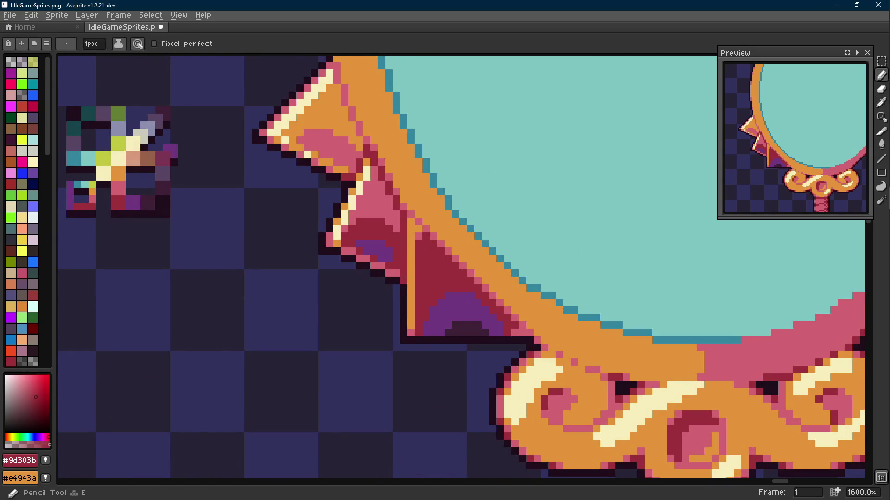
scroll(426, 292, down, 5)
drag(427, 292, 429, 304)
key(ctrl+s)
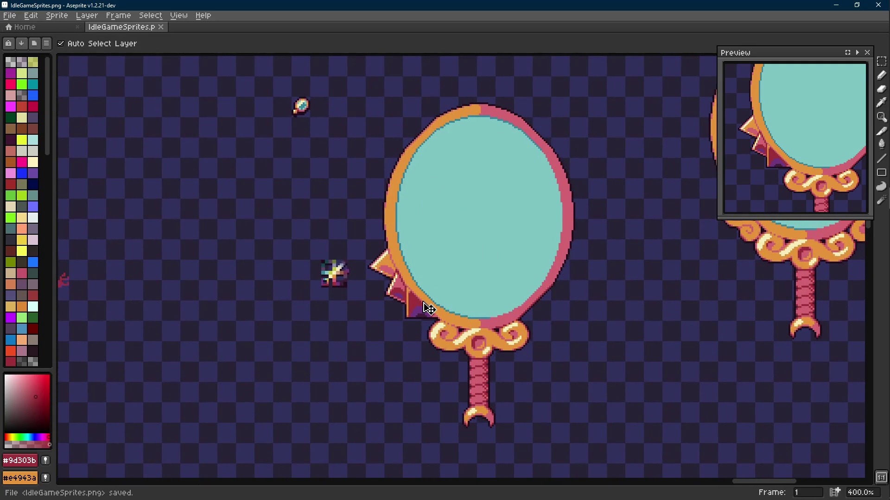
- Add a short cream highlight line on a spike and save the sprite sheet
key(i)
scroll(415, 287, up, 5)
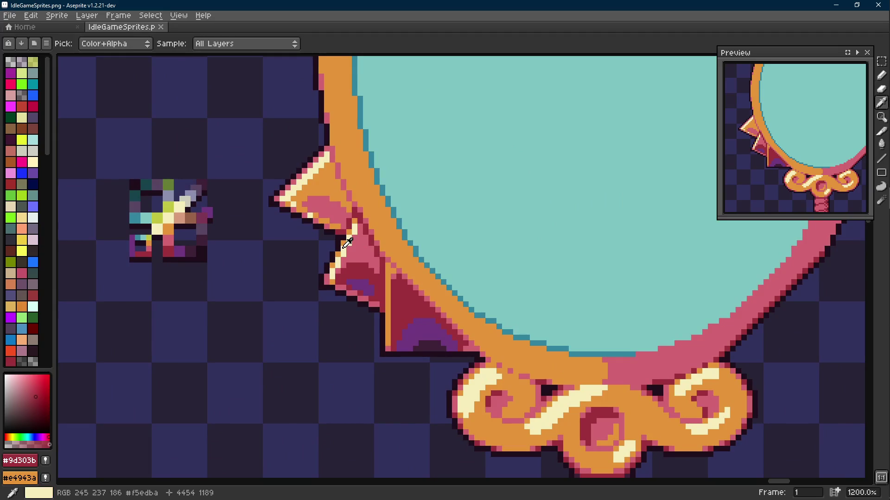
click(347, 243)
key(l)
drag(387, 281, 387, 307)
scroll(388, 307, down, 6)
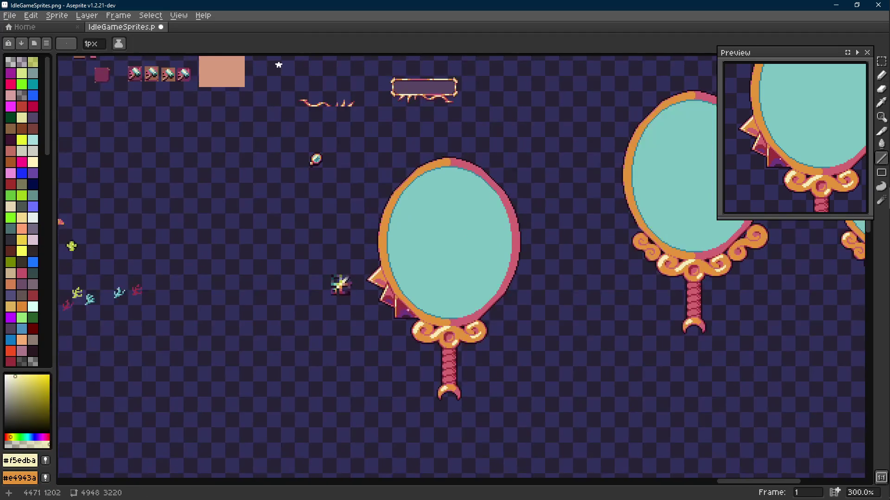
scroll(413, 310, down, 1)
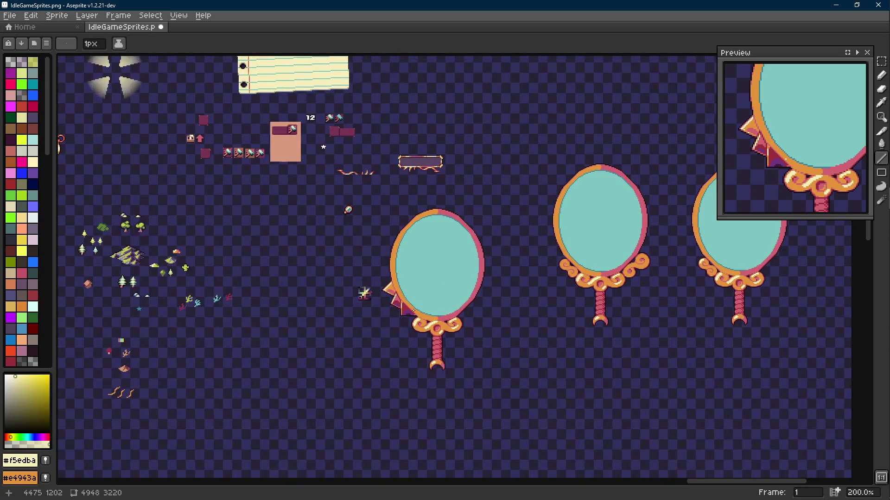
key(ctrl)
key(ctrl+s)
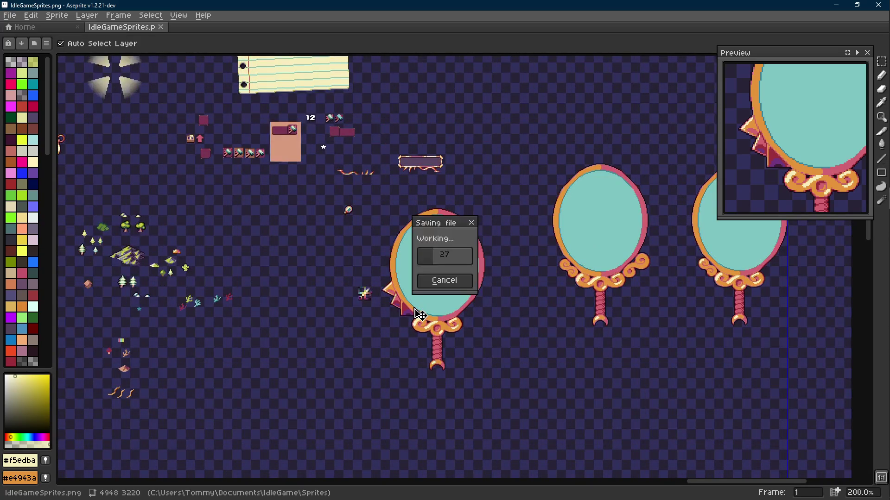
- Pick the dark red and try out a line from the top spike tip
scroll(406, 315, up, 1)
scroll(407, 315, up, 7)
key(i)
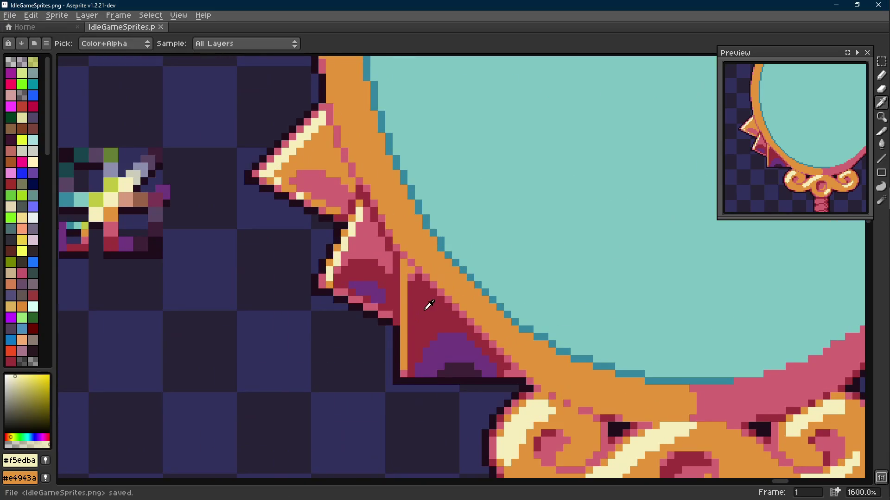
click(441, 308)
key(b)
drag(297, 173, 403, 312)
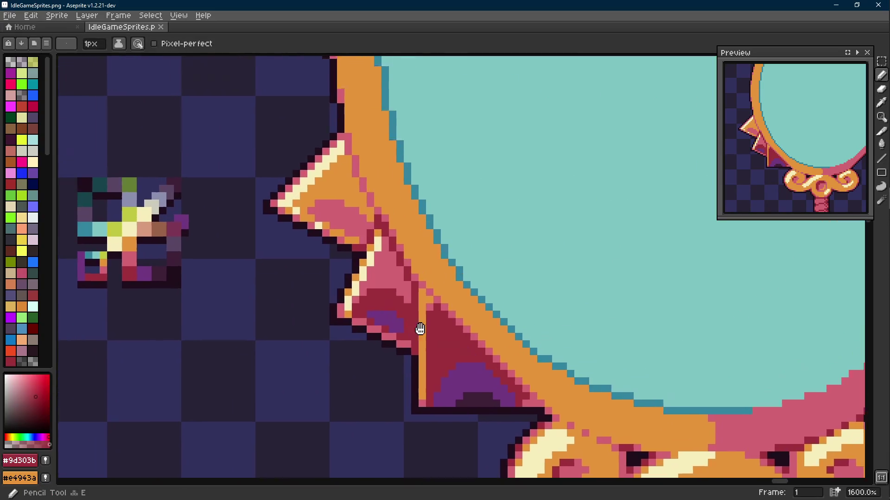
scroll(428, 305, down, 1)
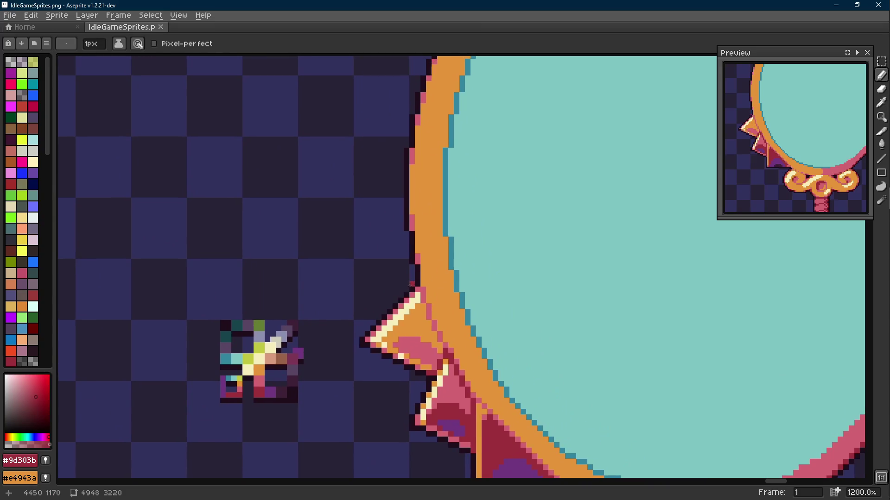
key(l)
drag(409, 285, 354, 274)
scroll(354, 275, down, 1)
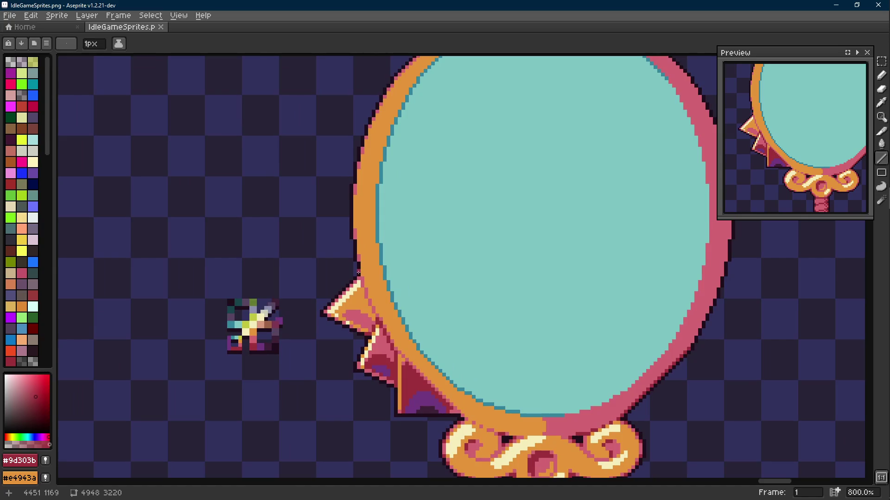
scroll(347, 279, up, 2)
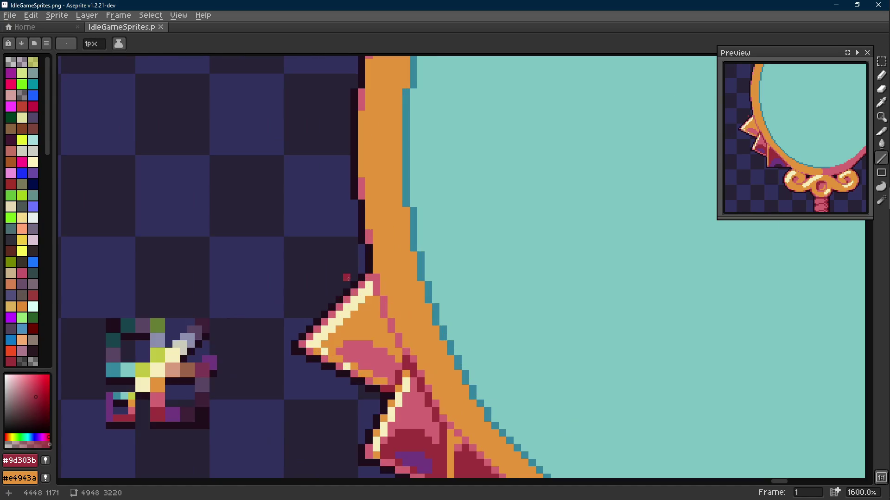
scroll(347, 290, down, 2)
drag(347, 290, 283, 231)
scroll(283, 232, up, 1)
- Draw a triangular spike outline above the spikes and fill it with dark red #9d303b
key(ctrl+z)
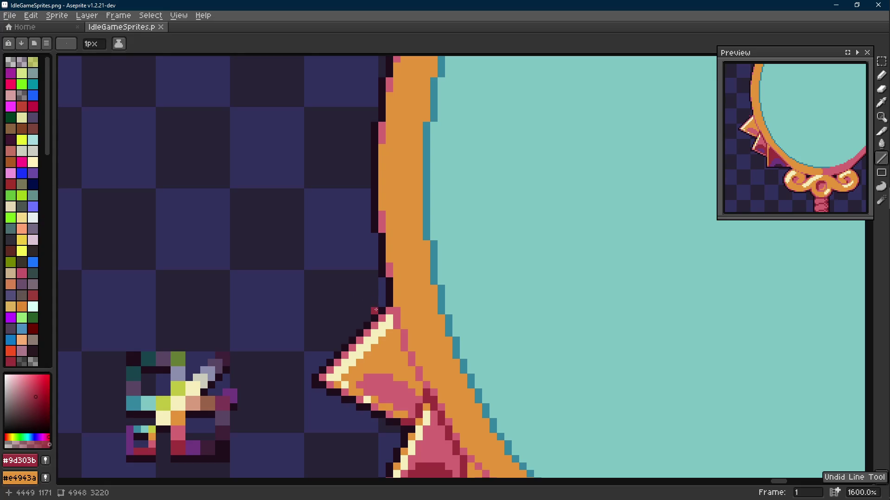
drag(374, 315, 302, 245)
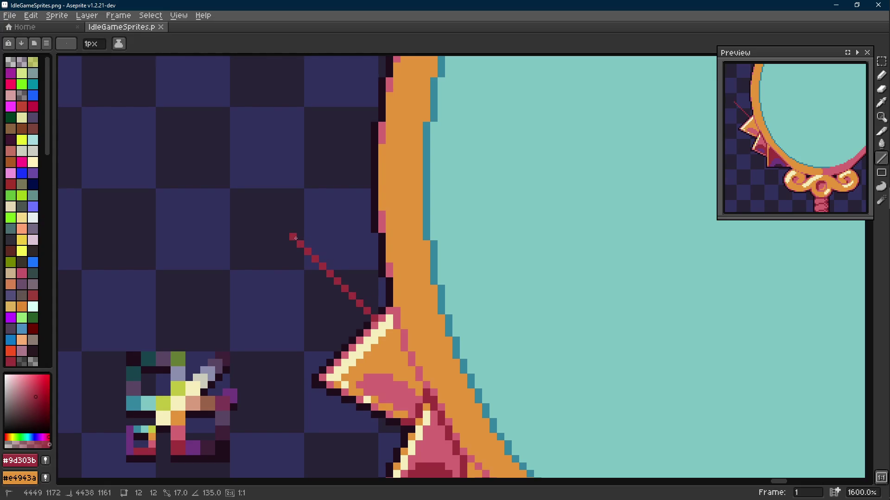
mouse_move(296, 239)
mouse_down()
mouse_move(277, 221)
mouse_move(302, 287)
mouse_move(297, 280)
mouse_move(398, 228)
mouse_up()
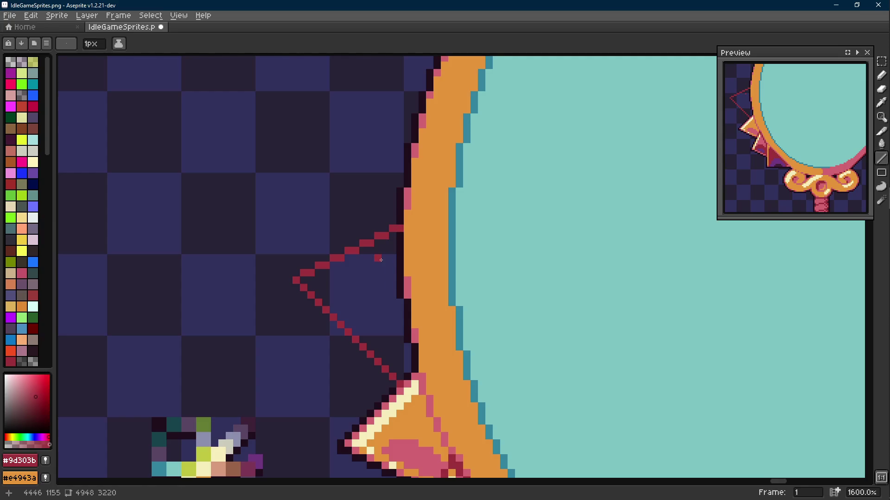
key(g)
click(381, 261)
scroll(381, 260, down, 5)
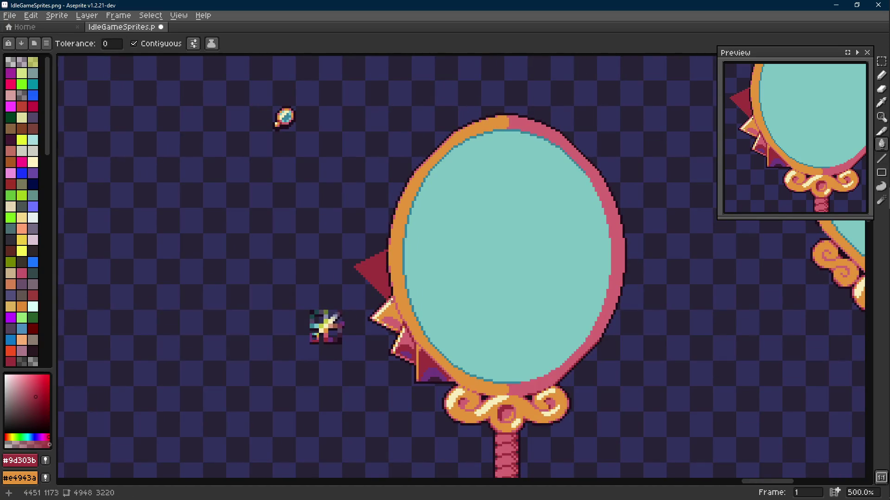
scroll(407, 290, up, 4)
key(i)
click(404, 293)
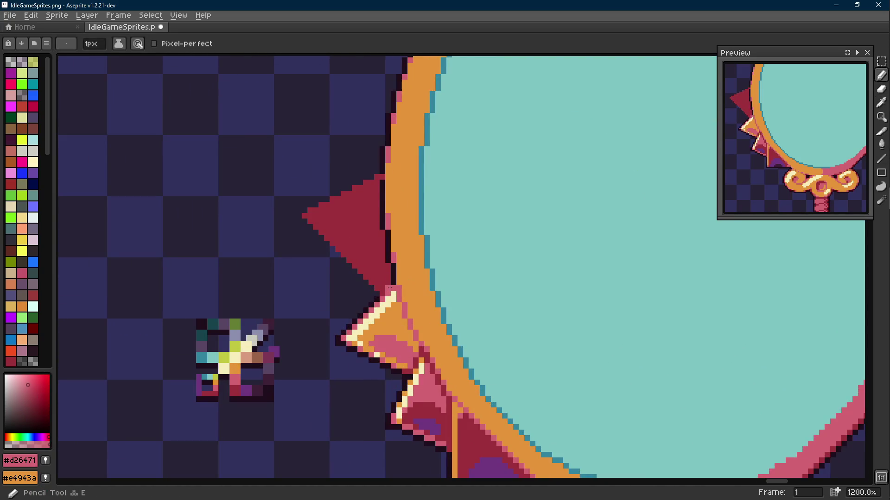
key(shift+e)
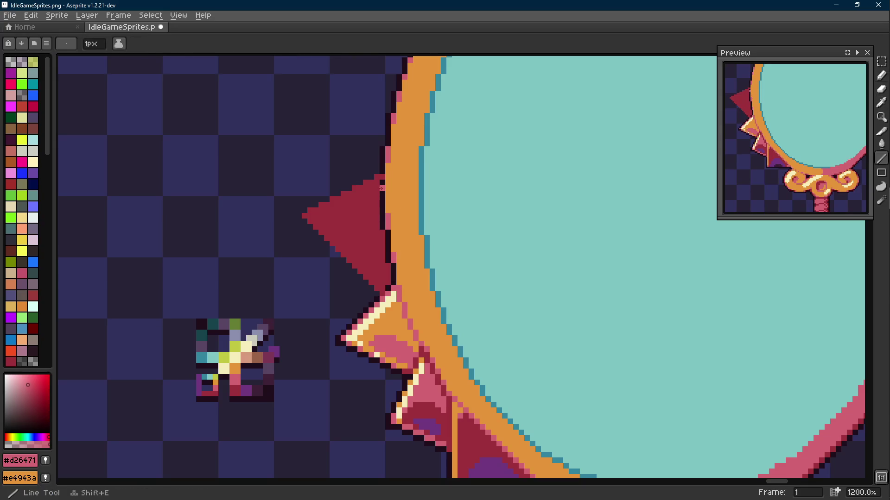
key(i)
drag(388, 192, 328, 76)
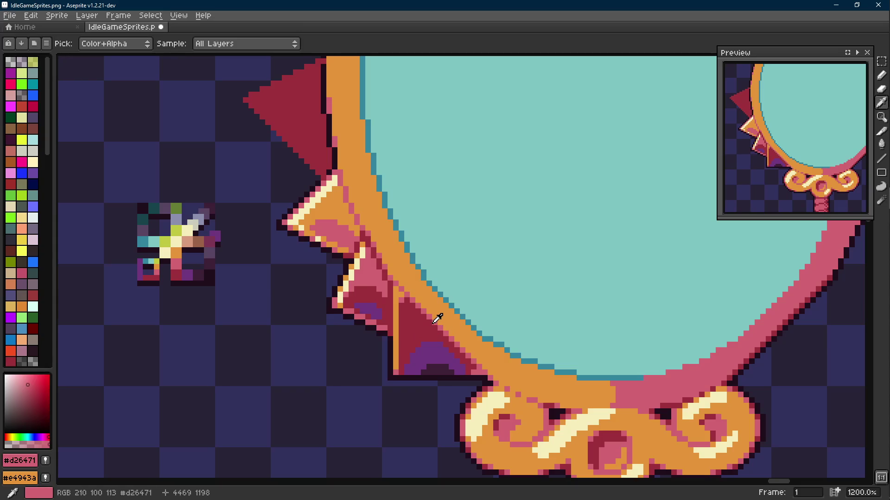
key(b)
scroll(438, 318, down, 5)
scroll(438, 319, up, 6)
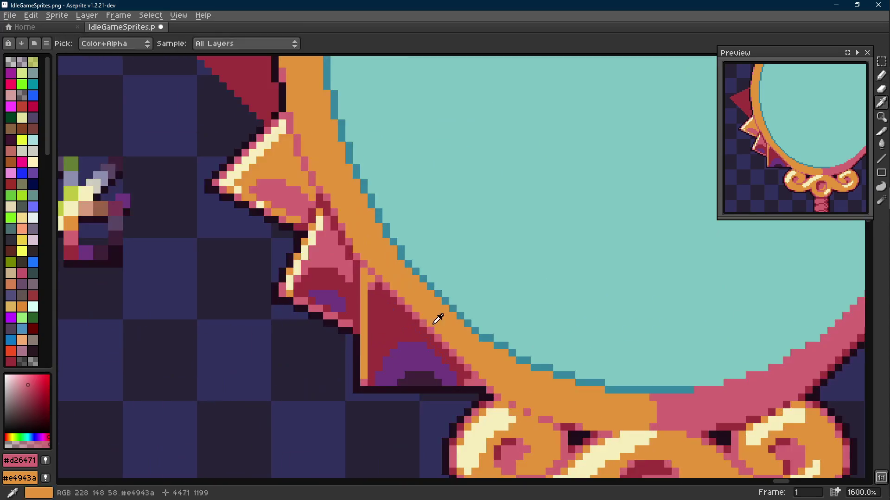
alt+click(472, 366)
key(i)
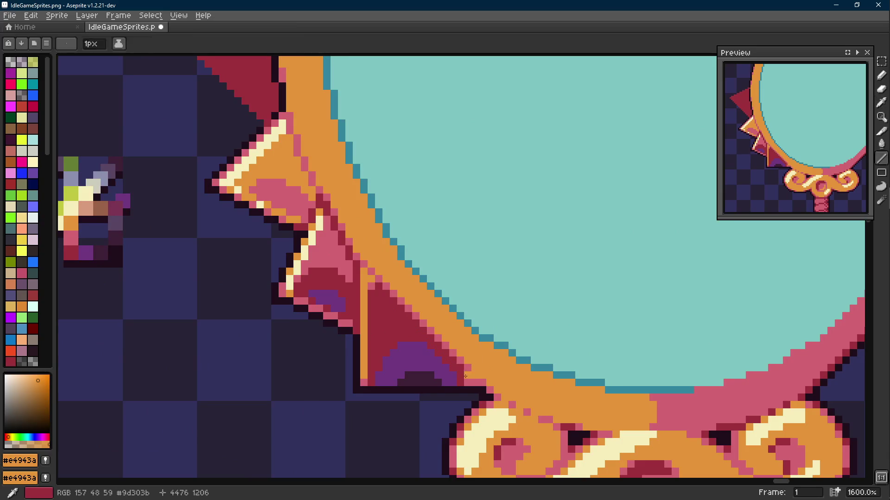
click(469, 371)
key(l)
scroll(470, 371, down, 4)
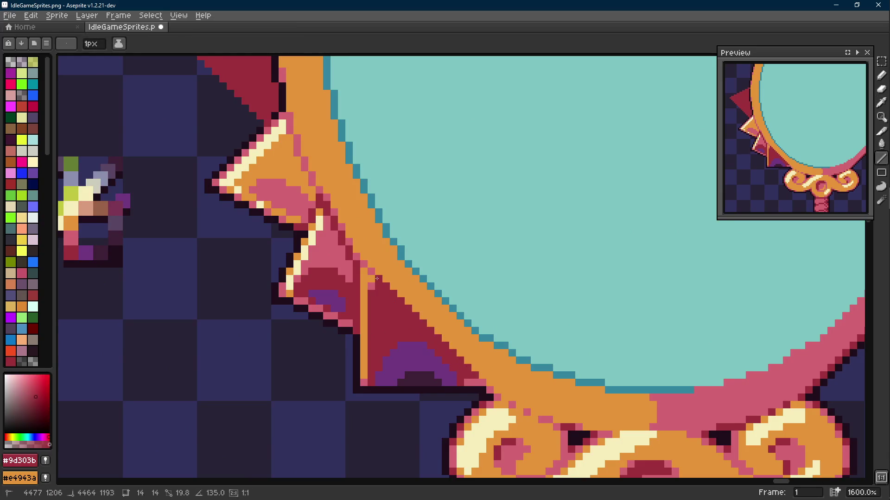
scroll(397, 301, down, 4)
scroll(400, 278, up, 5)
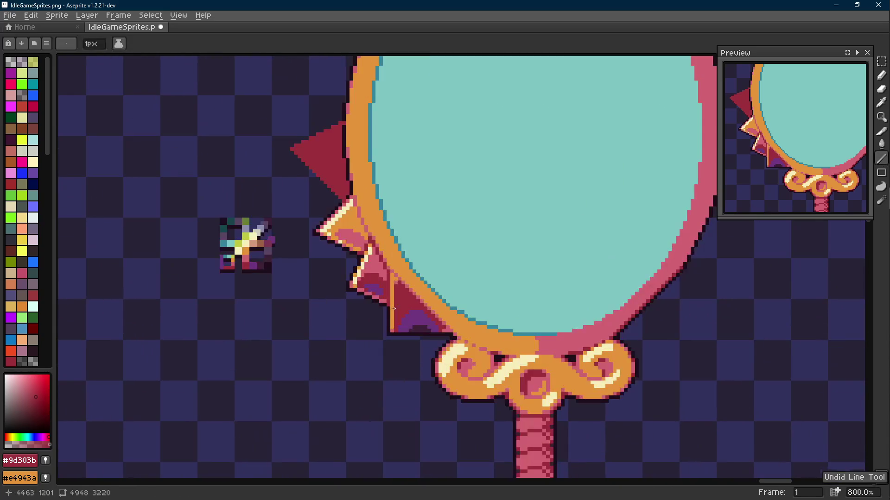
key(i)
scroll(402, 273, up, 2)
click(389, 260)
key(m)
scroll(389, 260, up, 3)
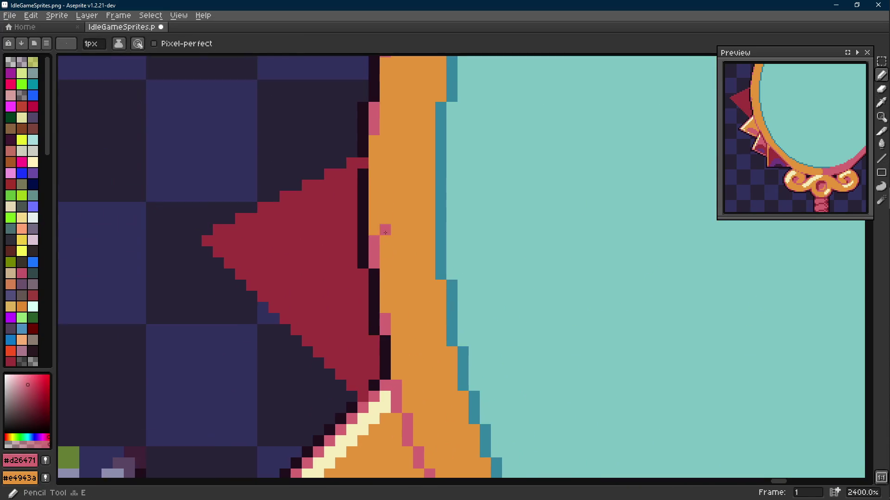
- Select the strip beside the spike, try replacing dark with pink, then undo it
mouse_move(391, 169)
mouse_down()
mouse_move(335, 362)
mouse_move(335, 392)
mouse_up()
key(i)
right_click(382, 317)
click(382, 316)
key(m)
key(shift+r)
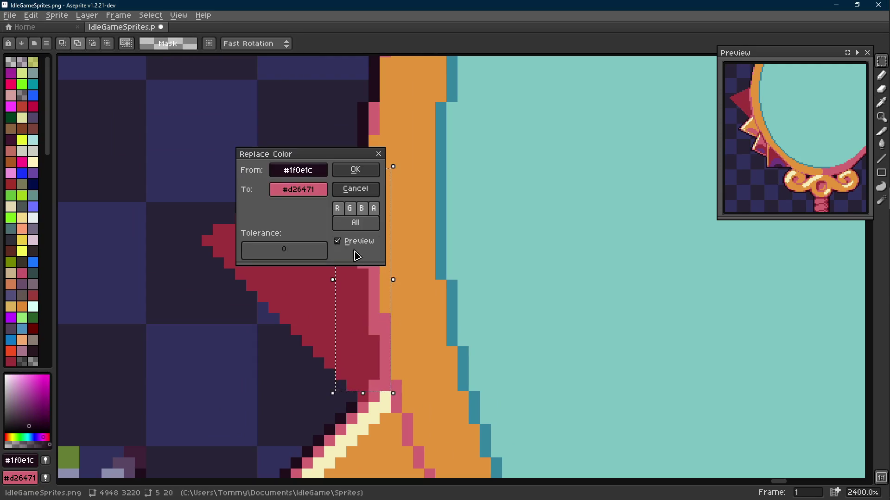
click(355, 170)
scroll(431, 260, down, 7)
key(ctrl+z)
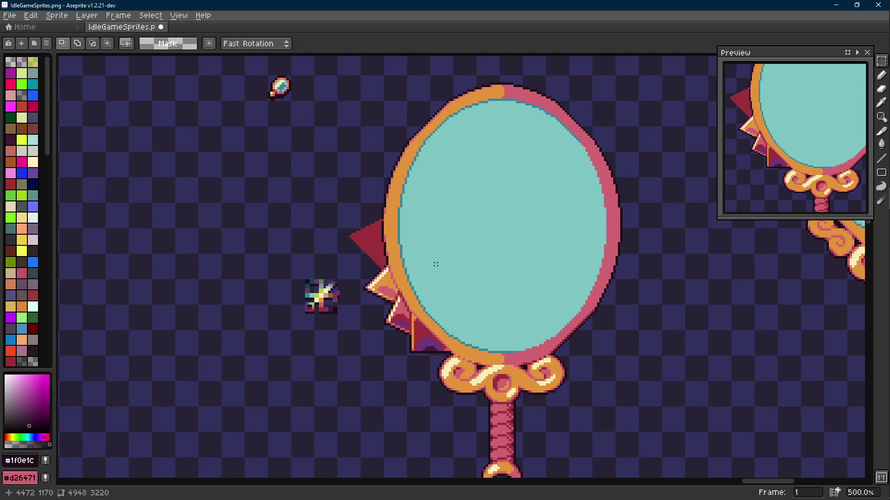
- Replace the pink pixels along the spike's right edge with orange
scroll(406, 234, up, 5)
mouse_move(376, 204)
mouse_down()
mouse_move(330, 318)
mouse_move(330, 341)
mouse_up()
scroll(341, 339, up, 1)
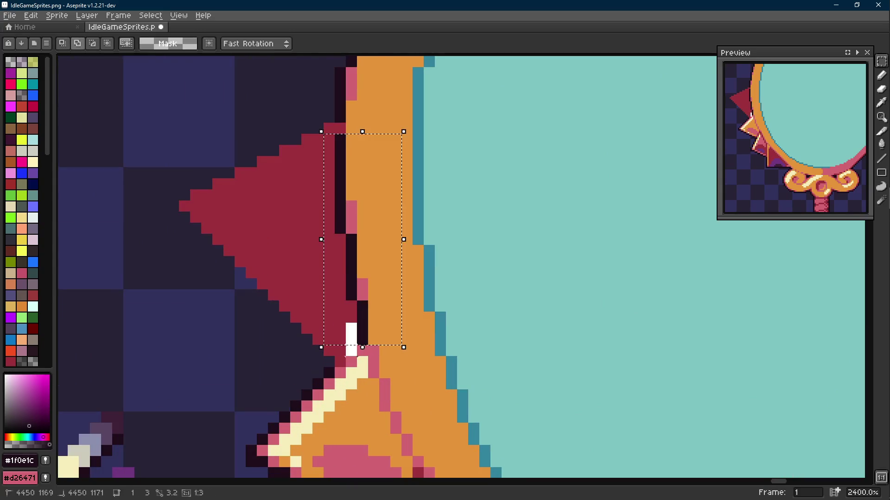
key(i)
right_click(388, 294)
click(366, 280)
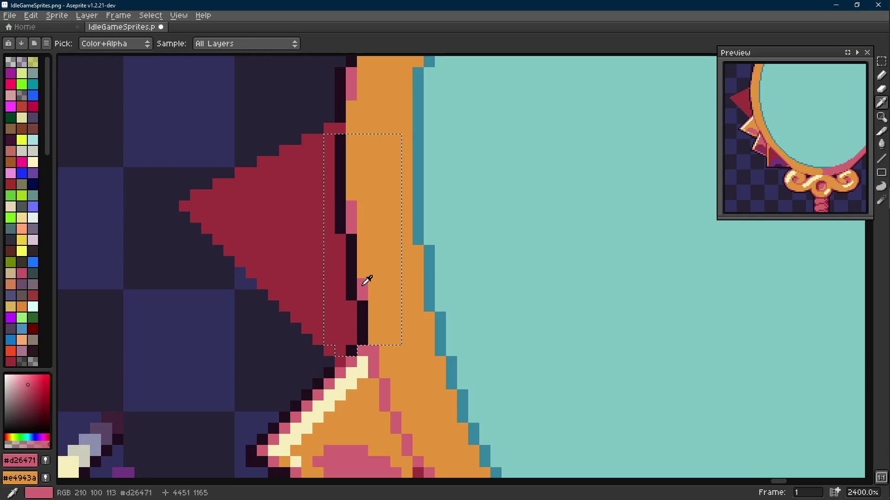
key(shift+r)
key(Return)
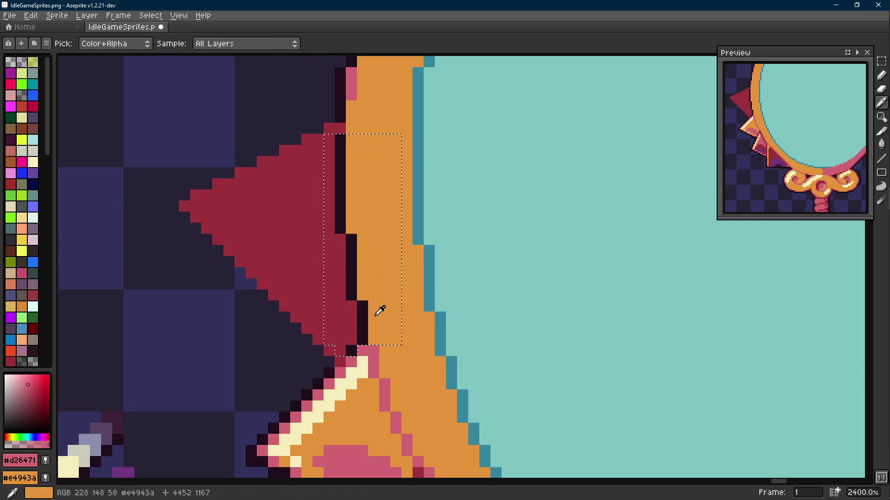
- Replace the dark #1f0e1c strip with pink #d26471, deselect, and pick the crimson
right_click(372, 353)
click(364, 331)
key(m)
key(shift+r)
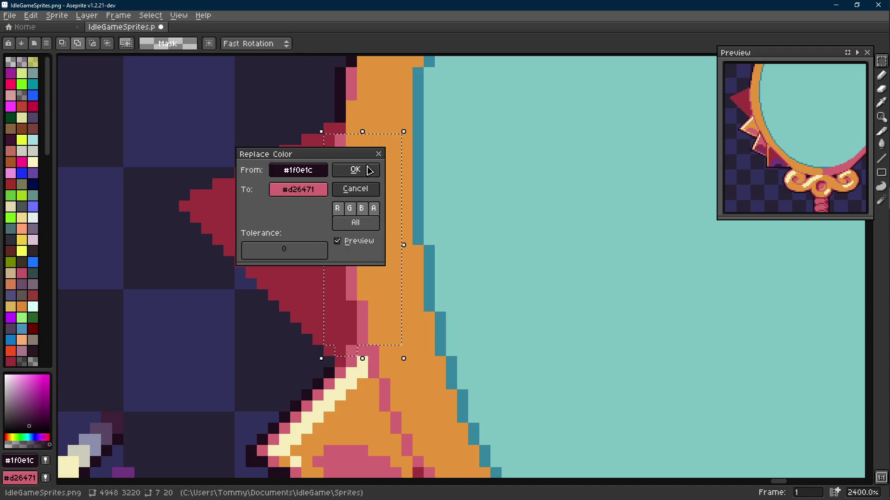
click(369, 170)
key(ctrl+d)
key(i)
click(318, 308)
key(b)
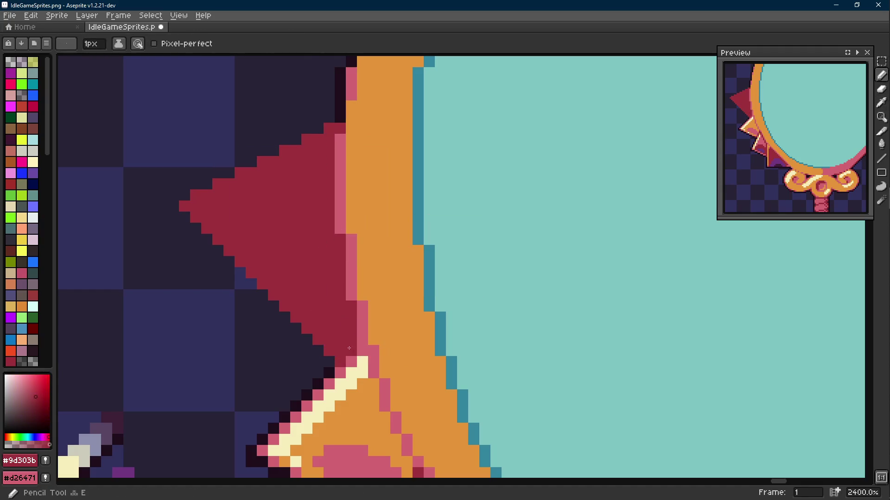
scroll(349, 349, down, 5)
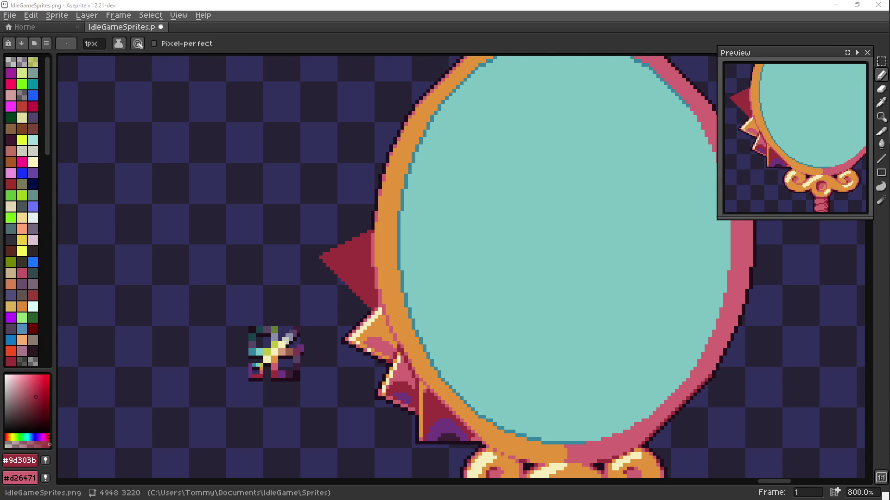
- Draw a dark #1f0e1c outline along the large spike's lower edge
scroll(323, 222, down, 4)
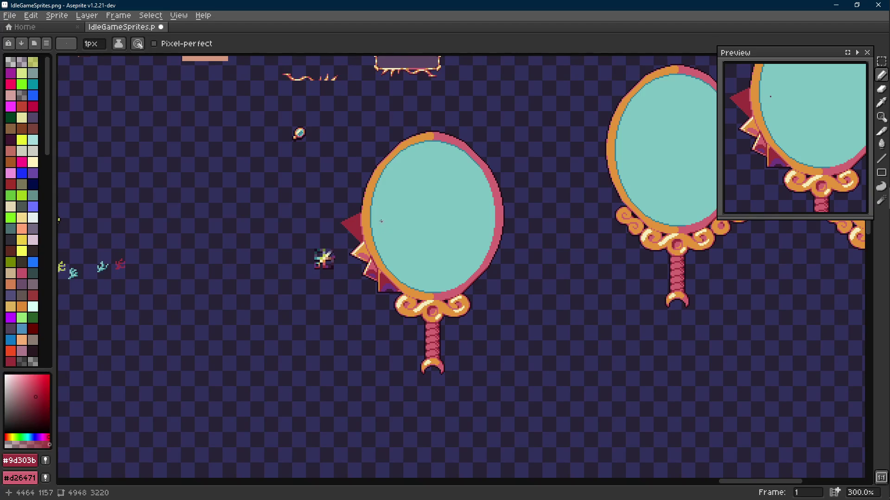
scroll(355, 233, up, 8)
key(i)
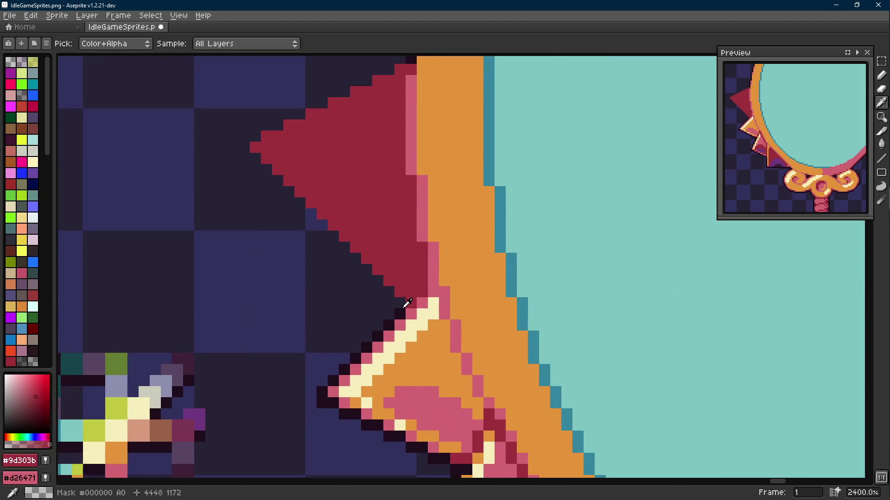
click(404, 306)
key(l)
drag(402, 305, 244, 147)
- Add a purple #70377f shadow line just inside the lower edge
mouse_move(243, 178)
mouse_down()
mouse_move(257, 268)
mouse_move(397, 182)
mouse_up()
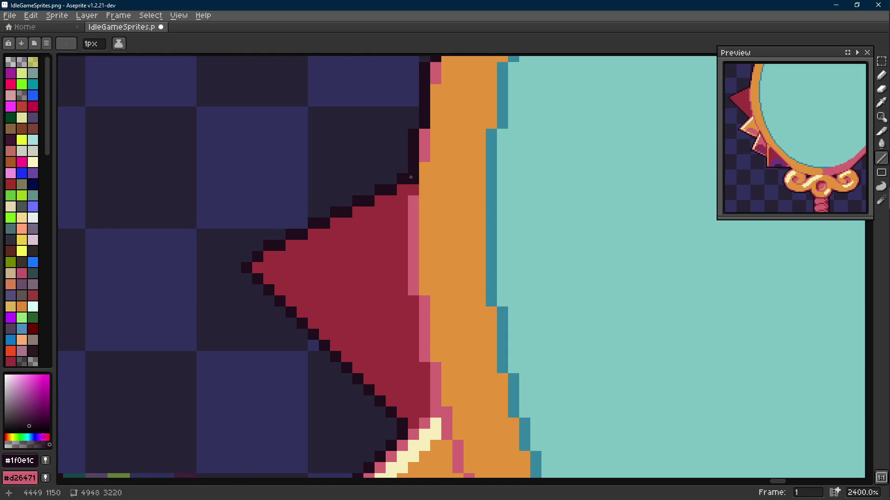
scroll(406, 178, down, 5)
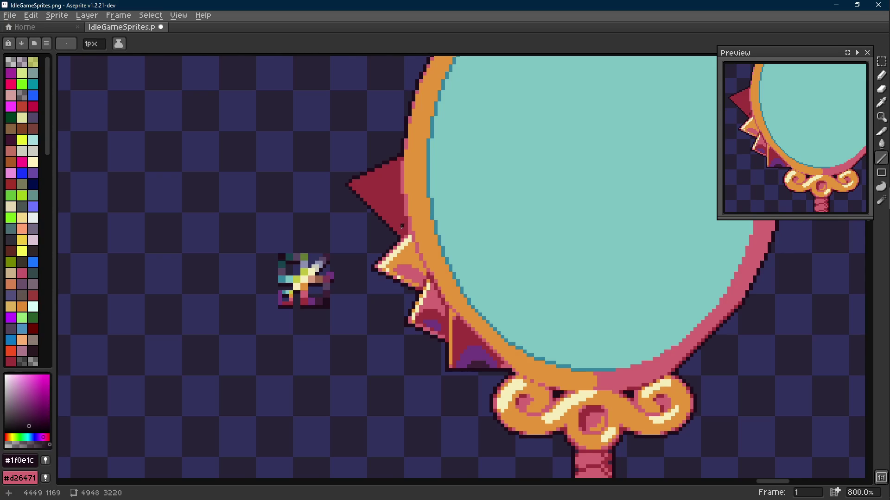
scroll(478, 360, up, 2)
alt+click(479, 360)
scroll(362, 239, up, 2)
mouse_move(382, 272)
mouse_down()
mouse_move(235, 125)
mouse_move(362, 255)
mouse_move(368, 273)
mouse_up()
- Touch up the dark outline under the purple line, then pick the frame's pink
alt+click(224, 115)
key(l)
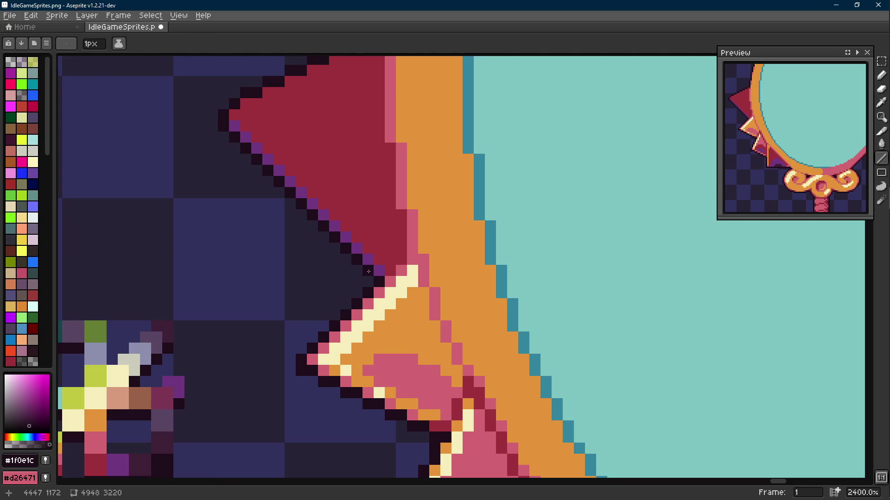
scroll(368, 273, down, 3)
key(i)
click(423, 363)
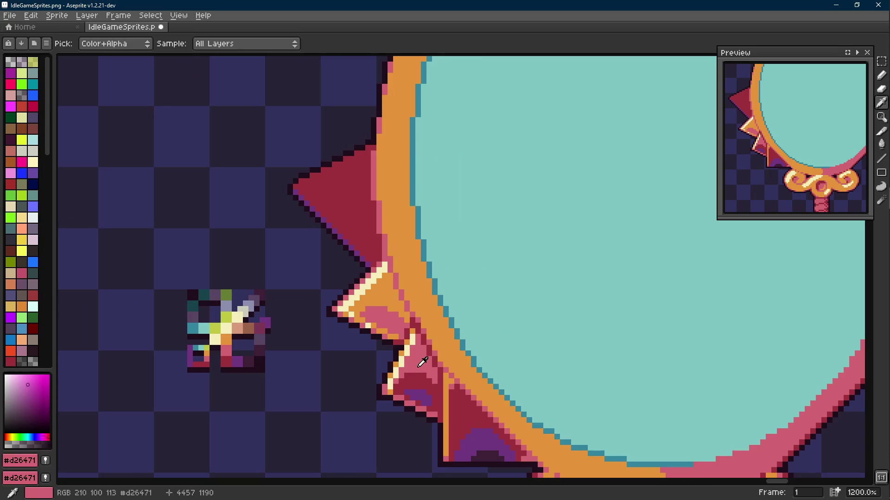
key(l)
scroll(349, 227, up, 1)
- Paint pink highlight pixels along the top spike's tip and upper slope
drag(372, 268, 284, 179)
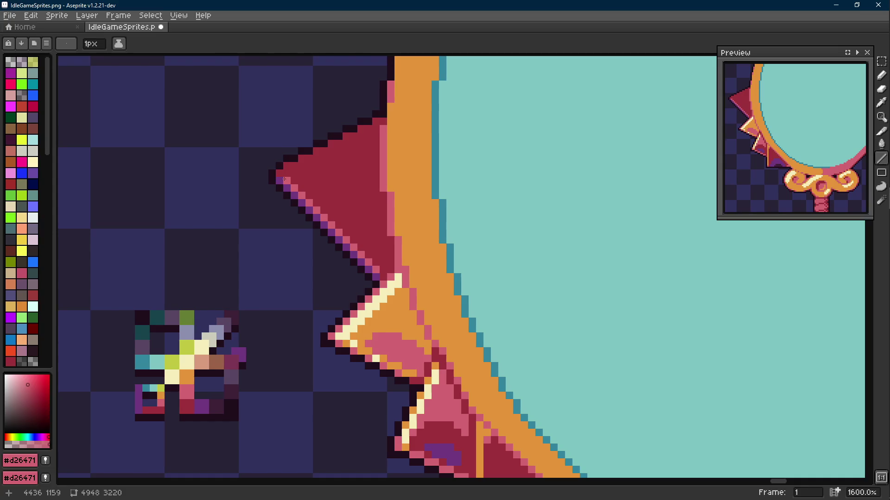
scroll(284, 178, up, 2)
click(289, 199)
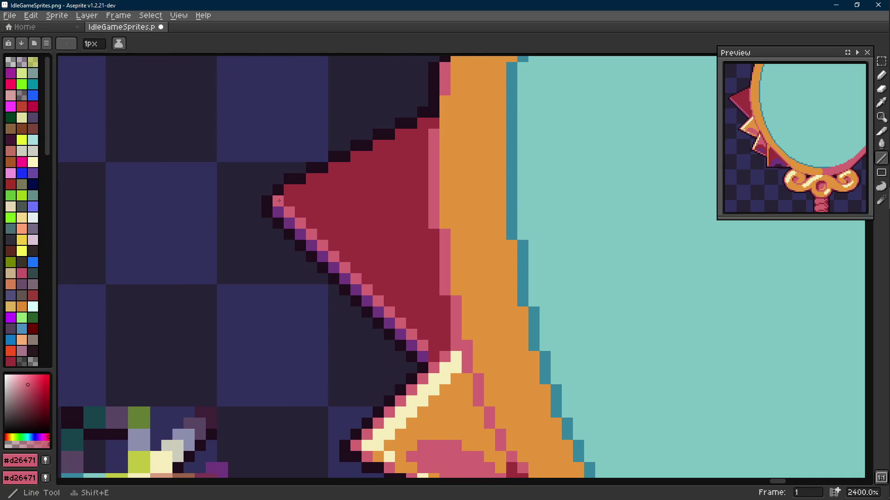
click(305, 189)
click(334, 178)
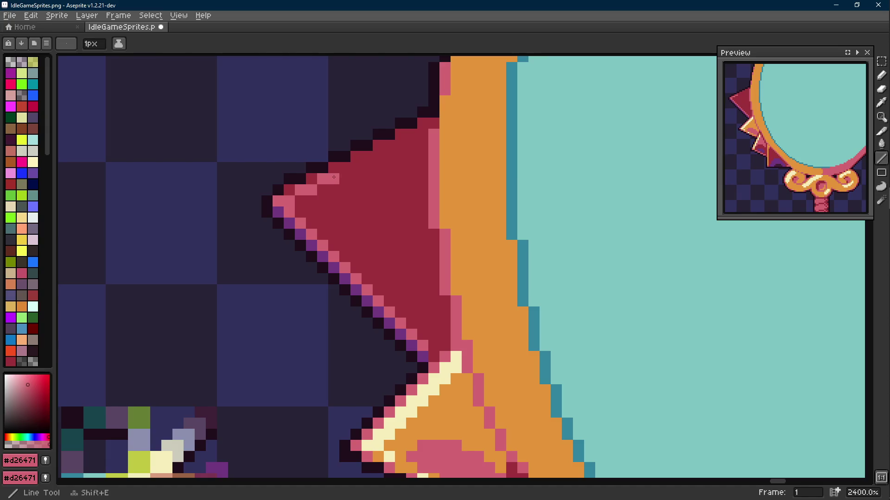
drag(375, 157, 400, 144)
key(e)
click(425, 132)
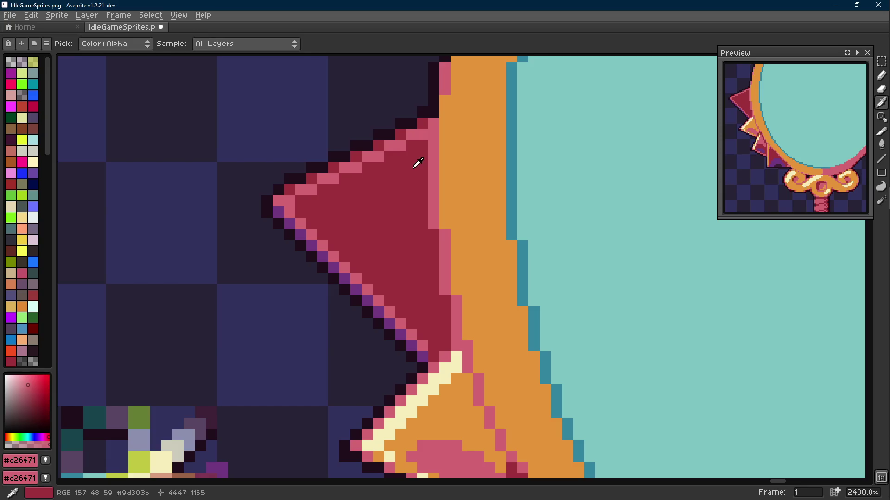
scroll(418, 163, down, 8)
scroll(418, 213, up, 6)
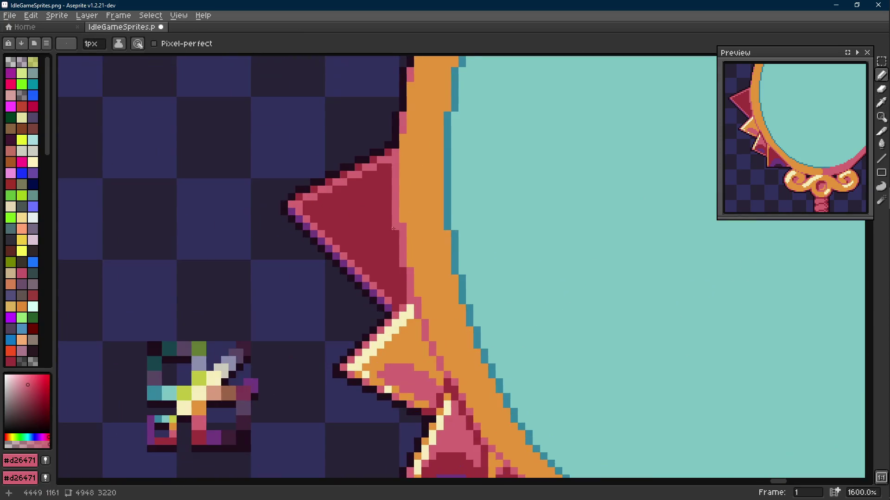
scroll(435, 301, down, 4)
scroll(447, 353, up, 2)
- Sample the frame's orange and pink and the spike's crimson colours
key(i)
alt+click(451, 344)
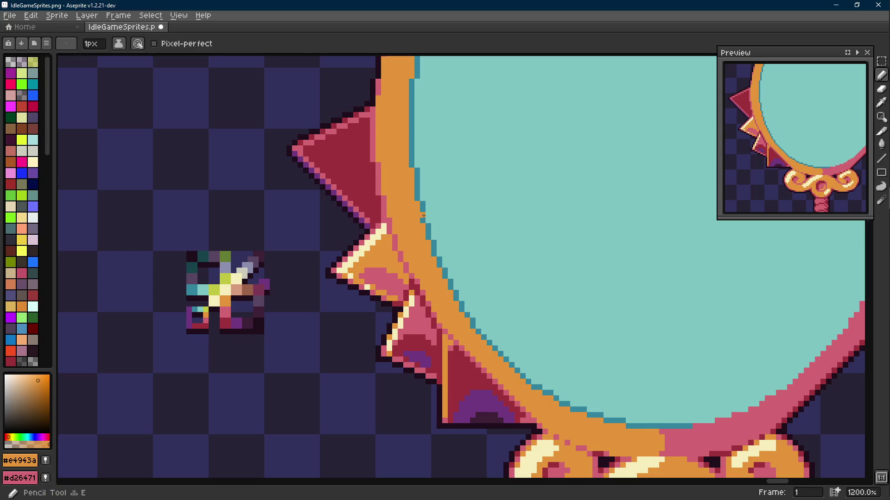
scroll(457, 332, down, 1)
scroll(457, 332, down, 4)
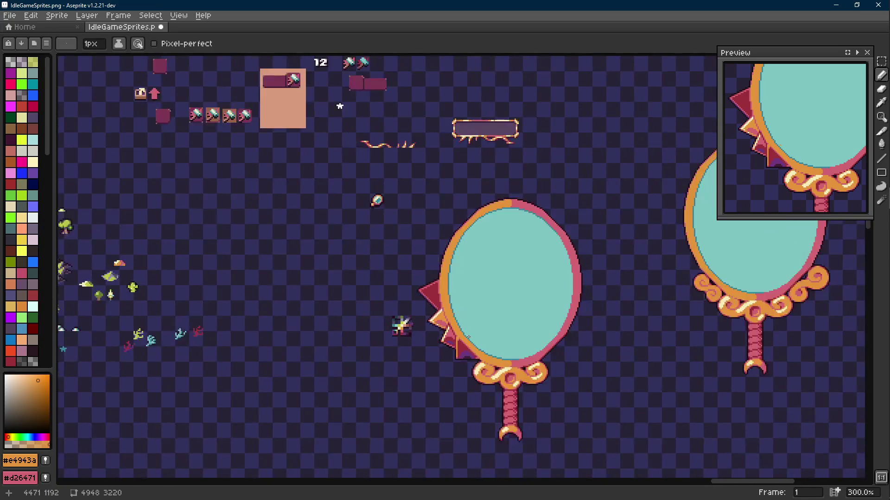
scroll(457, 335, up, 4)
scroll(448, 334, down, 4)
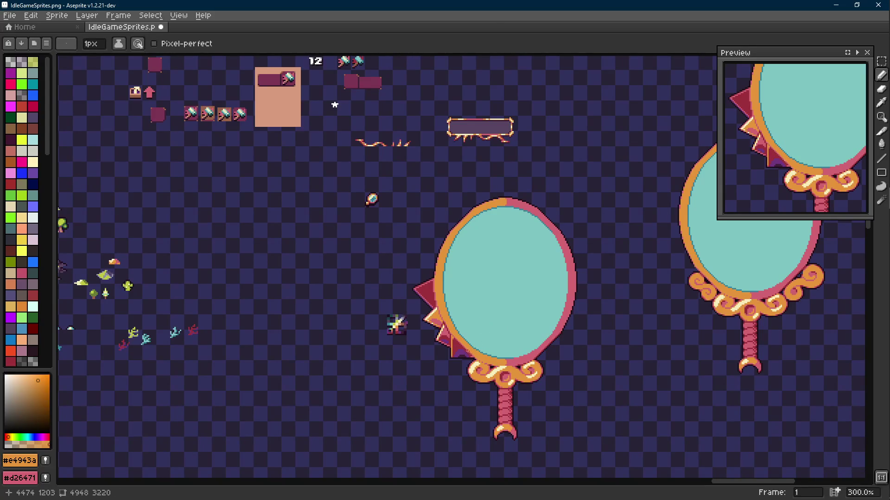
scroll(428, 338, up, 9)
alt+click(408, 307)
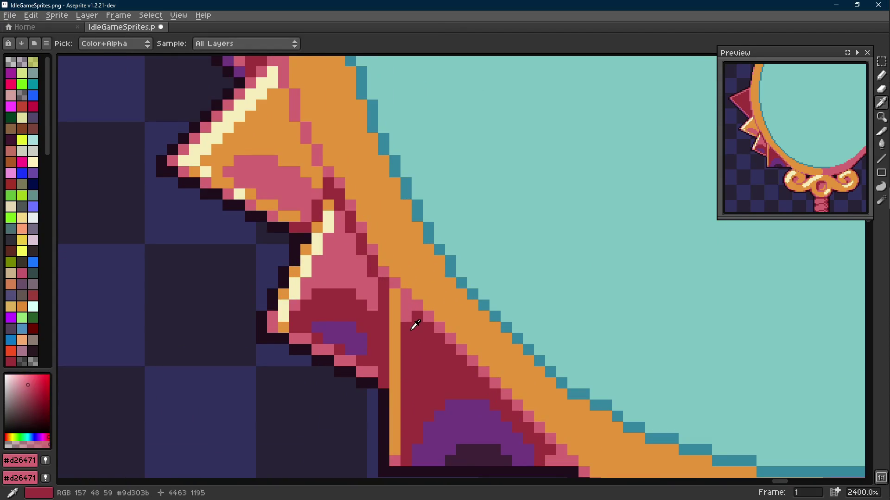
scroll(415, 326, down, 8)
scroll(404, 329, up, 6)
alt+click(404, 330)
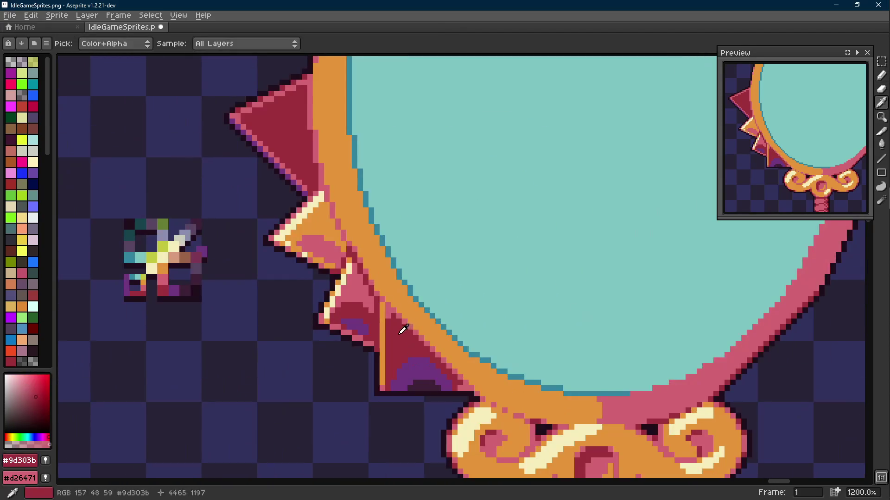
scroll(404, 330, down, 6)
scroll(406, 333, up, 4)
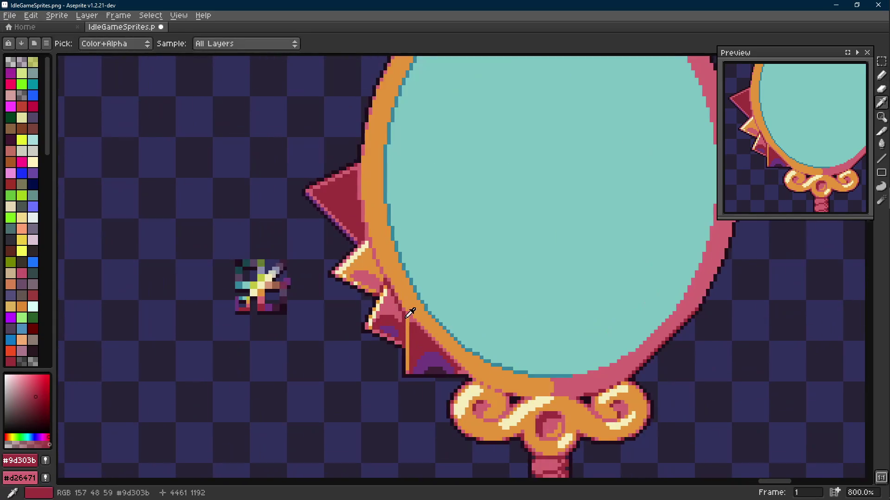
- Draw an orange #e4943a highlight line along the top spike's upper edge
alt+click(352, 173)
scroll(341, 164, up, 3)
key(l)
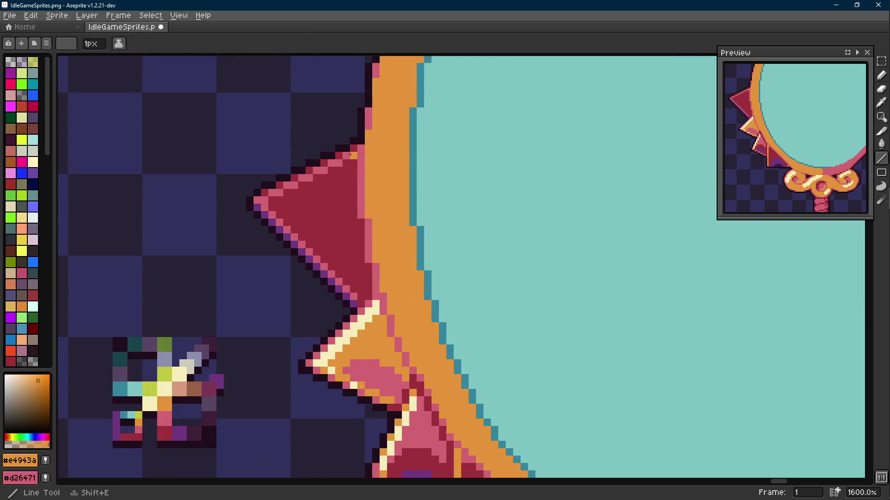
drag(352, 156, 260, 199)
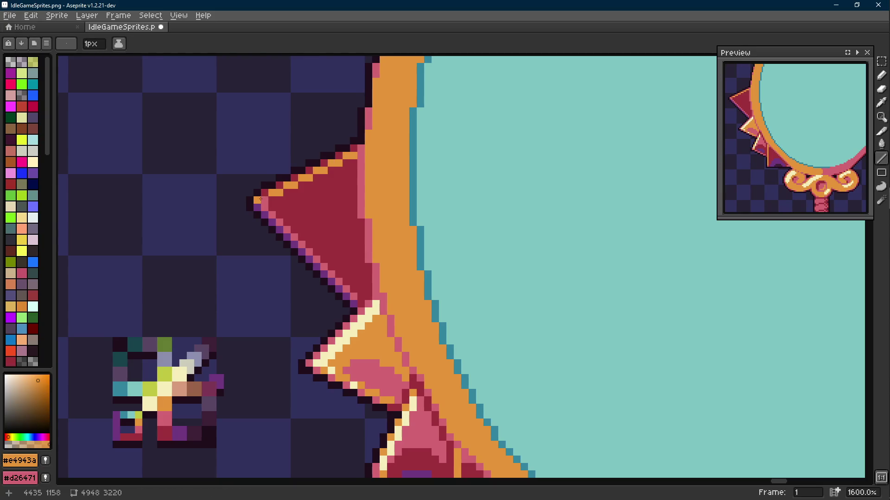
scroll(306, 224, down, 6)
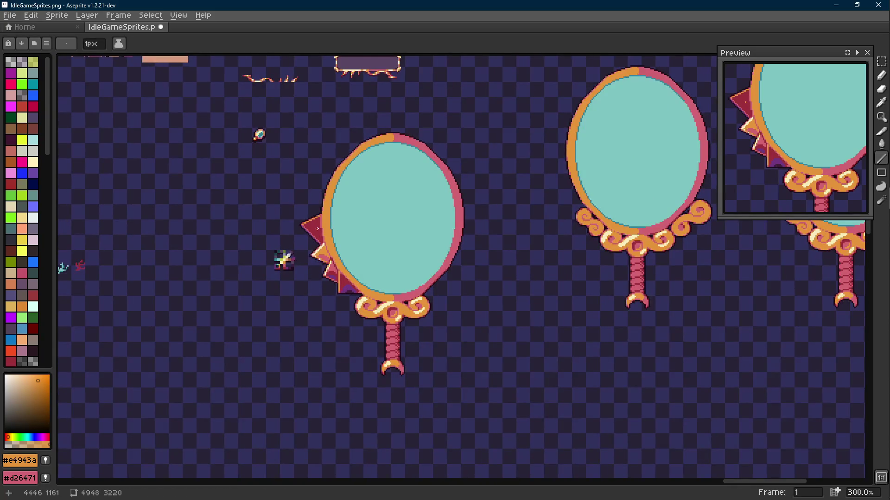
scroll(316, 226, up, 1)
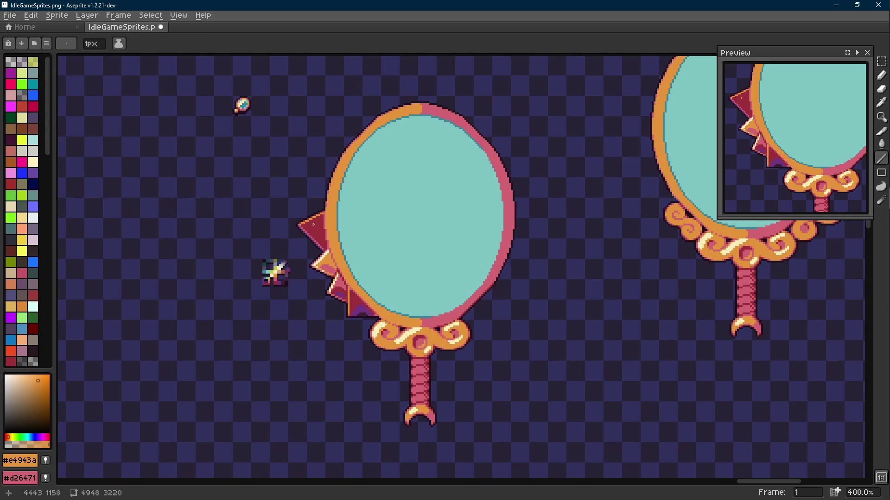
drag(319, 226, 332, 246)
scroll(347, 308, up, 2)
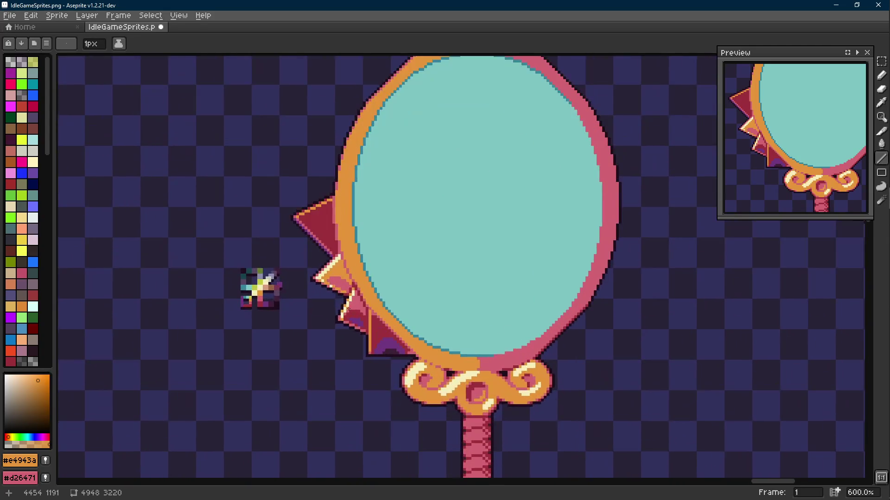
scroll(390, 315, up, 1)
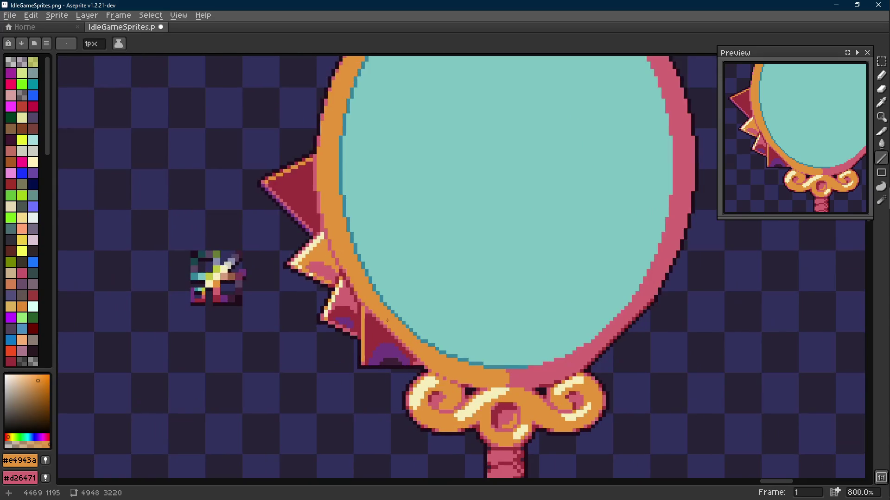
- Paint the row beneath the lowest spike's purple shadow in the dark #1f0e1c outline colour
alt+click(389, 347)
scroll(290, 188, up, 5)
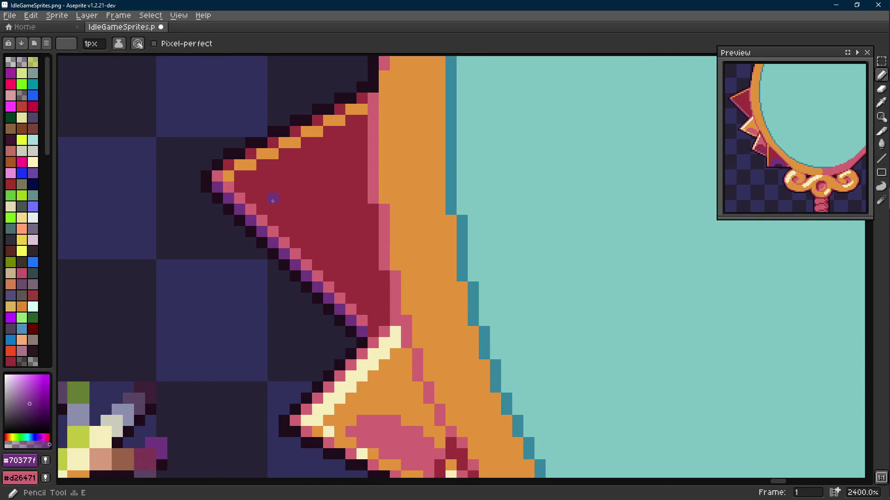
scroll(266, 204, down, 3)
scroll(337, 311, up, 3)
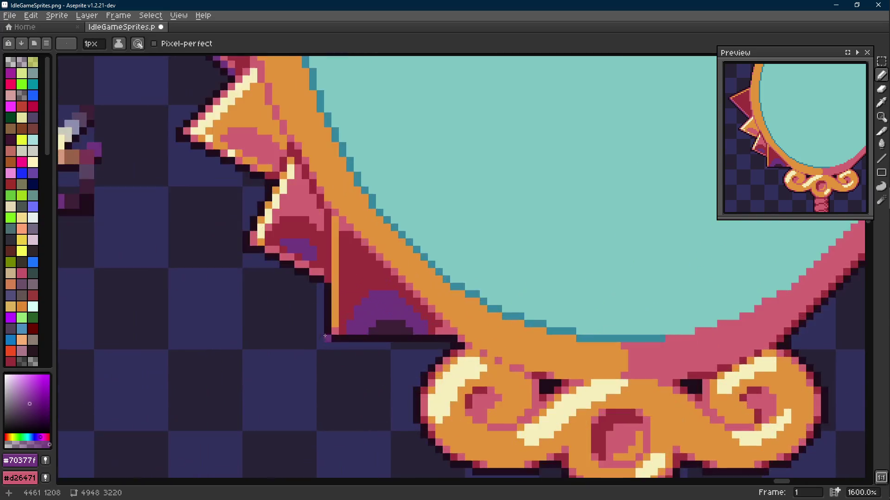
key(alt)
drag(338, 302, 489, 306)
key(alt)
alt+click(438, 297)
mouse_move(331, 309)
mouse_down()
mouse_move(488, 309)
mouse_move(330, 321)
mouse_up()
alt+click(503, 307)
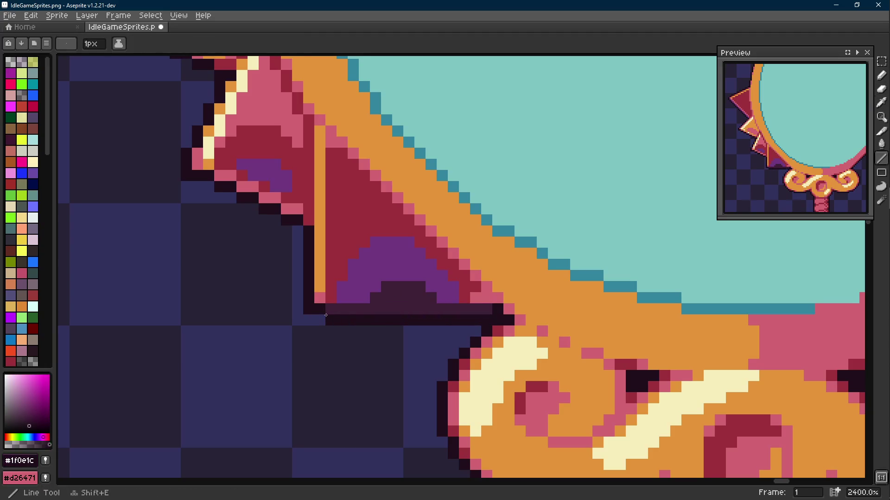
- Extend the dark outline one row lower, then sample the dark purple and #70377f shadow shades
key(alt)
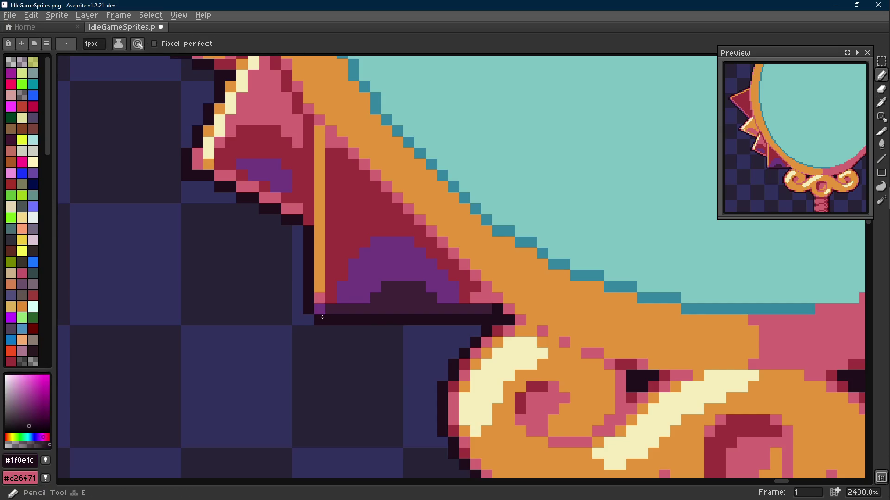
scroll(392, 320, down, 5)
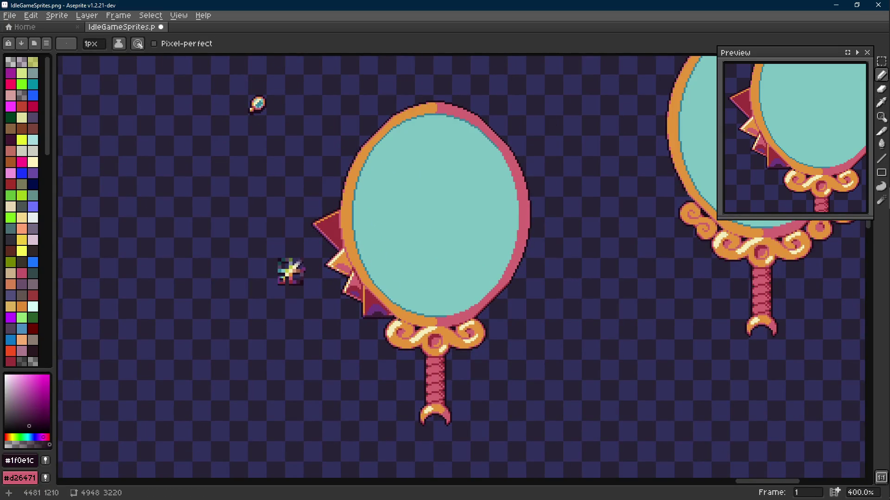
scroll(399, 319, up, 5)
key(alt)
alt+click(383, 323)
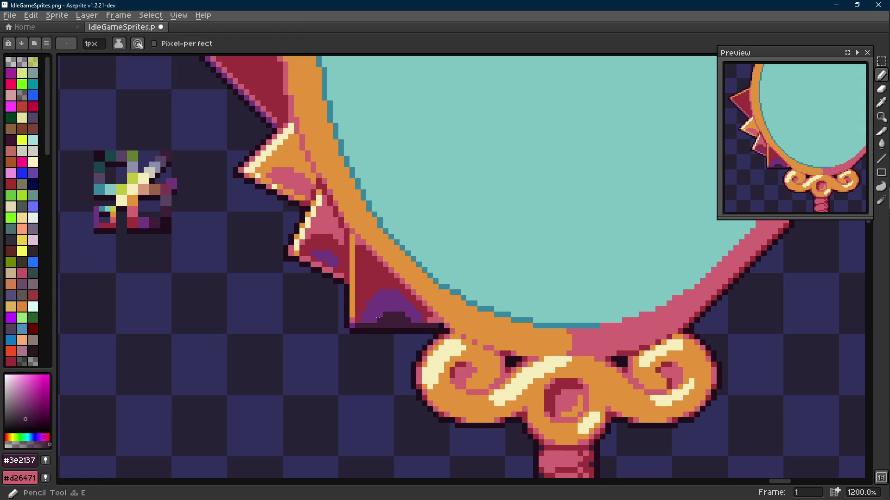
scroll(373, 312, up, 1)
alt+click(368, 320)
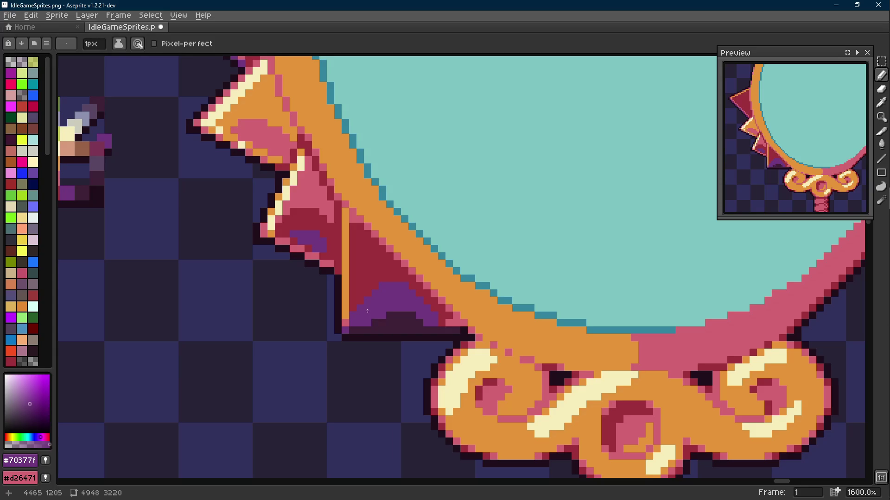
alt+click(384, 318)
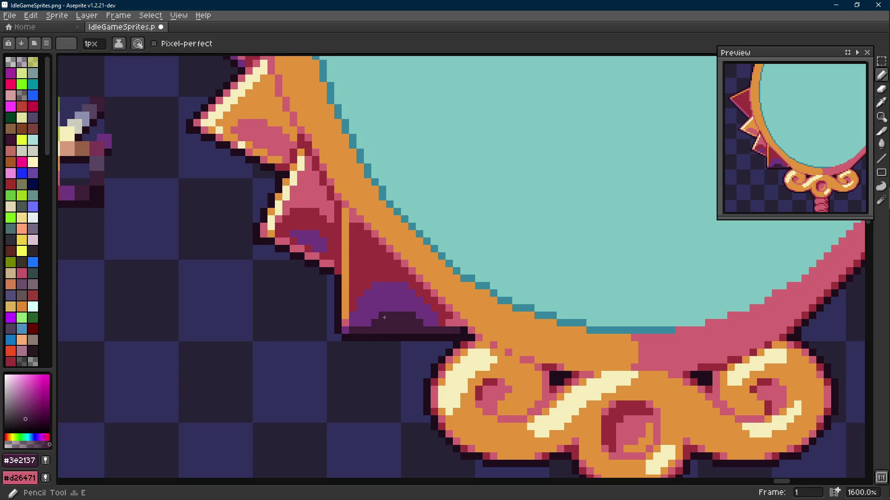
scroll(404, 333, down, 6)
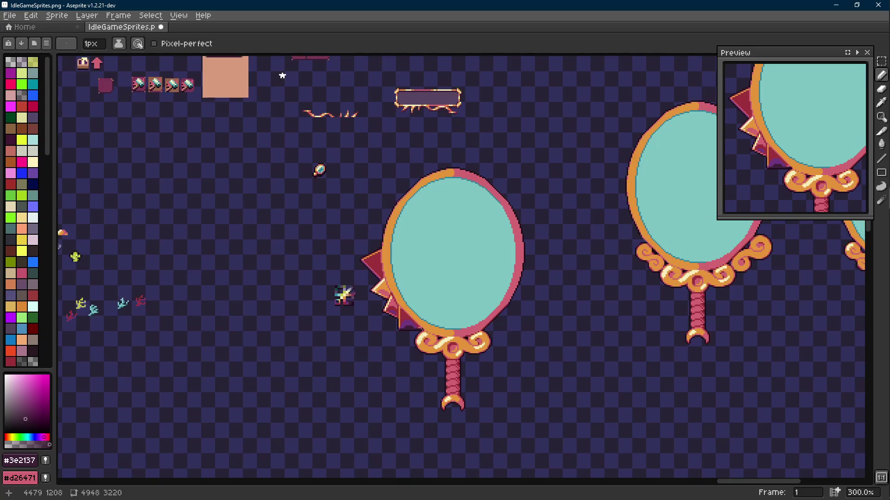
- Save IdleGameSprites.png and re-select the purple shadow colour
key(ctrl+s)
scroll(410, 324, up, 5)
alt+click(441, 354)
scroll(366, 281, up, 1)
scroll(365, 280, up, 1)
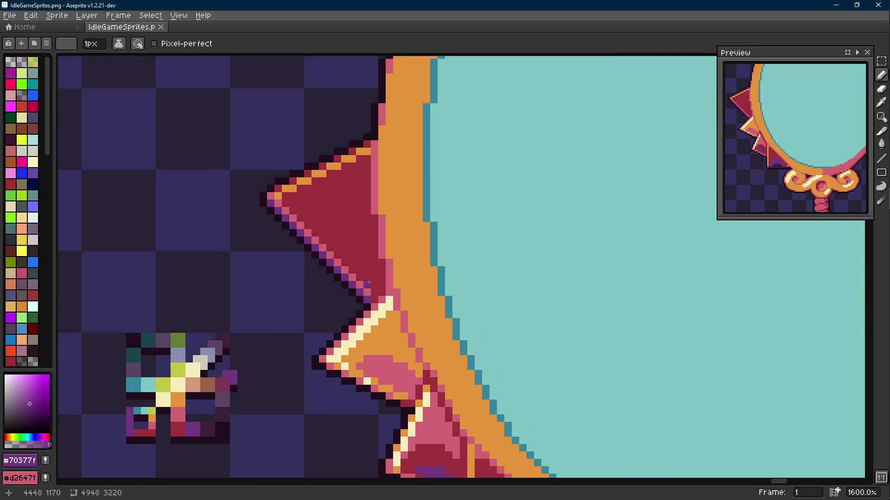
- Shade the large top spike's lower part purple with a pencil line and a bucket fill below it
drag(369, 283, 371, 257)
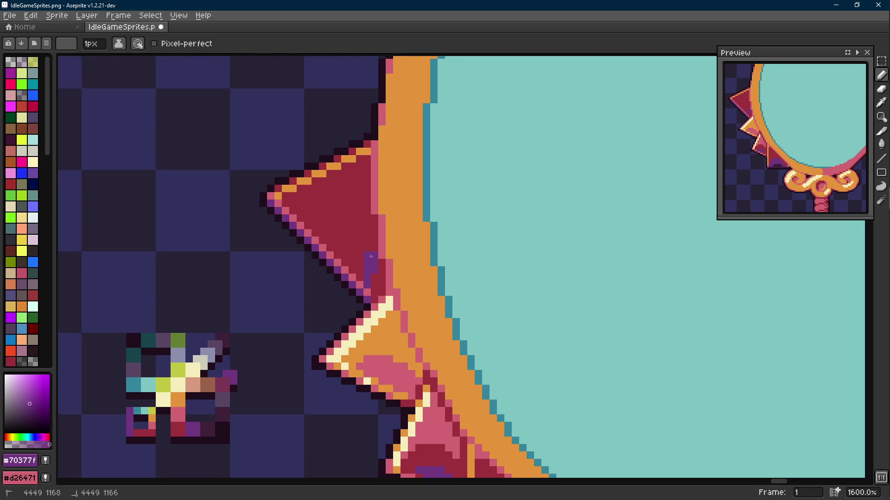
key(g)
click(311, 222)
key(b)
alt+click(329, 193)
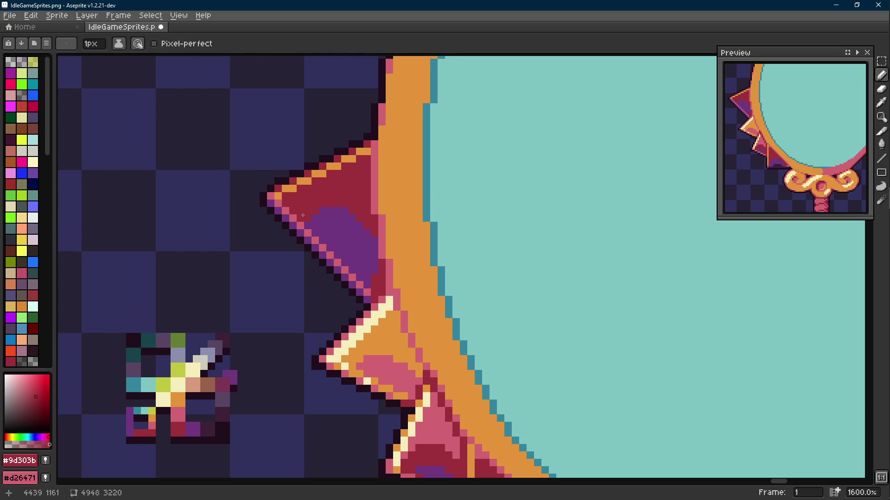
alt+click(374, 277)
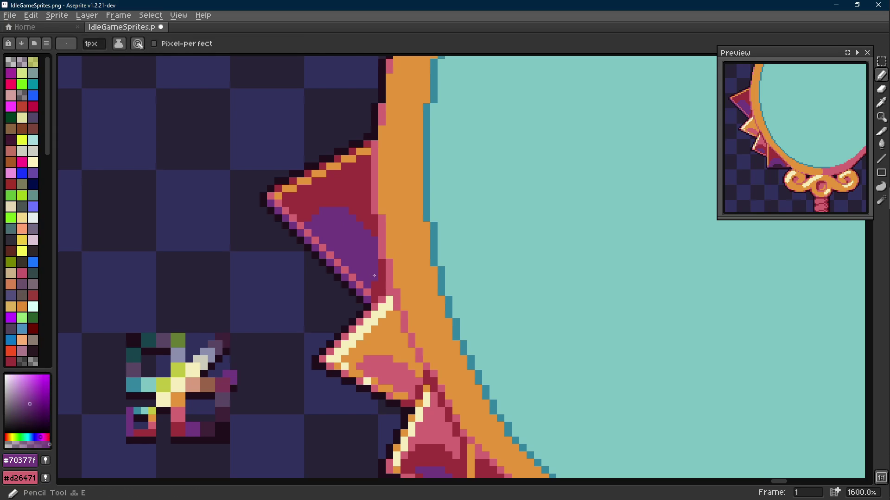
scroll(373, 275, down, 6)
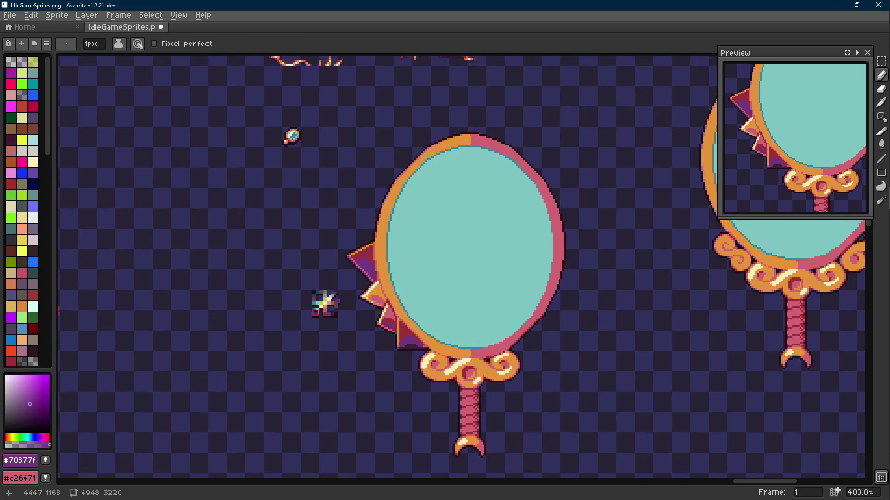
scroll(374, 276, up, 6)
alt+click(375, 214)
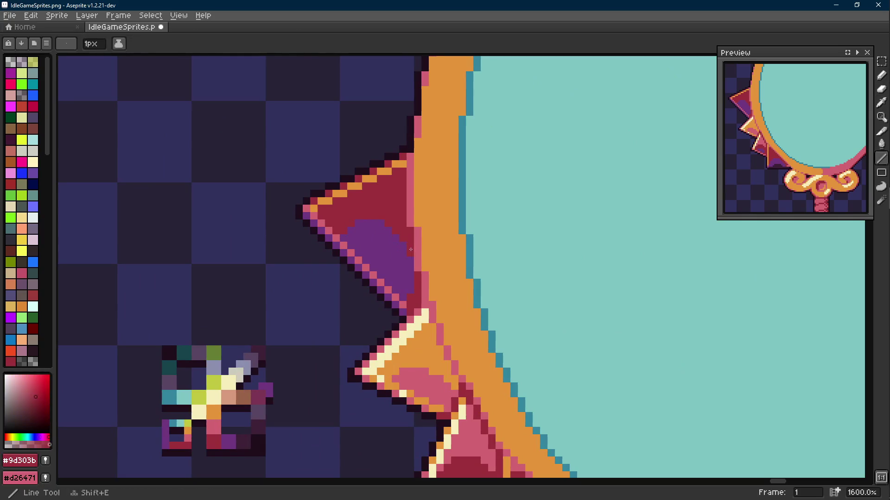
alt+click(368, 226)
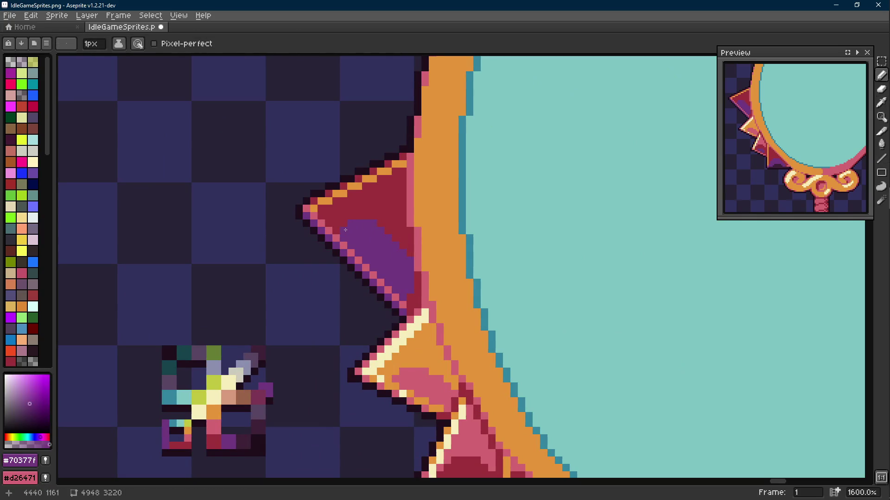
scroll(373, 248, down, 3)
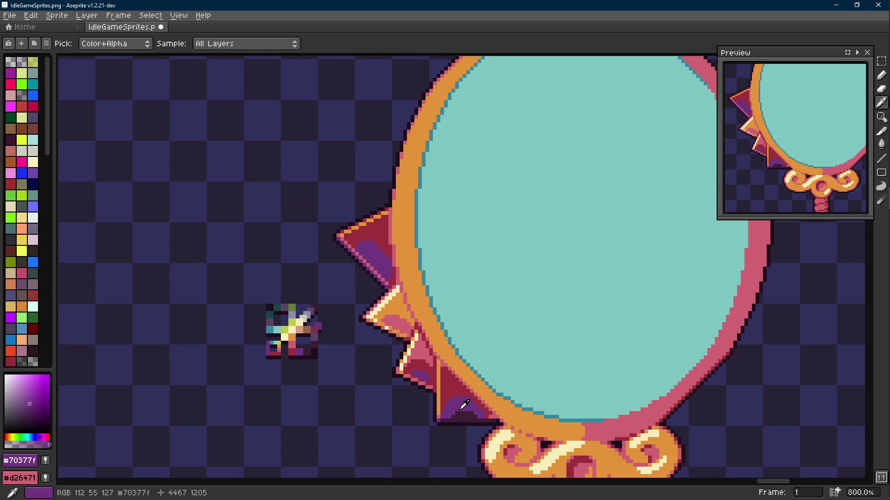
- Add darker #3e2137 inner shadow with two pixels, a diagonal line and a fill
alt+click(462, 408)
scroll(357, 264, up, 5)
click(332, 264)
click(347, 249)
mouse_move(349, 248)
mouse_down()
mouse_move(389, 278)
mouse_move(422, 338)
mouse_up()
key(g)
click(407, 318)
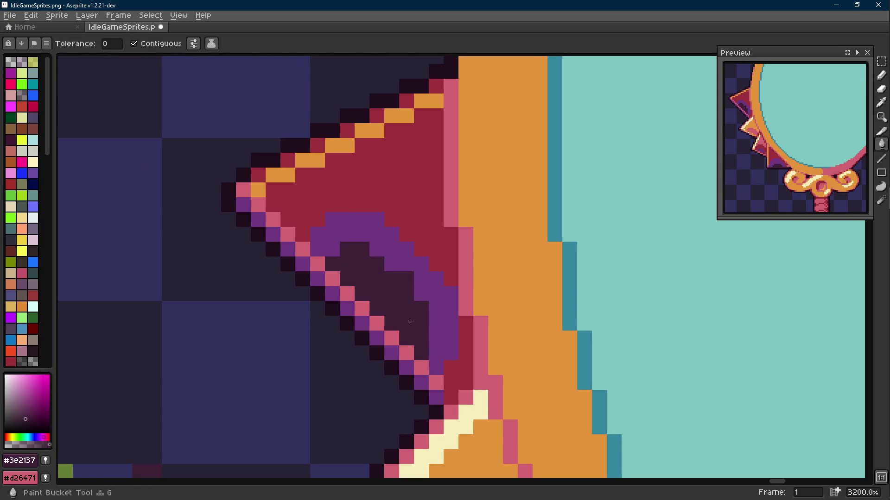
alt+click(421, 288)
key(b)
key(ctrl+z)
key(ctrl+z)
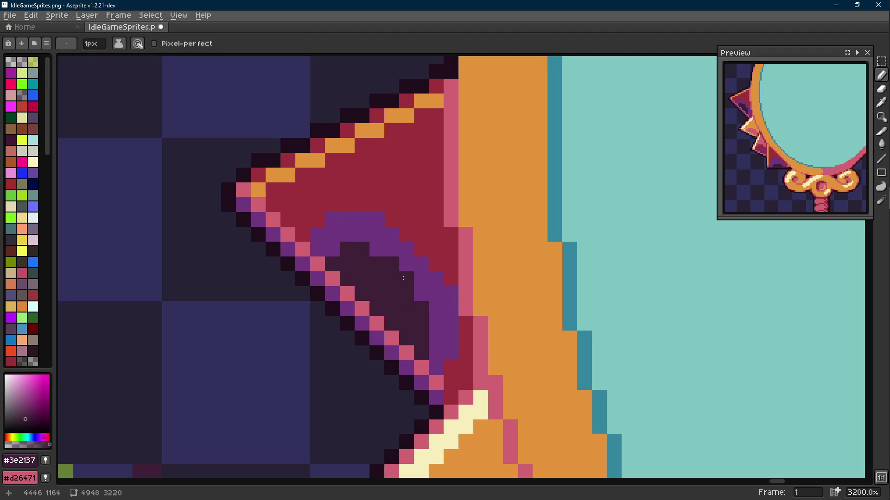
- Repaint several dark shadow pixels back to purple #70377f to refine the shading
key(shift+e)
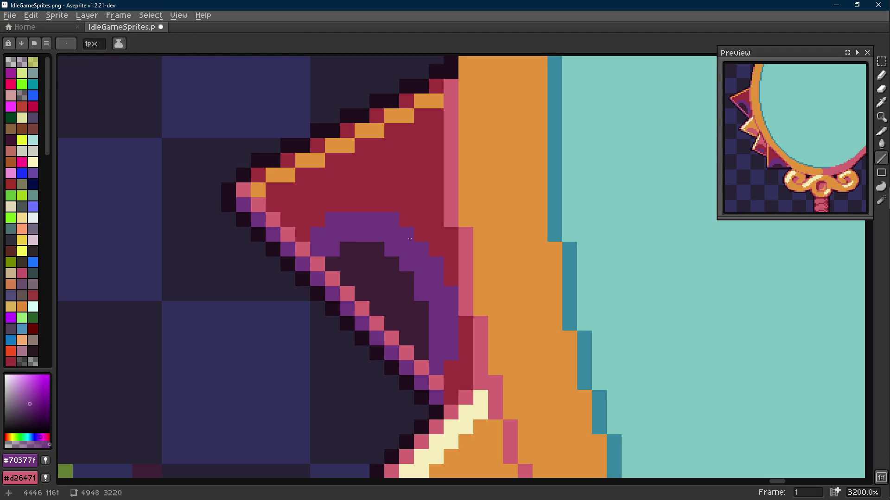
scroll(394, 221, down, 5)
scroll(407, 259, up, 6)
key(b)
mouse_move(358, 206)
mouse_down()
mouse_move(335, 206)
mouse_move(343, 217)
mouse_move(333, 218)
mouse_up()
click(369, 229)
click(358, 228)
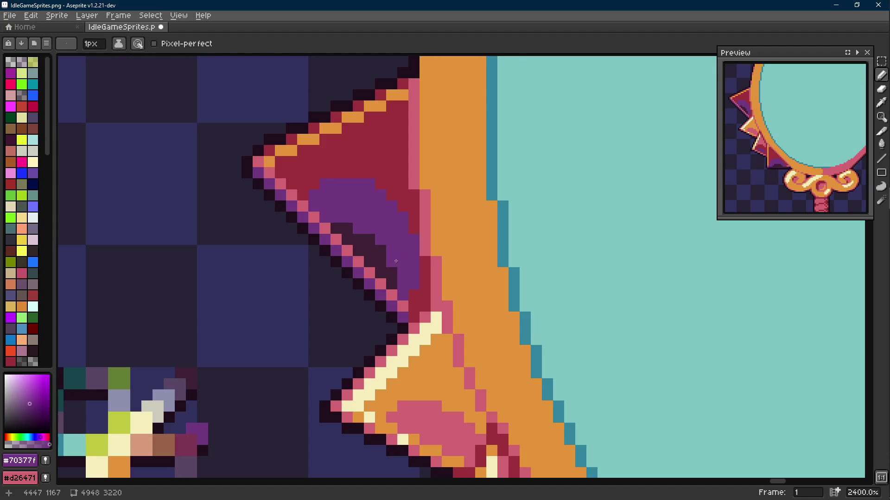
scroll(396, 262, down, 8)
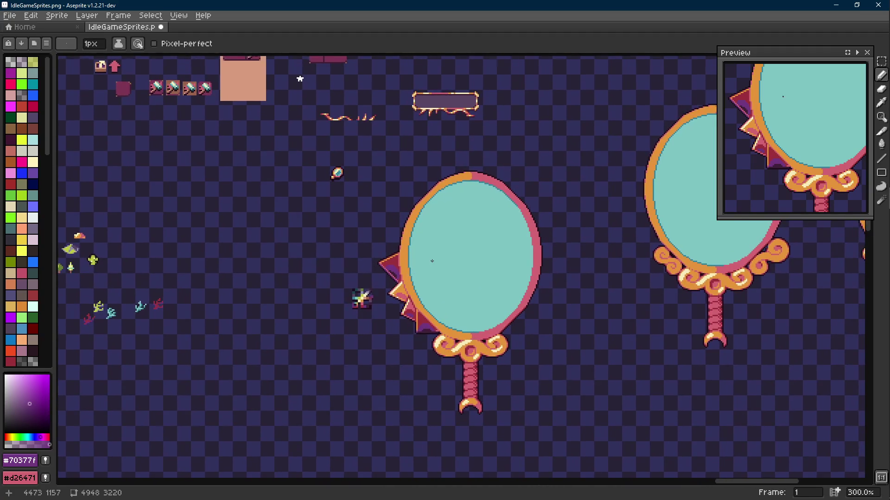
- Save the IdleGameSprites sprite sheet
key(ctrl+s)
scroll(396, 271, up, 2)
scroll(395, 271, up, 5)
- Add a red pixel where the spike meets the frame, then reselect the purple shadow colour
key(i)
click(398, 238)
key(b)
click(413, 267)
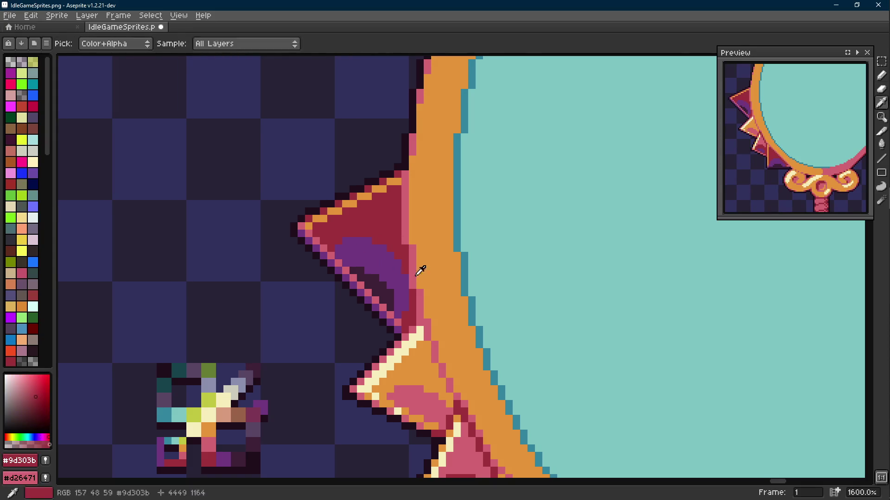
scroll(417, 269, down, 5)
scroll(431, 284, up, 5)
key(i)
click(391, 279)
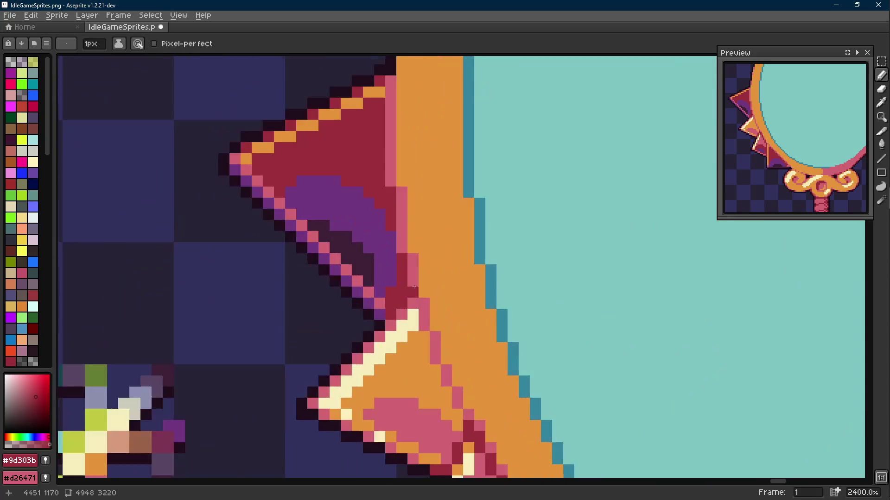
key(b)
scroll(409, 311, down, 6)
scroll(408, 311, up, 1)
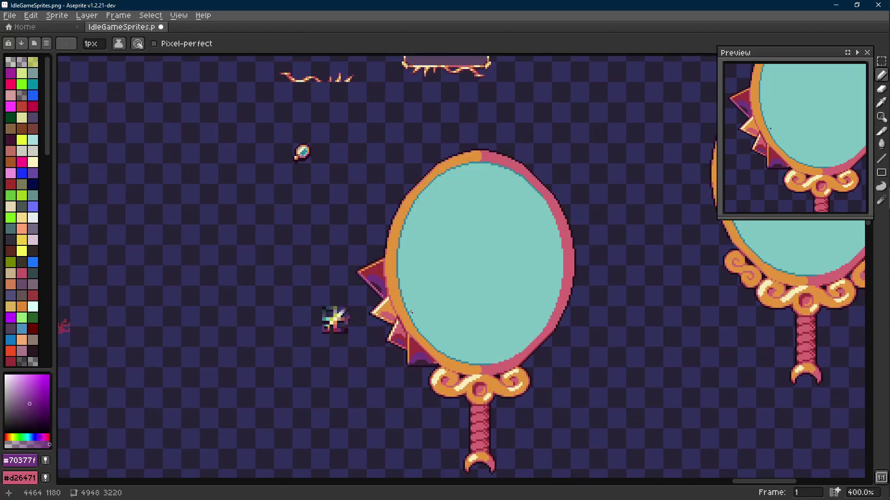
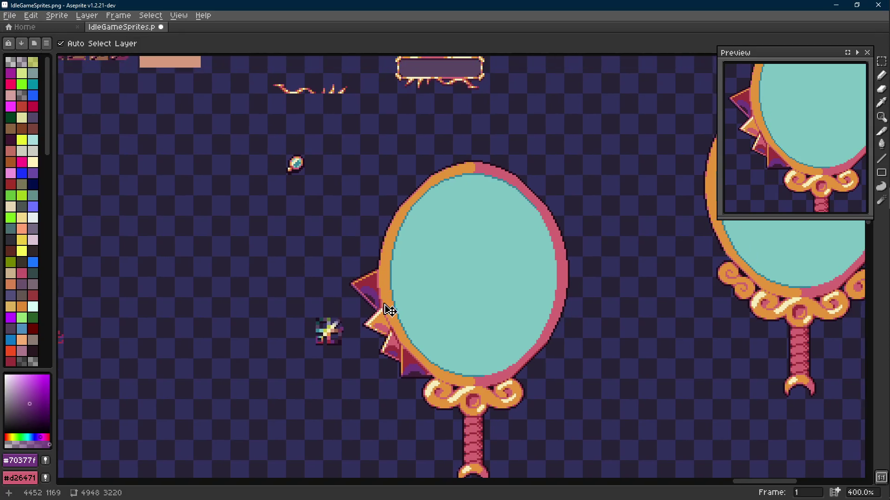
- Save the hand mirror sprite and sample the pink frame colour
key(ctrl+s)
scroll(383, 331, up, 2)
key(i)
click(383, 331)
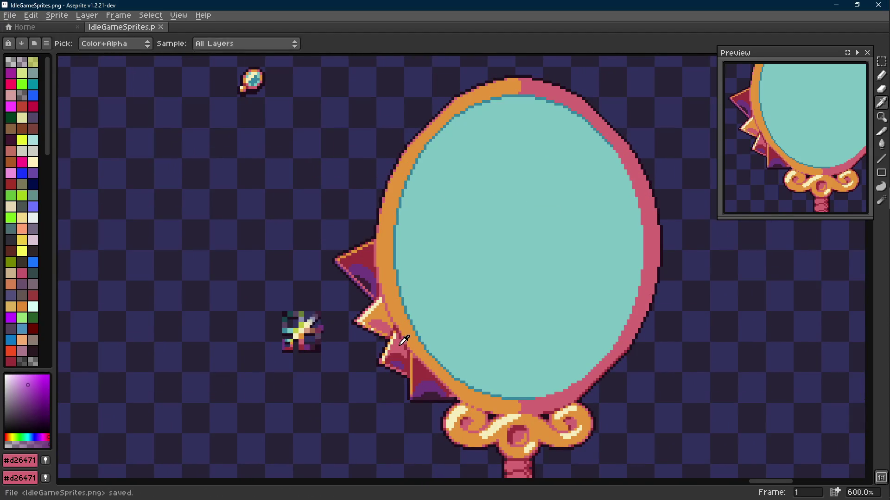
key(b)
- Sample the orange frame colour as the drawing colour
scroll(357, 302, up, 3)
scroll(346, 281, down, 2)
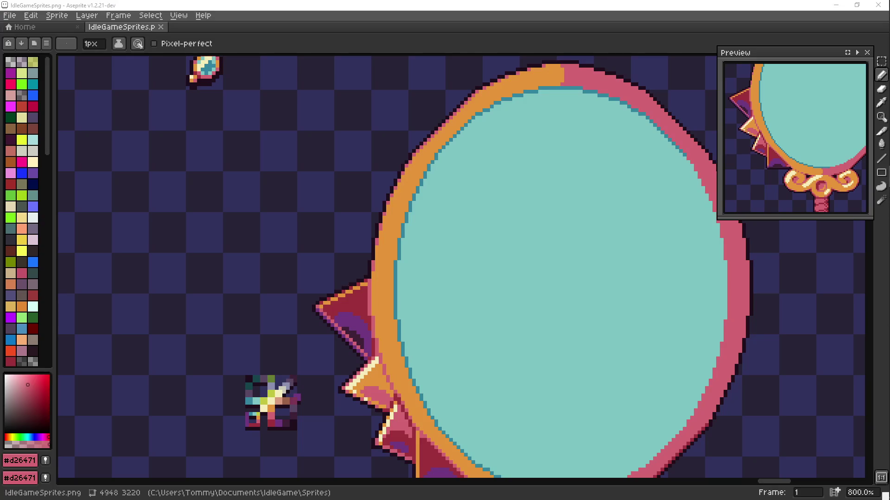
scroll(363, 243, up, 1)
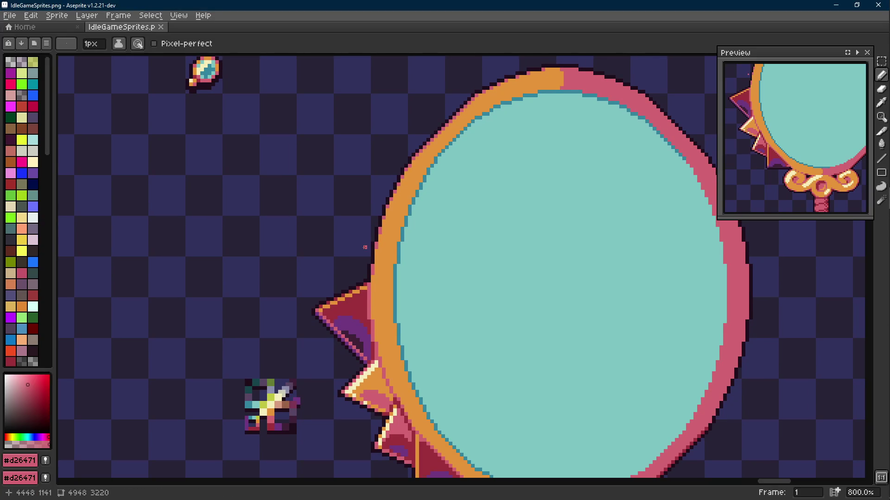
key(Scroll_Lock)
scroll(366, 248, up, 2)
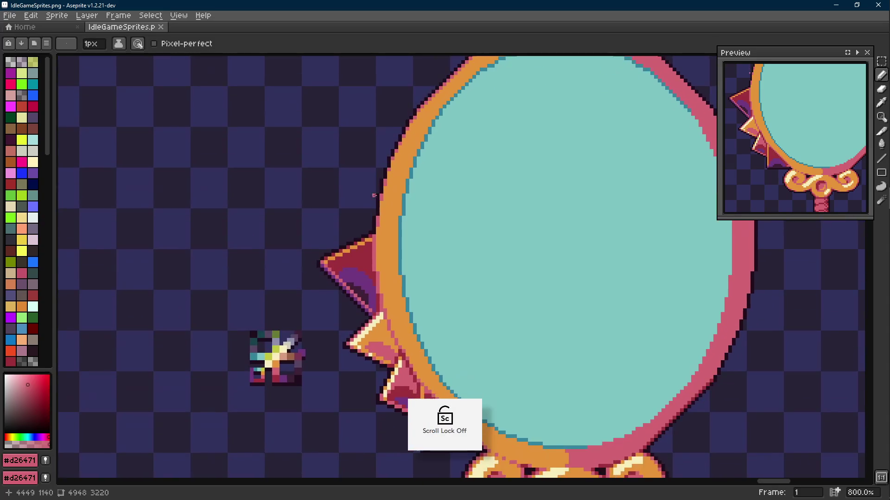
key(i)
click(329, 217)
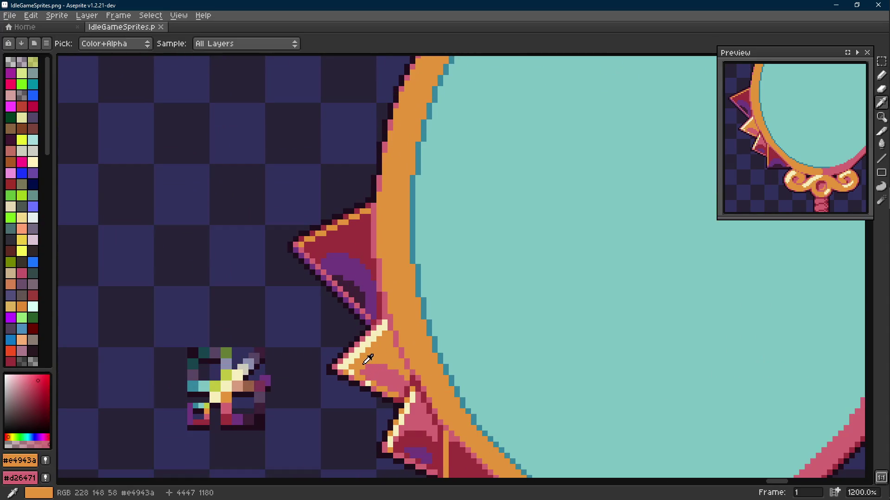
key(b)
key(l)
- Recentre the mirror, then sample the dark crimson spike colour and the pink frame colour
scroll(324, 217, down, 3)
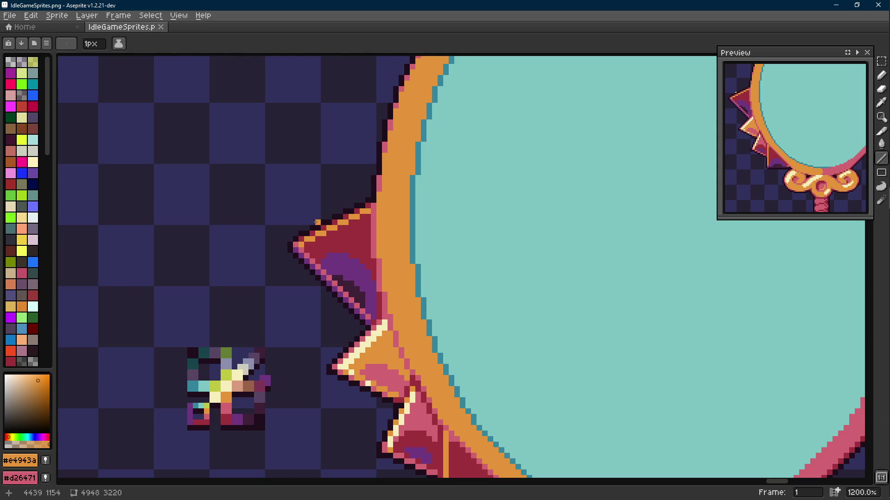
drag(381, 225, 395, 242)
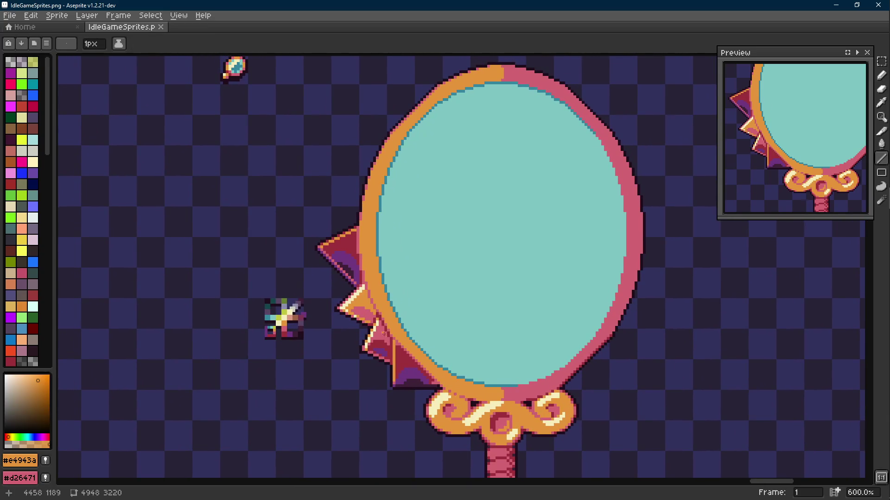
scroll(383, 330, up, 1)
key(i)
click(395, 349)
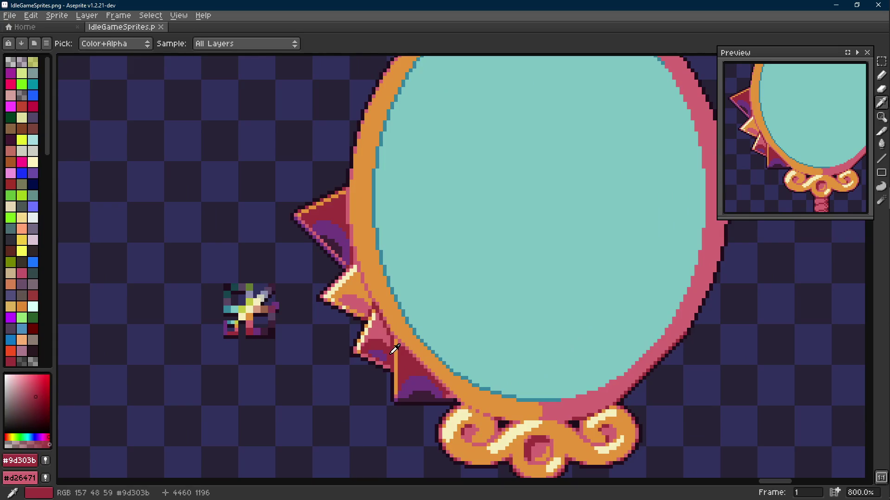
scroll(395, 349, down, 1)
scroll(332, 314, up, 3)
scroll(338, 312, down, 3)
scroll(380, 358, up, 1)
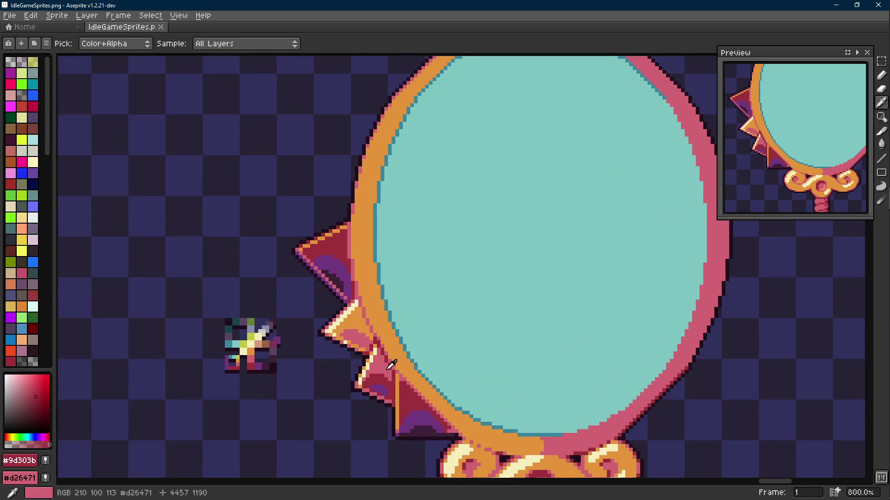
click(391, 365)
key(e)
- Bring the mirror's left spikes into view, ready to draw straight lines
scroll(334, 232, up, 2)
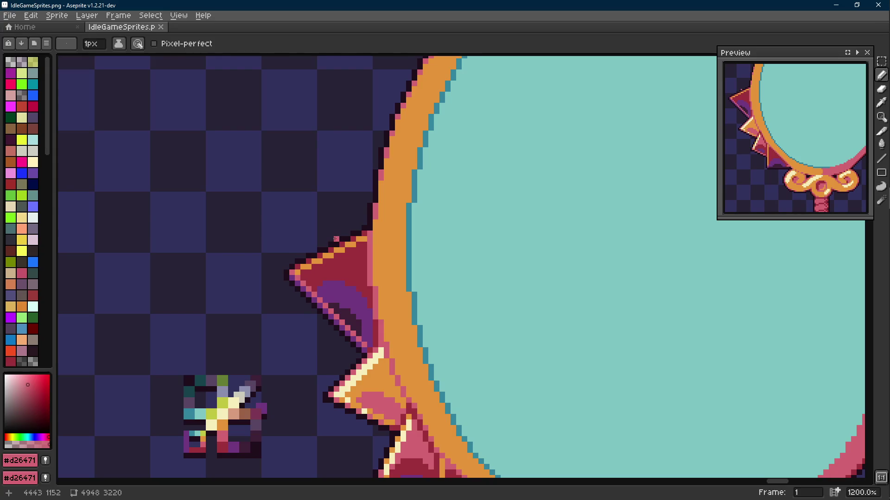
key(l)
scroll(336, 239, down, 2)
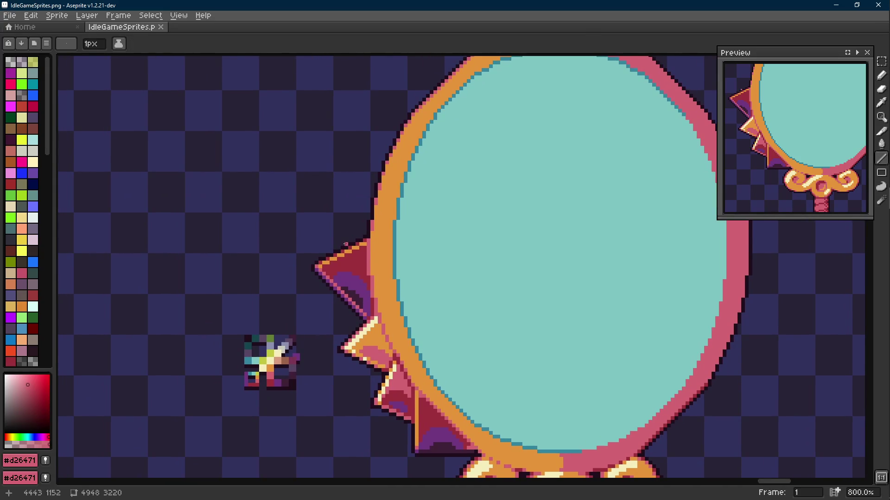
scroll(343, 243, down, 4)
scroll(345, 244, up, 7)
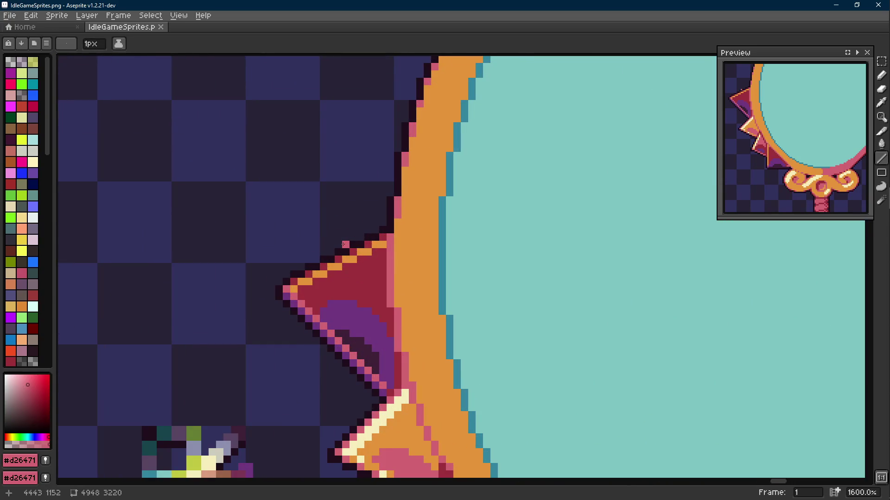
scroll(343, 244, down, 2)
drag(343, 245, 343, 257)
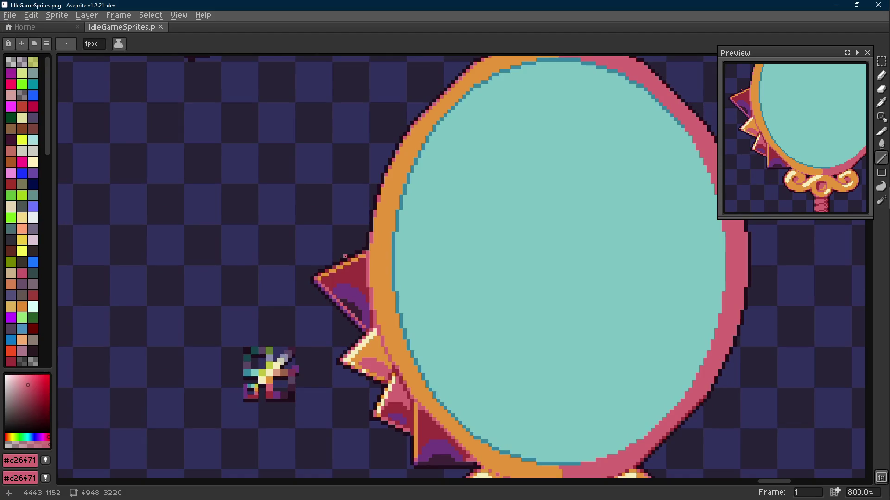
key(shift+e)
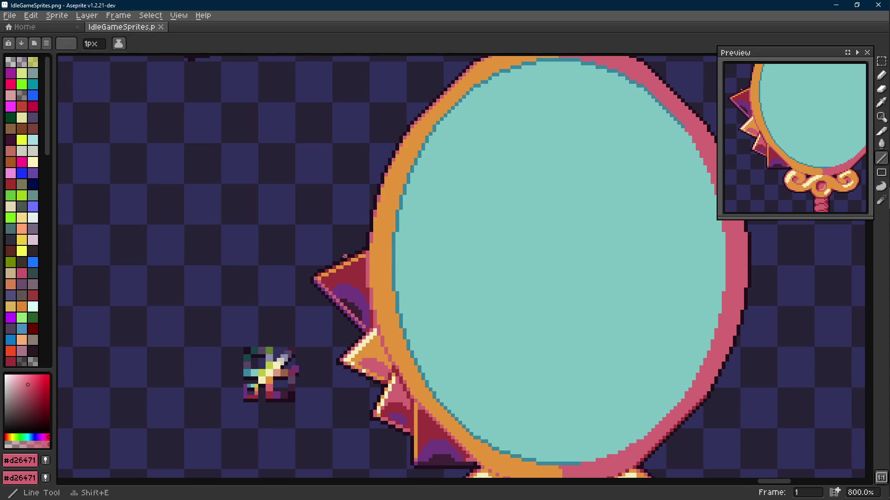
- Draw two pink line edges rising from the top left spike to outline a new spike
drag(345, 257, 319, 204)
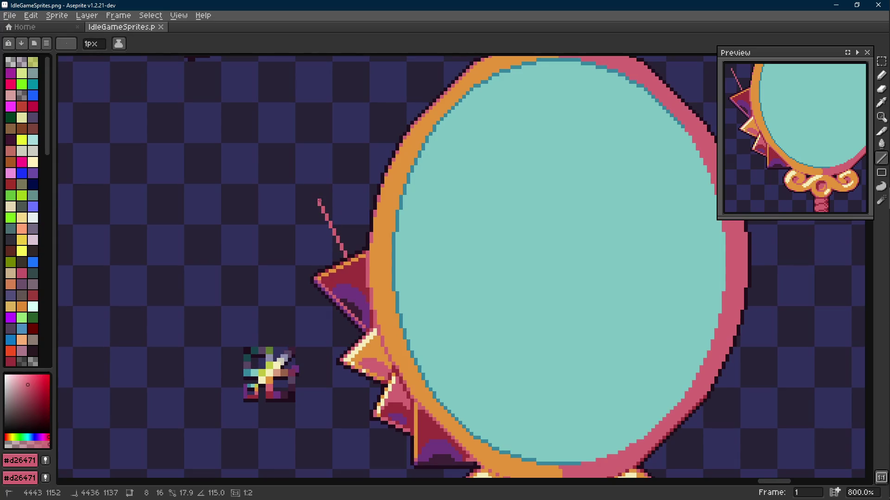
drag(319, 204, 320, 204)
scroll(341, 232, up, 2)
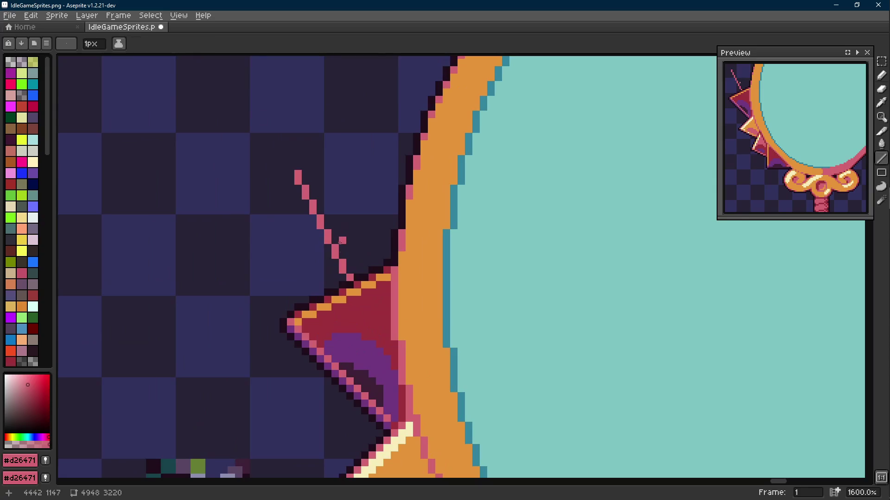
key(b)
scroll(318, 199, down, 7)
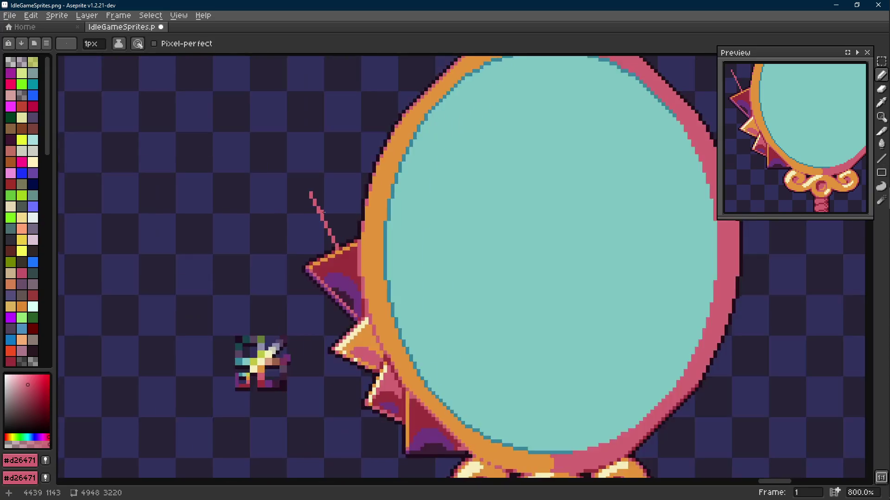
scroll(318, 199, up, 6)
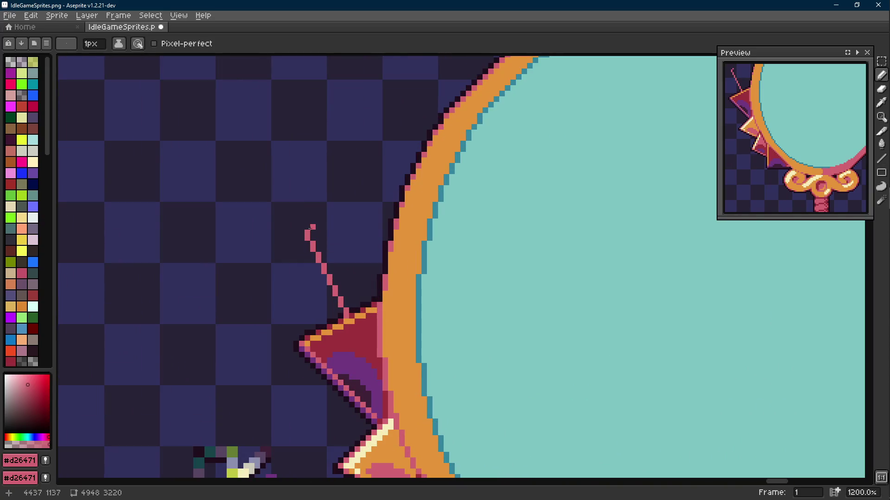
key(shift+e)
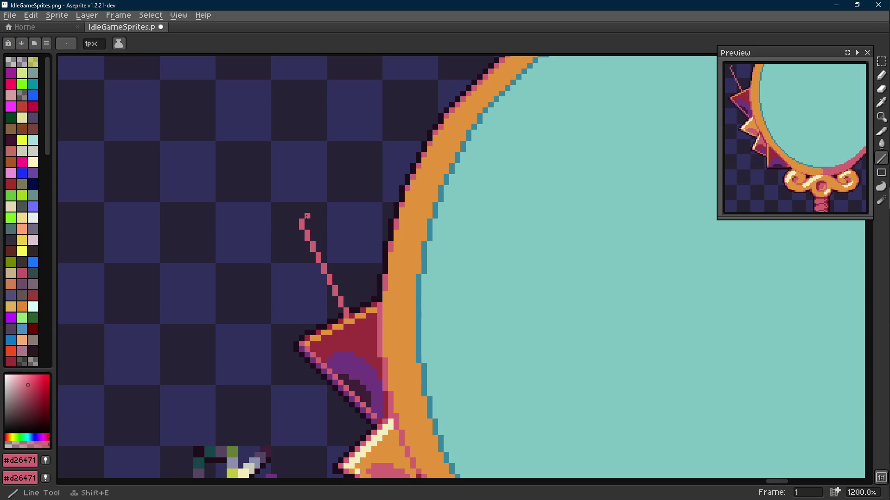
mouse_move(302, 222)
mouse_down()
mouse_move(389, 200)
mouse_move(406, 173)
mouse_up()
- Fill the new spike outline solid pink with the Paint Bucket
key(g)
click(374, 211)
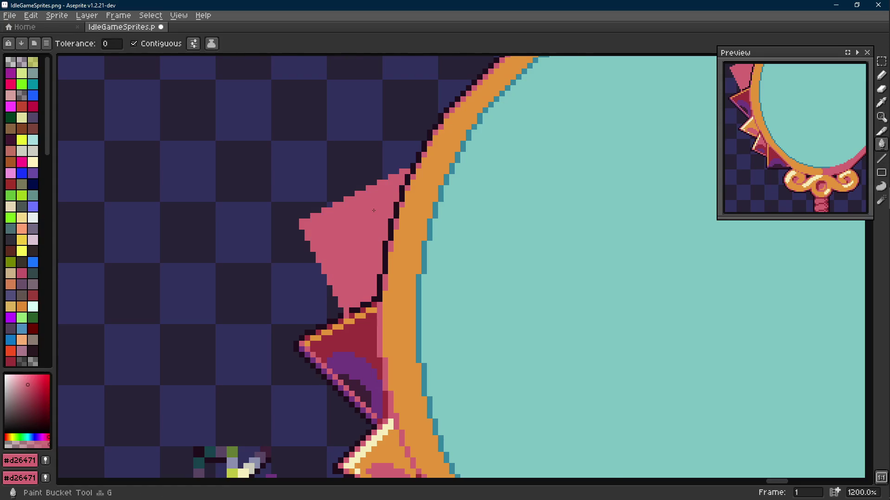
scroll(374, 211, down, 6)
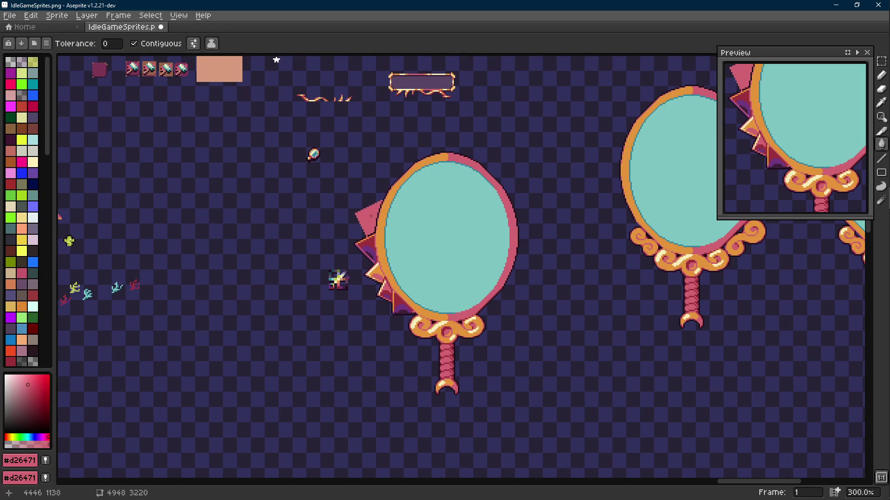
scroll(371, 216, up, 7)
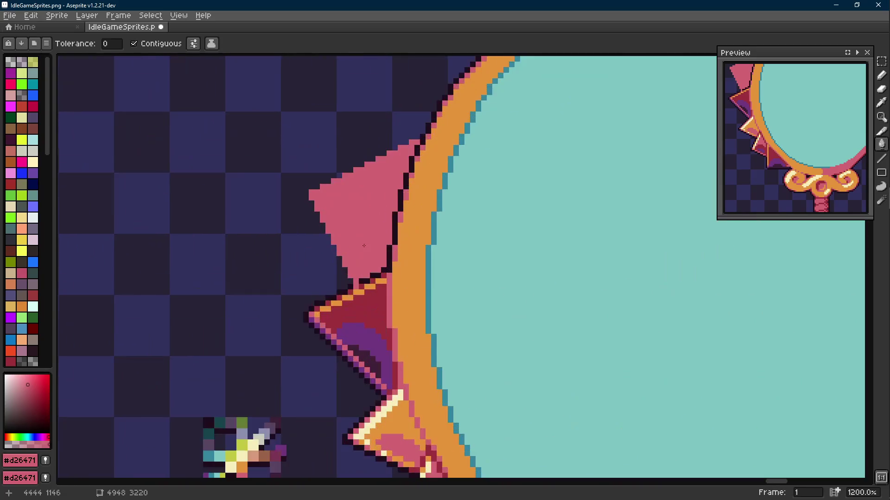
- Sample crimson #9d303b and recolour the outline pixels at the new spike's base
key(i)
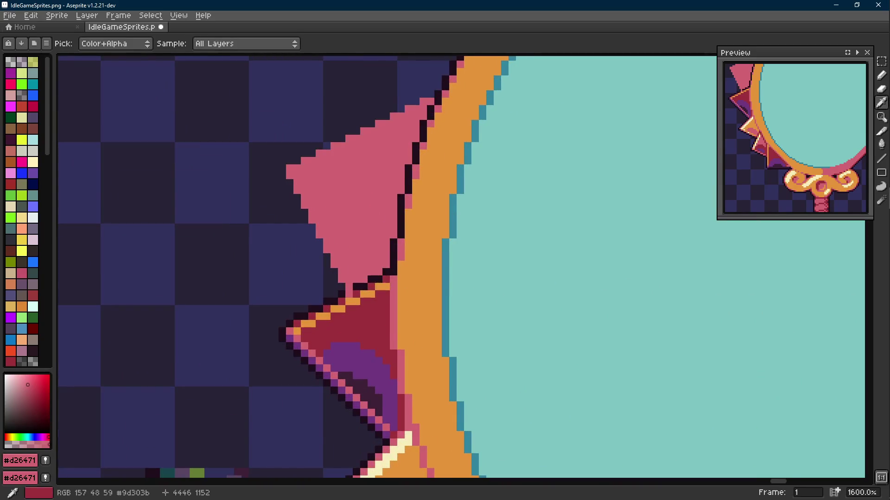
key(g)
scroll(371, 199, down, 1)
mouse_move(365, 185)
mouse_down()
mouse_move(359, 155)
mouse_move(368, 193)
mouse_up()
scroll(362, 195, up, 3)
key(i)
click(343, 207)
key(b)
click(338, 205)
click(349, 204)
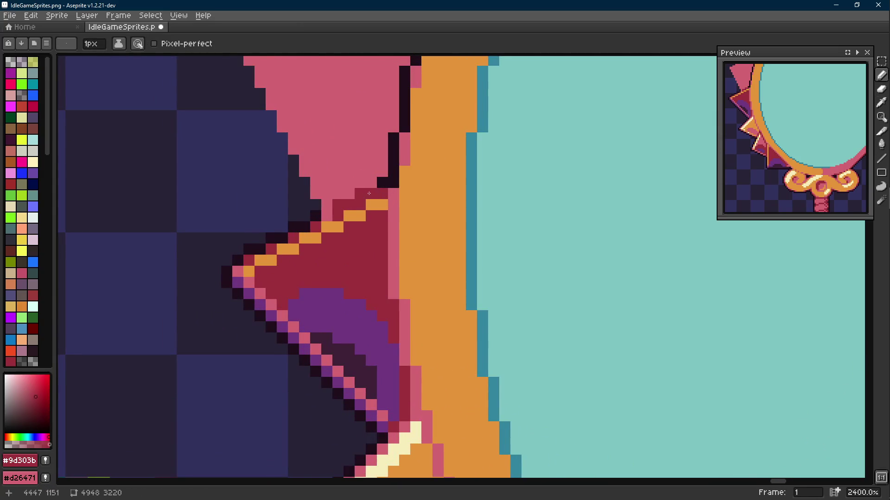
- Zoom out and reposition the mirror in the Preview panel and canvas
scroll(383, 184, down, 3)
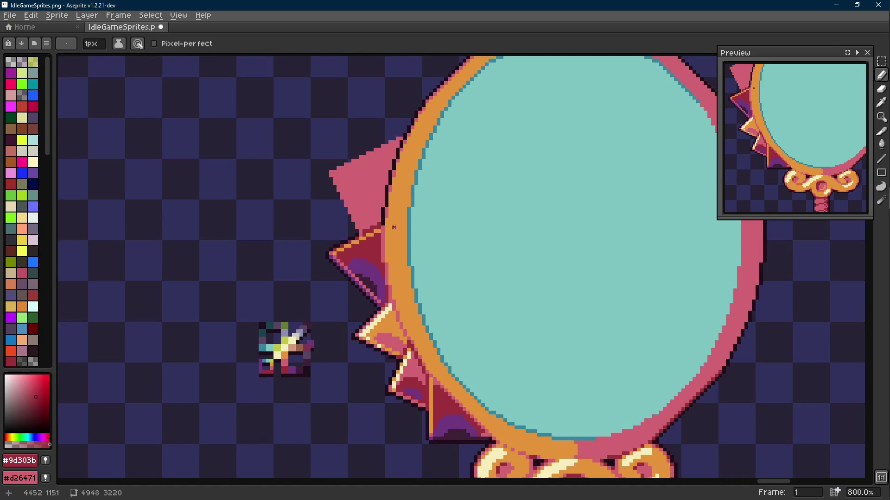
scroll(393, 227, down, 2)
scroll(385, 248, up, 5)
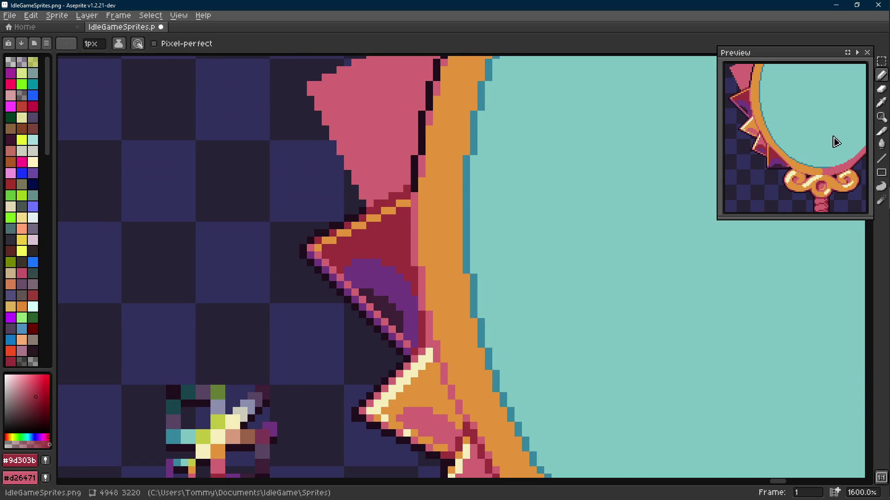
scroll(814, 178, down, 1)
scroll(790, 170, down, 1)
drag(791, 169, 780, 162)
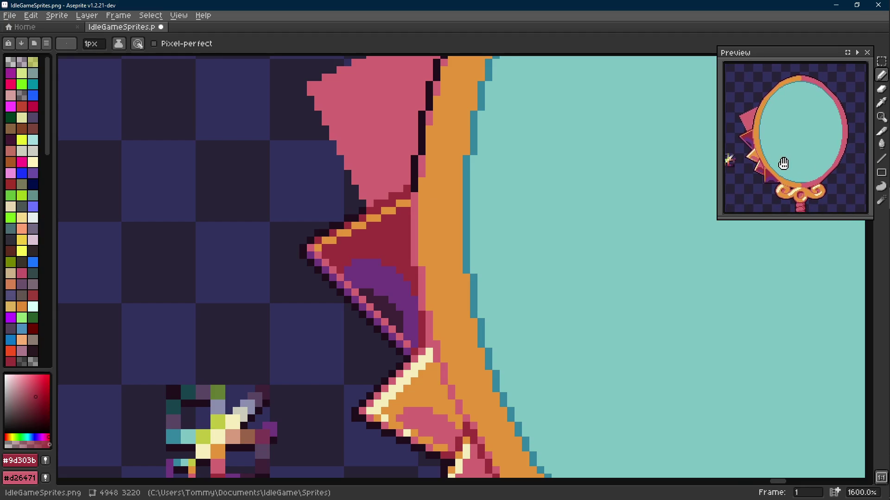
scroll(579, 191, down, 1)
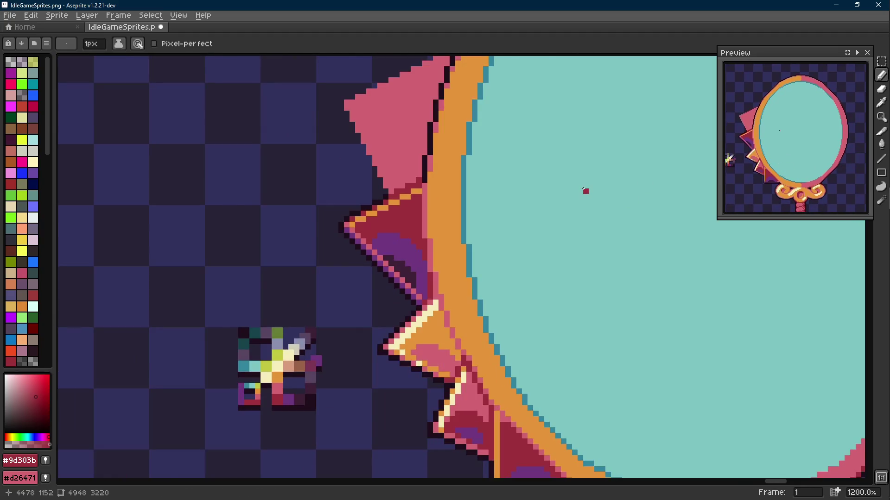
scroll(583, 189, down, 3)
mouse_move(584, 189)
mouse_down()
mouse_move(510, 192)
mouse_move(468, 221)
mouse_up()
scroll(402, 225, up, 5)
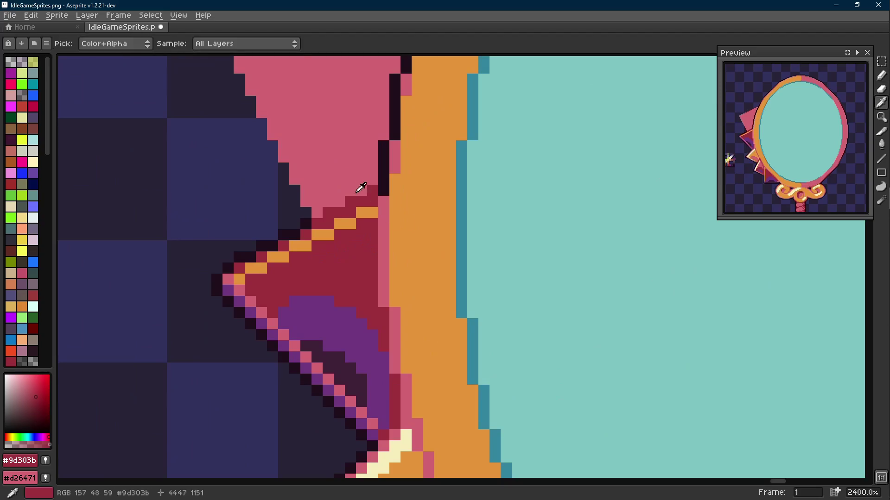
- Sample the new spike's pink colour
alt+click(361, 190)
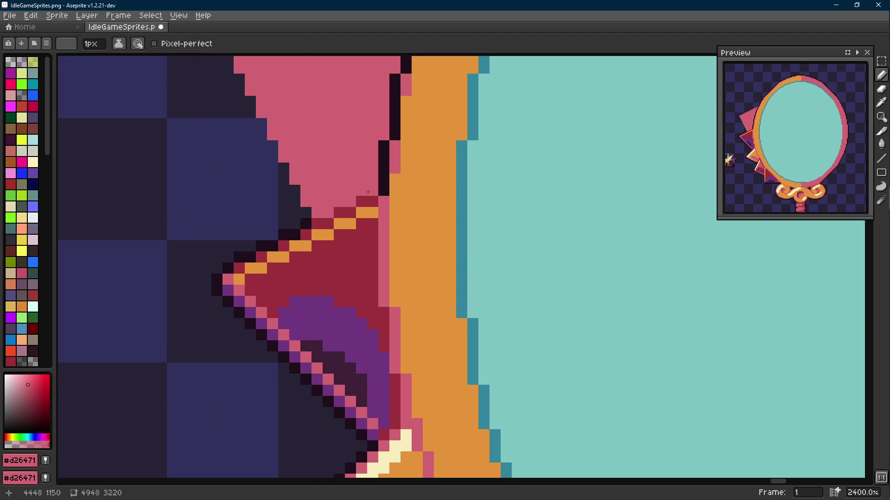
scroll(376, 208, down, 6)
scroll(381, 215, up, 2)
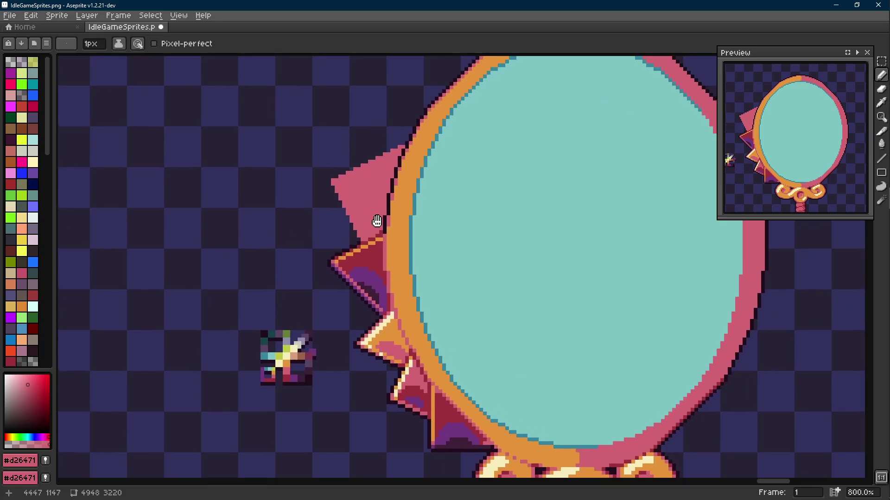
key(m)
scroll(395, 216, up, 3)
- Select the spike edge area, sample near-black #1f0e1c and run Replace Color
drag(419, 126, 393, 189)
drag(410, 156, 350, 305)
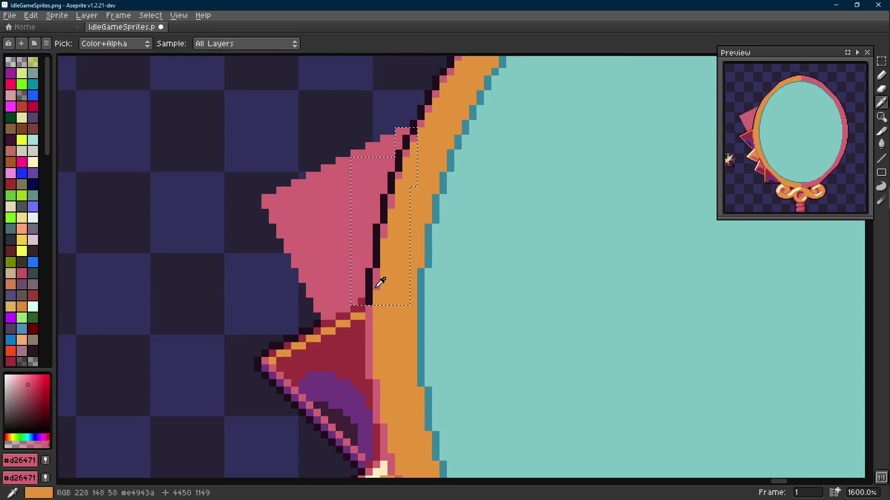
alt+click(371, 281)
key(shift+r)
click(355, 170)
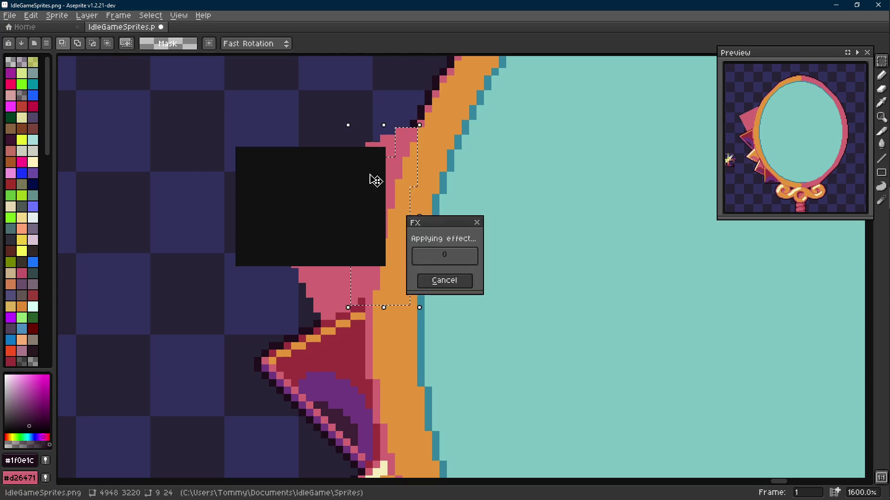
key(ctrl+d)
scroll(486, 205, down, 3)
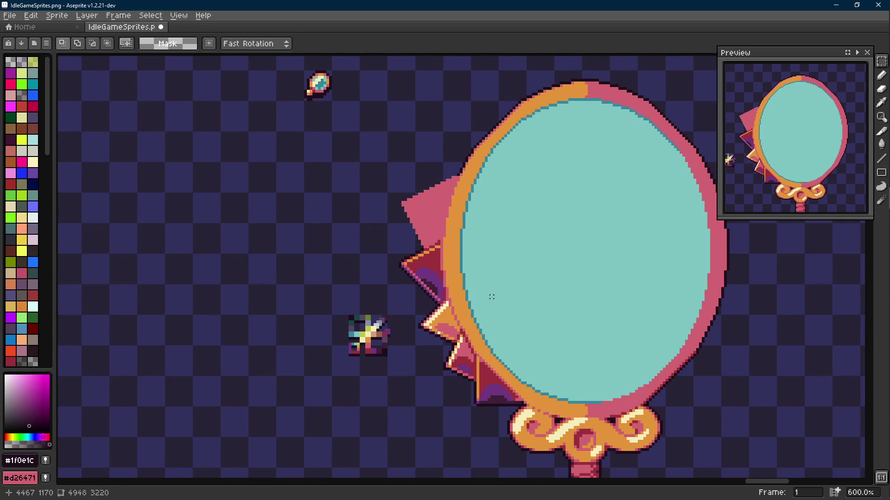
- Replace the near-black outline with dark red #9d303b in the reselected area, then deselect
key(ctrl+shift+d)
scroll(479, 316, up, 3)
key(i)
right_click(462, 370)
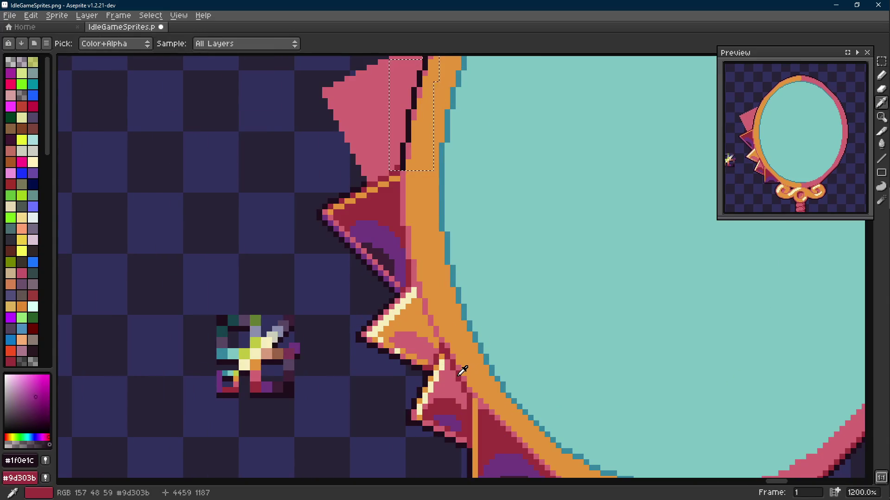
key(m)
key(shift+r)
click(355, 170)
key(ctrl+d)
- Pick dark red #9d303b as the drawing colour
scroll(463, 195, down, 4)
scroll(435, 200, up, 2)
key(i)
click(473, 369)
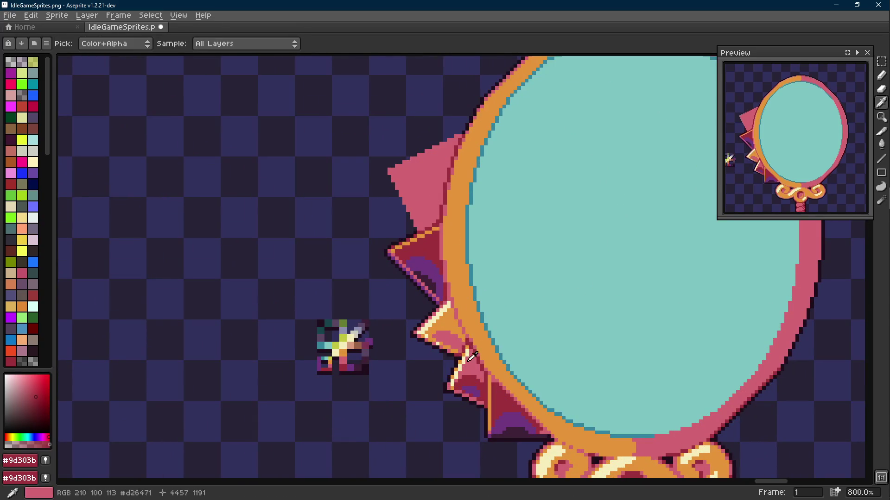
scroll(432, 292, up, 3)
- Try dark-red pencil shading and a bucket fill on the top spike, then undo the fill
key(b)
drag(423, 250, 411, 230)
click(425, 256)
click(410, 226)
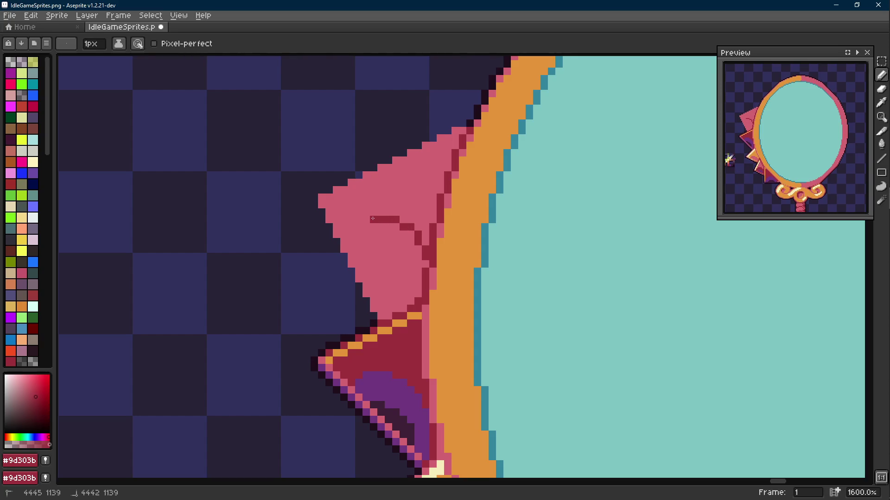
drag(382, 211, 345, 220)
key(g)
click(385, 260)
scroll(394, 259, down, 5)
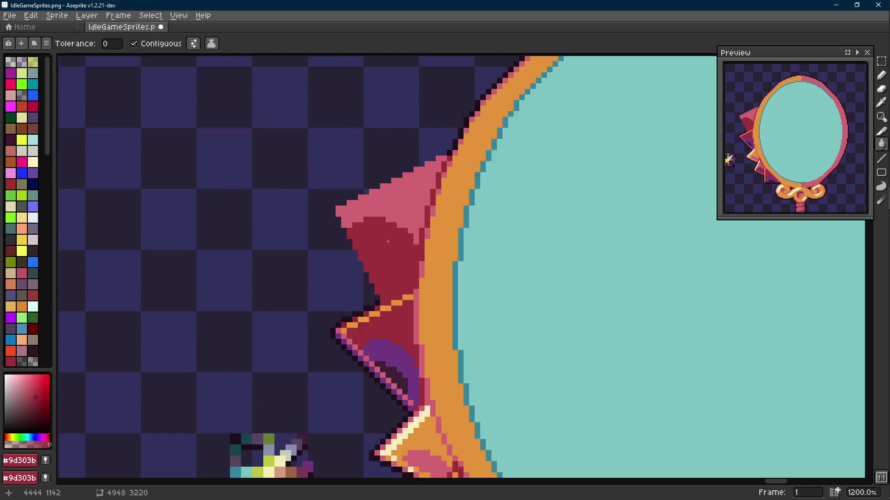
scroll(407, 257, up, 4)
key(ctrl+z)
key(ctrl+z)
key(ctrl+z)
key(ctrl+z)
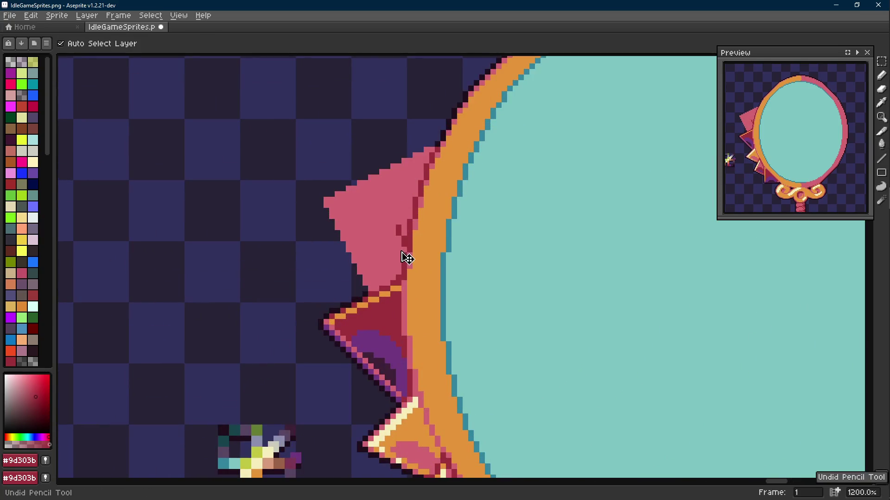
- Outline the top spike's upper-left edge with a near-black #1f0e1c line
key(g)
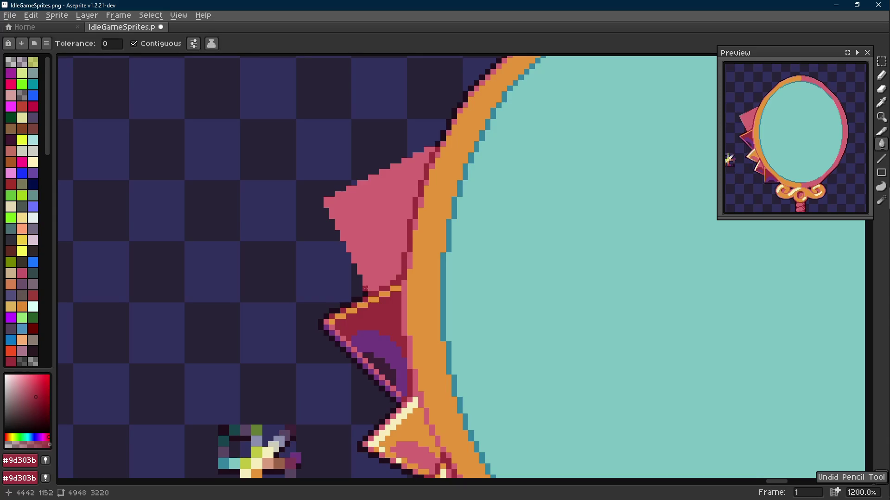
scroll(368, 288, up, 1)
key(i)
click(371, 290)
key(b)
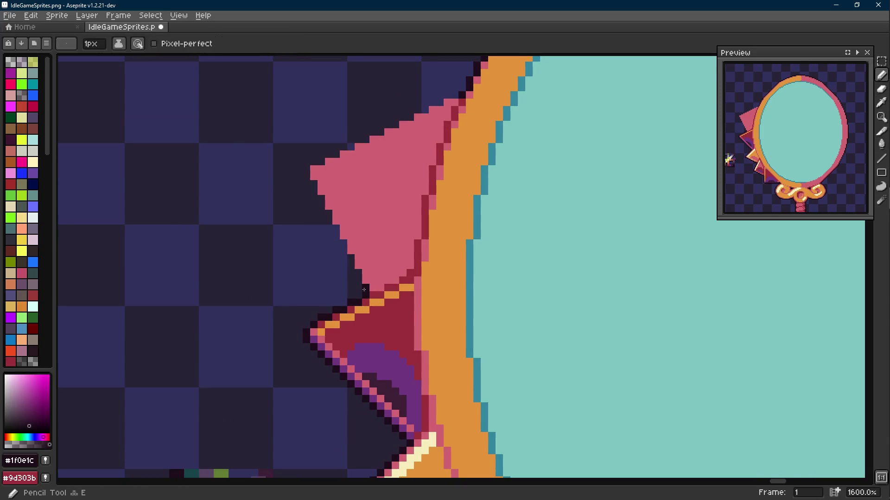
key(l)
mouse_move(356, 281)
mouse_down()
mouse_move(310, 176)
mouse_move(302, 254)
mouse_move(445, 173)
mouse_up()
- Pick cream #f5edba for highlighting the next spike's top edge
scroll(450, 172, down, 4)
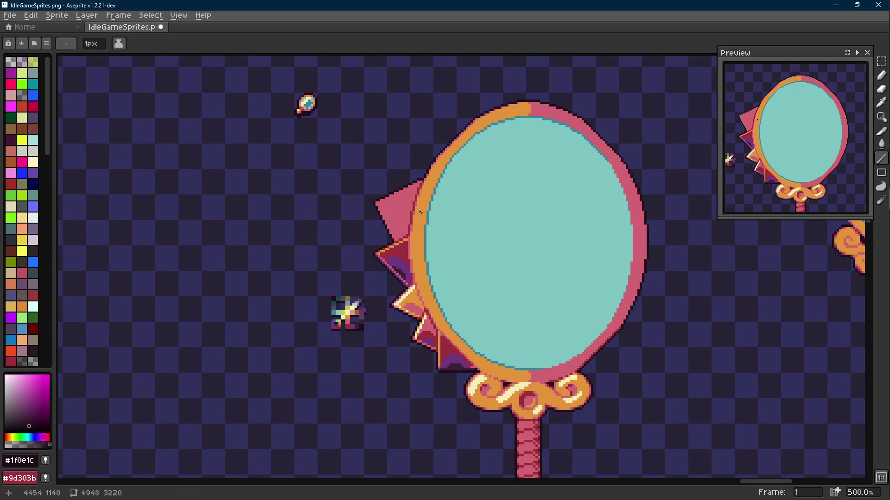
scroll(421, 212, up, 1)
scroll(405, 262, up, 4)
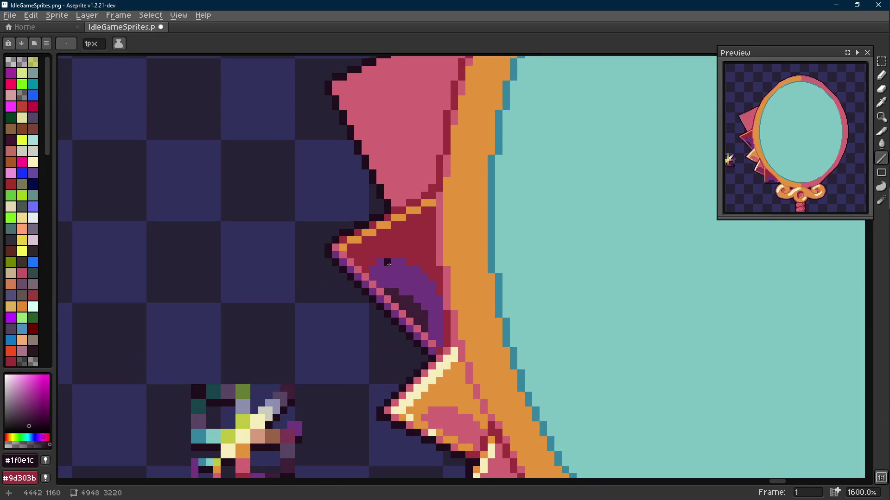
alt+click(391, 219)
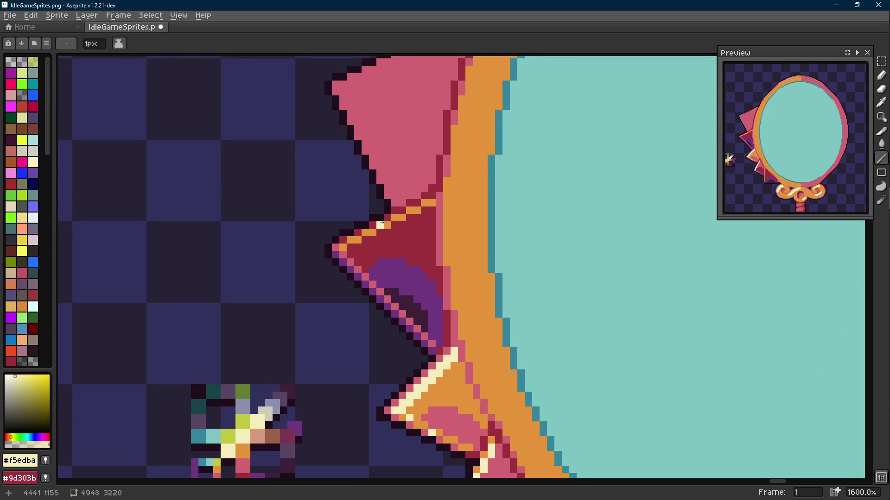
scroll(387, 223, down, 6)
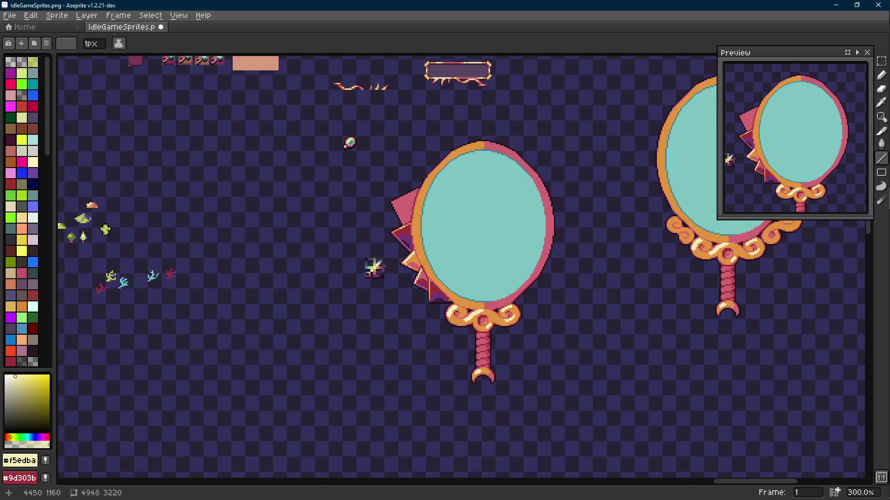
scroll(412, 235, up, 9)
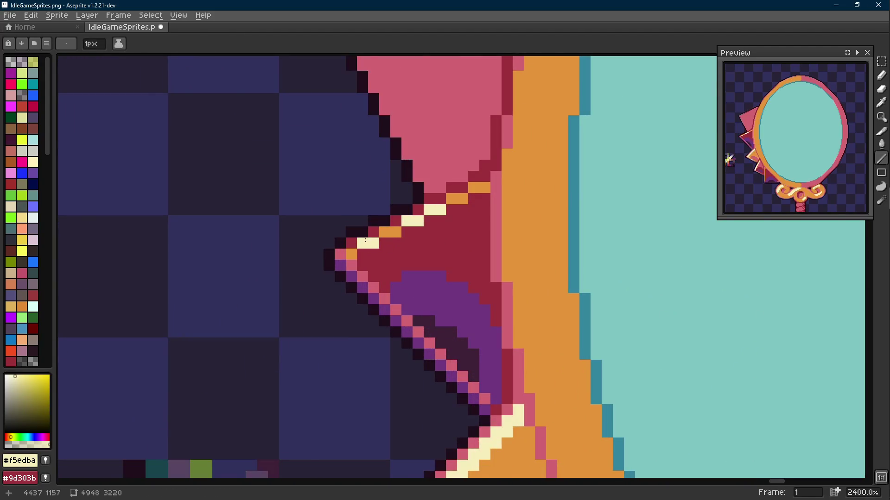
scroll(401, 274, down, 9)
scroll(408, 278, up, 9)
- Turn an orange edge pixel of the second spike cream
alt+click(416, 231)
key(e)
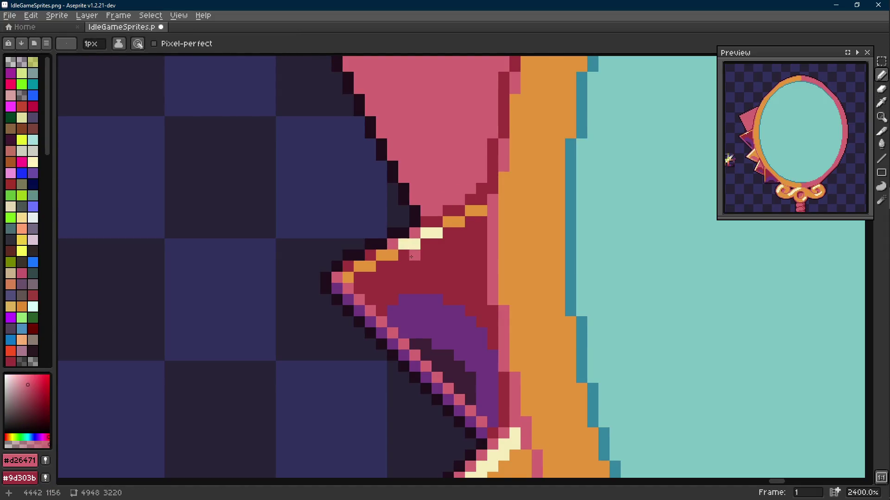
scroll(415, 255, down, 9)
scroll(431, 268, up, 9)
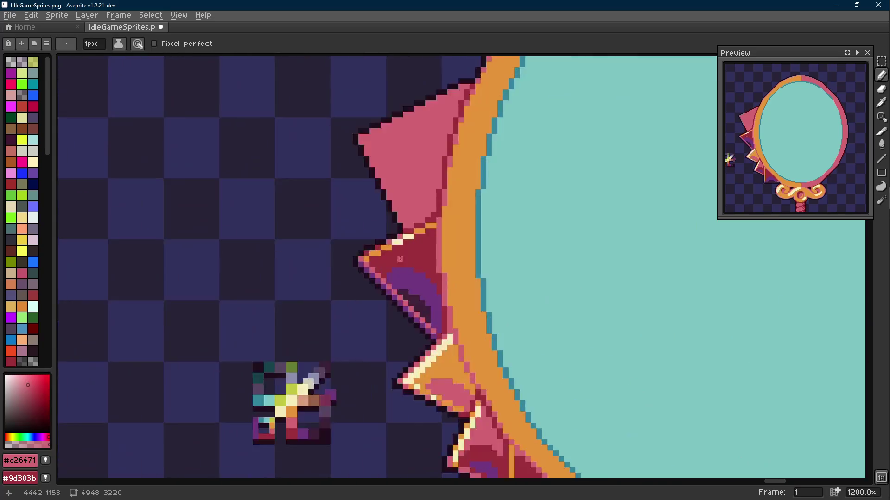
alt+click(367, 239)
click(379, 239)
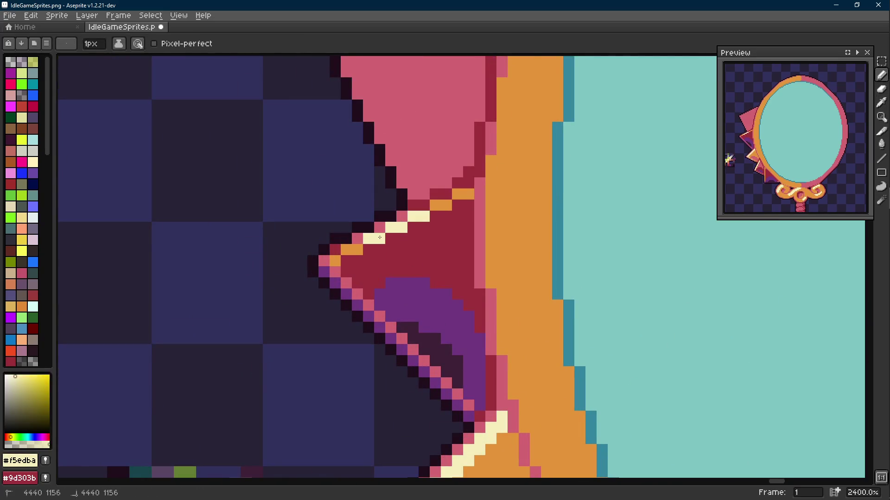
- Paint three pink pixels beside the cream highlight, undoing a stray dark-red pixel
alt+click(360, 246)
alt+click(363, 236)
click(390, 238)
click(413, 228)
click(435, 216)
click(456, 208)
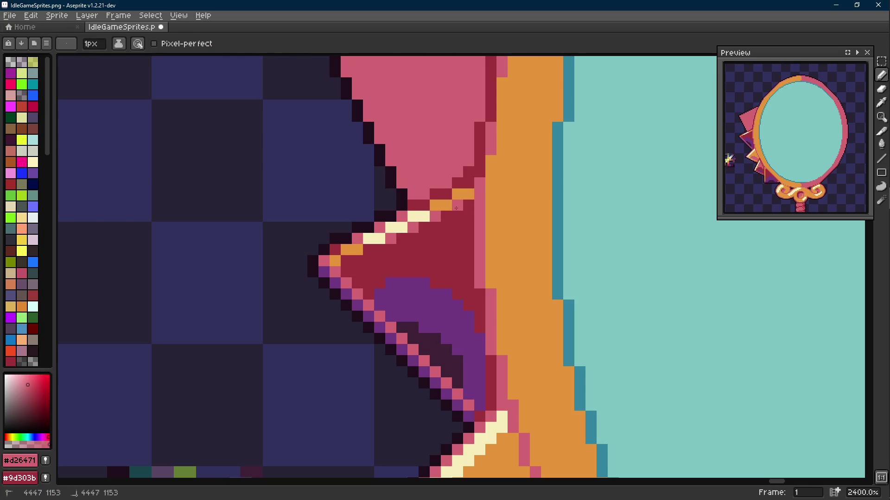
scroll(468, 208, down, 9)
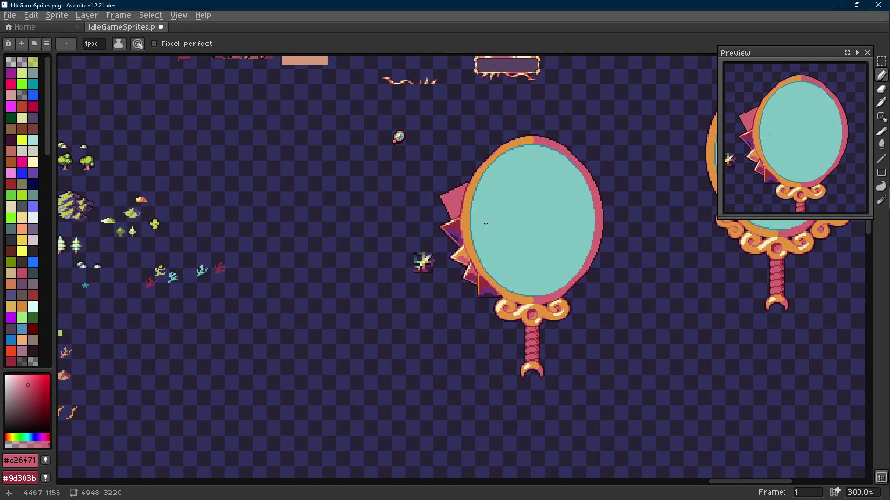
key(ctrl+z)
- Extend the cream highlight over the orange edge pixels toward the spike tip
scroll(487, 224, up, 1)
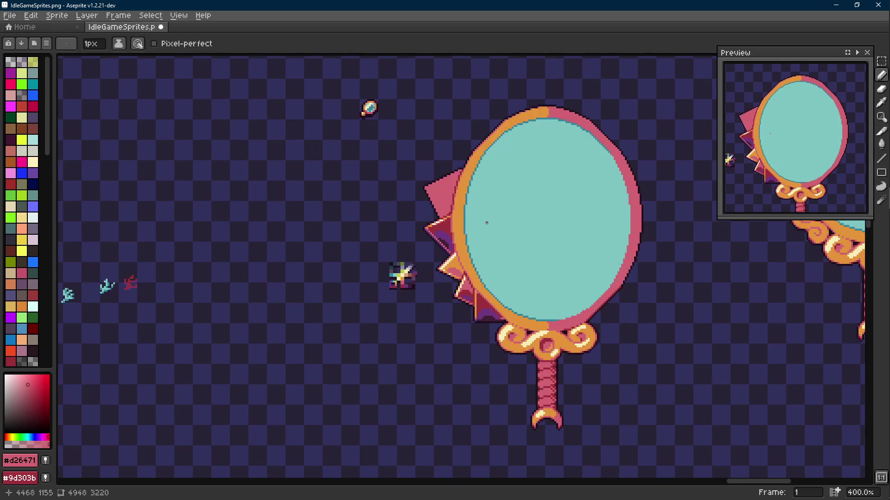
scroll(487, 224, down, 2)
scroll(487, 223, up, 1)
scroll(372, 248, up, 9)
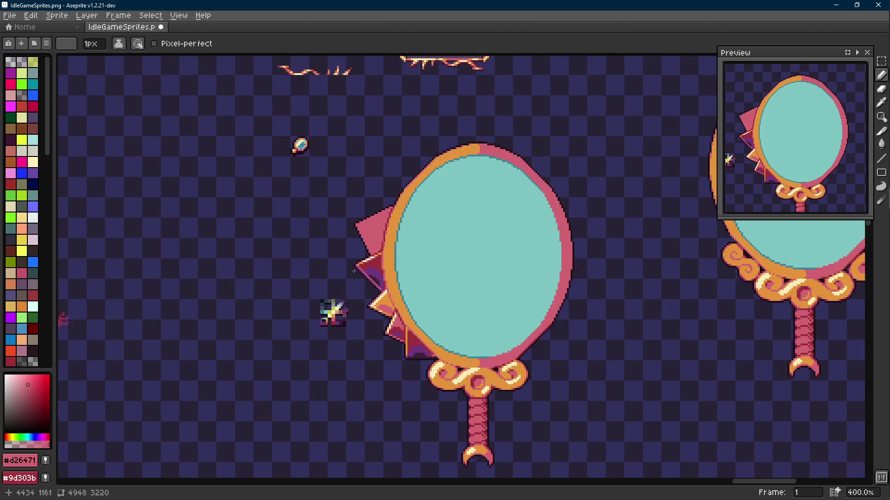
scroll(372, 248, up, 1)
alt+click(350, 237)
drag(312, 252, 327, 252)
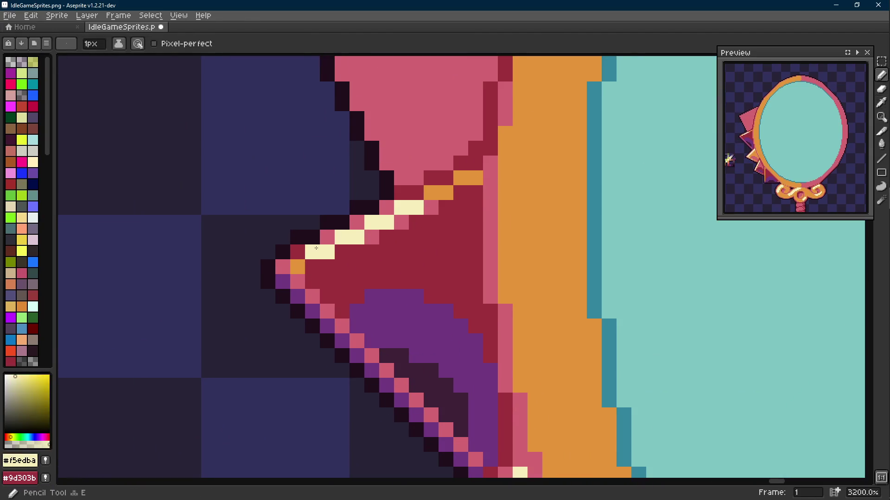
alt+click(298, 252)
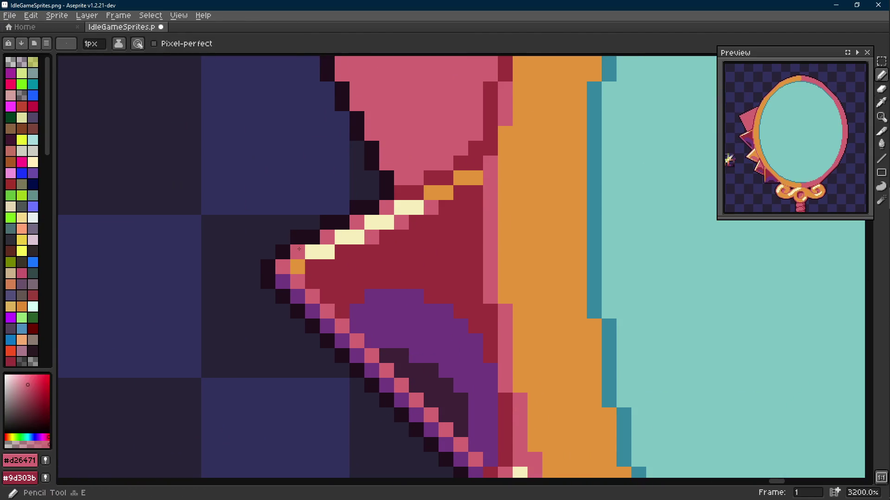
- Turn two cream pixels near the frame back to orange and save the sprite sheet
alt+click(438, 193)
drag(416, 207, 401, 208)
alt+click(427, 210)
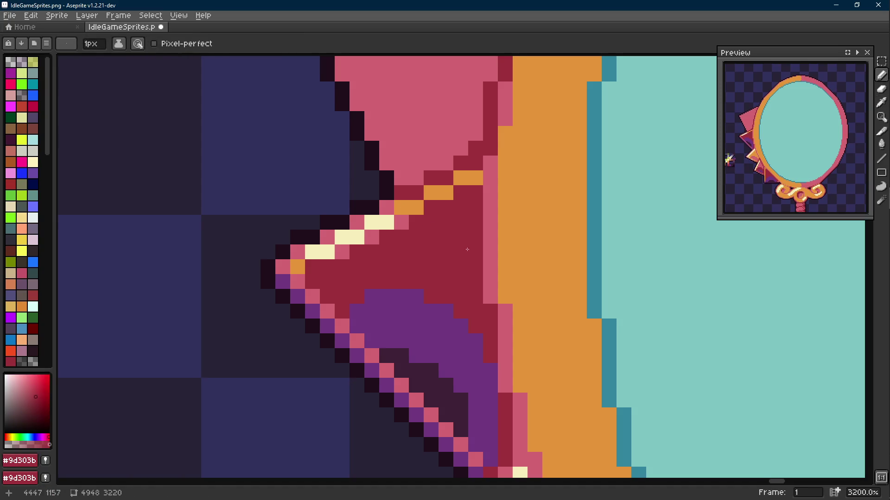
scroll(431, 242, down, 10)
scroll(431, 242, down, 1)
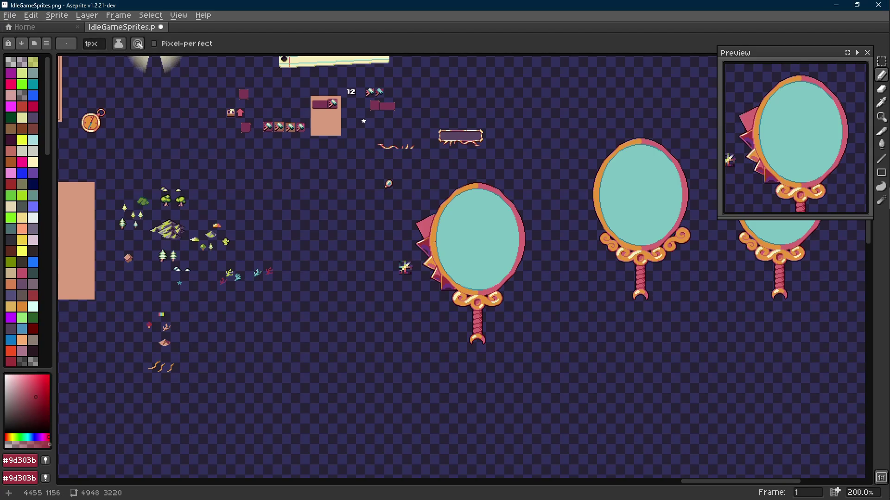
scroll(435, 241, up, 4)
key(ctrl+s)
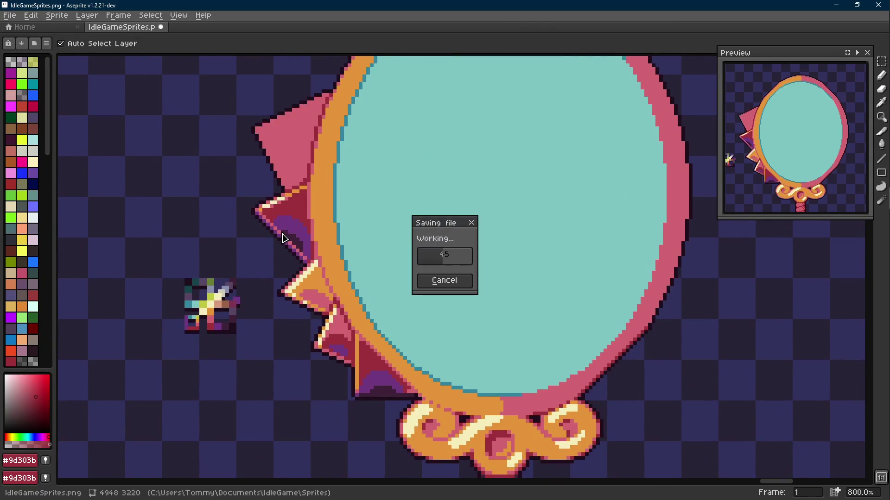
scroll(277, 230, up, 5)
key(i)
click(291, 136)
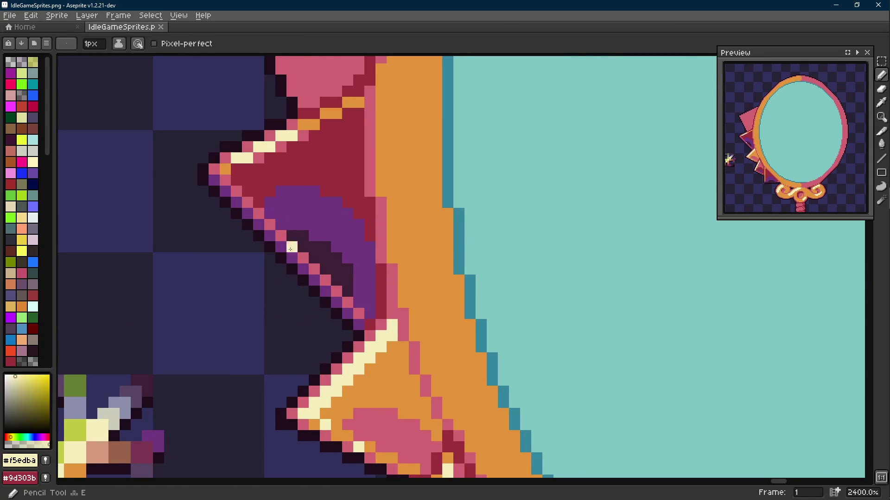
- Paint orange pixels and a short orange diagonal line on the spike, then save
click(308, 122)
key(b)
click(299, 266)
key(l)
drag(303, 257, 326, 280)
click(328, 260)
scroll(327, 260, down, 8)
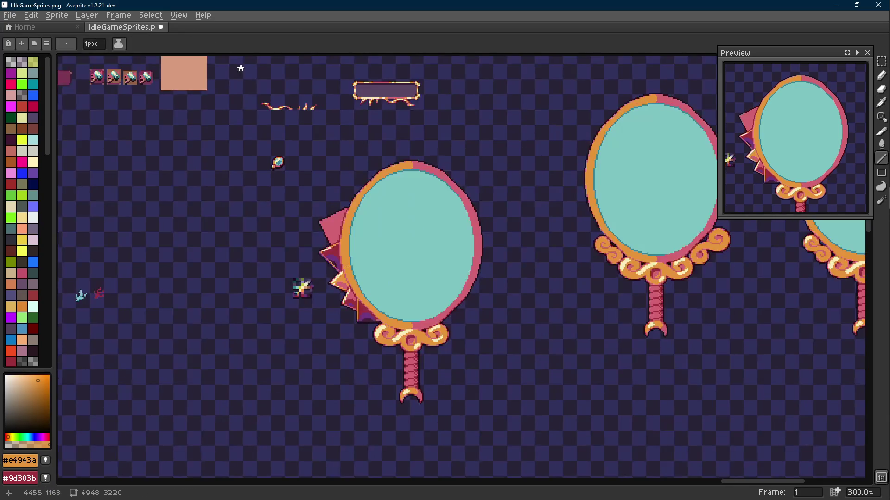
key(ctrl+s)
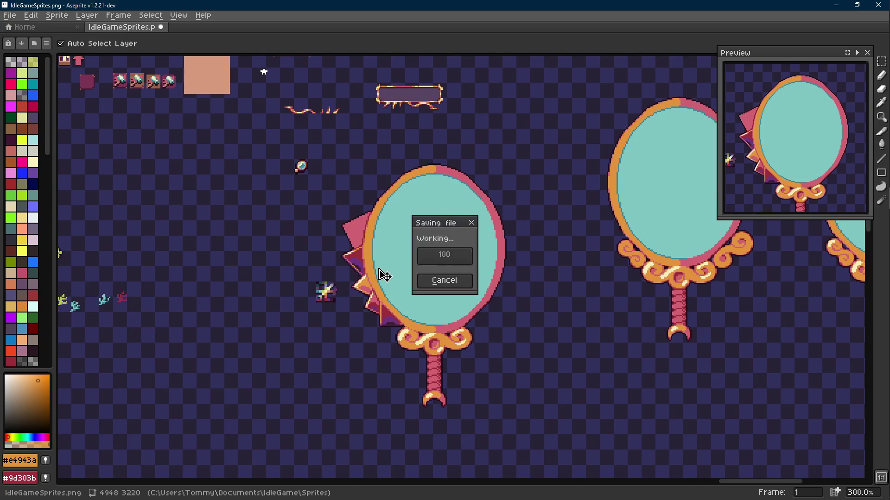
scroll(358, 253, up, 4)
scroll(357, 253, up, 1)
- Bring the mirror's upper and left spikes into view and sample the spike pink
key(i)
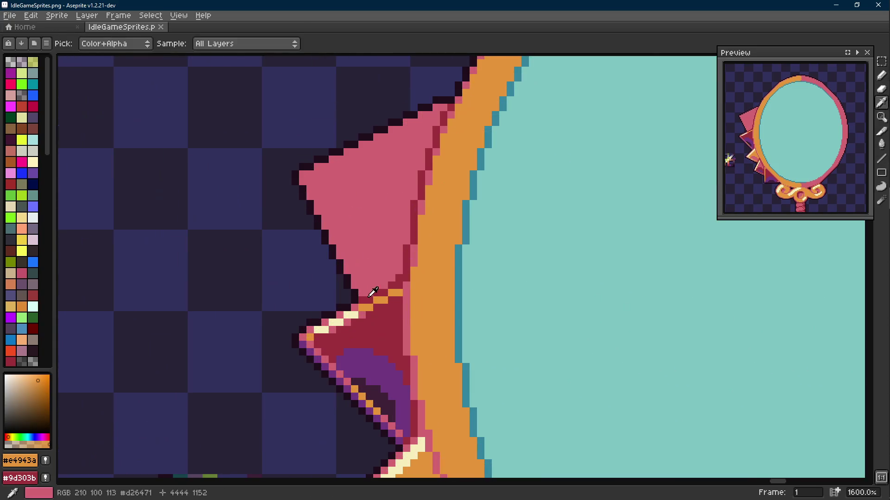
drag(370, 302, 375, 121)
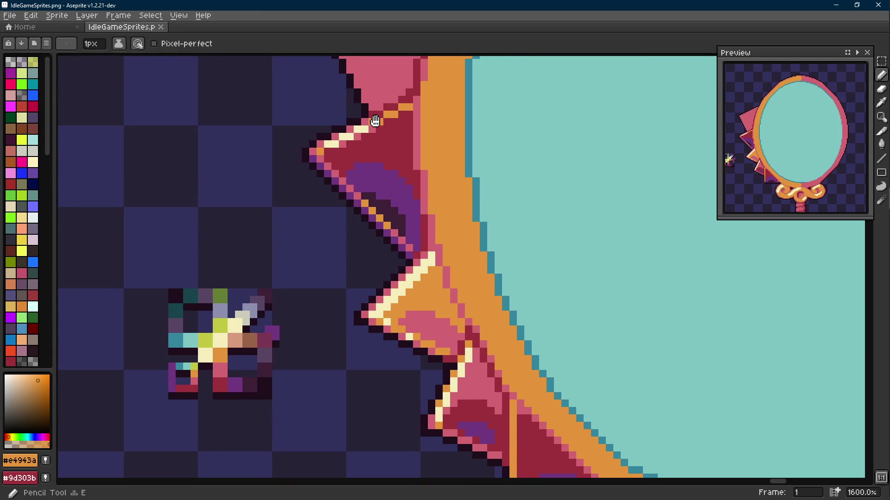
alt+click(452, 433)
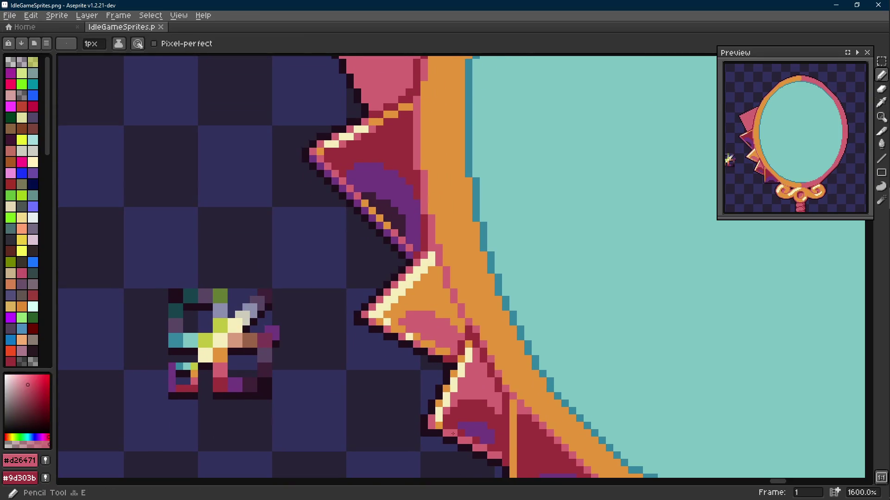
scroll(450, 417, down, 2)
scroll(417, 246, up, 2)
scroll(403, 241, down, 1)
drag(405, 252, 383, 174)
scroll(460, 391, up, 1)
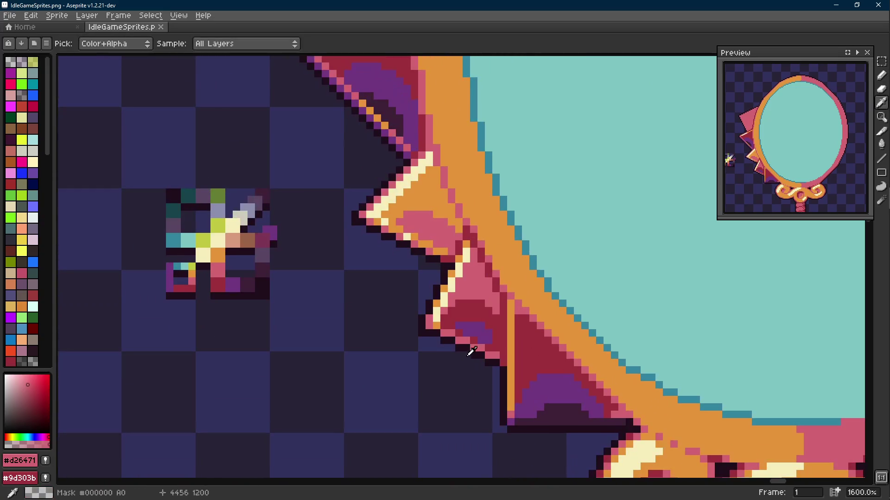
- Draw an orange line along the top spike's upper edge, plus one pixel at its end
click(435, 315)
key(e)
drag(319, 287, 308, 471)
drag(366, 95, 352, 186)
scroll(429, 119, up, 2)
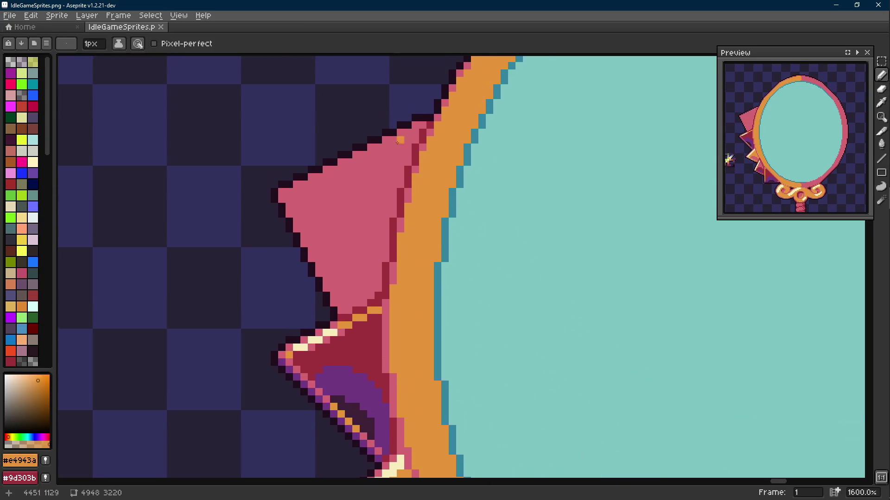
key(l)
mouse_move(422, 125)
mouse_down()
mouse_move(315, 186)
mouse_move(250, 208)
mouse_up()
key(b)
click(235, 219)
scroll(306, 176, down, 2)
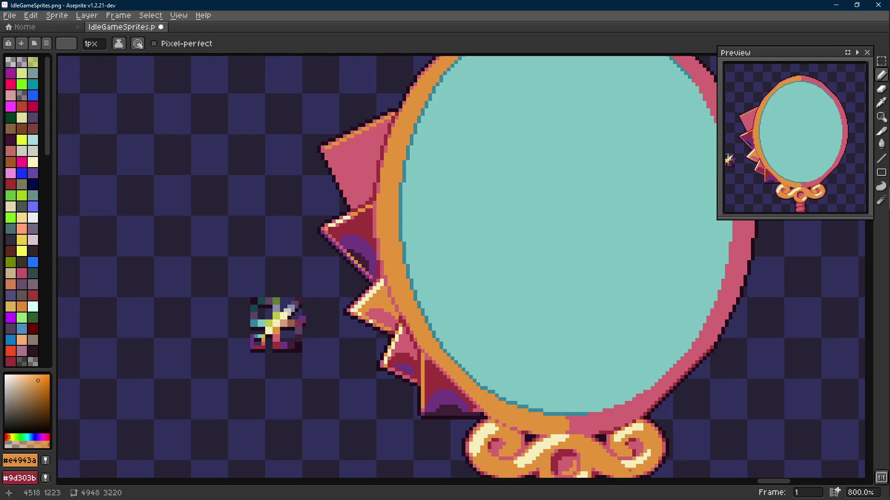
- Paint a dark-red corner pixel and a dark-red line along the lowest spike's bottom edge
scroll(414, 363, up, 6)
key(i)
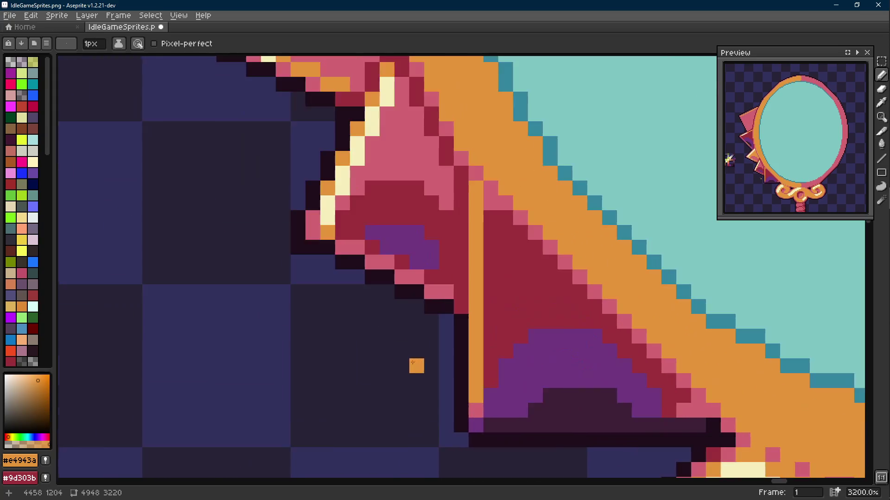
key(b)
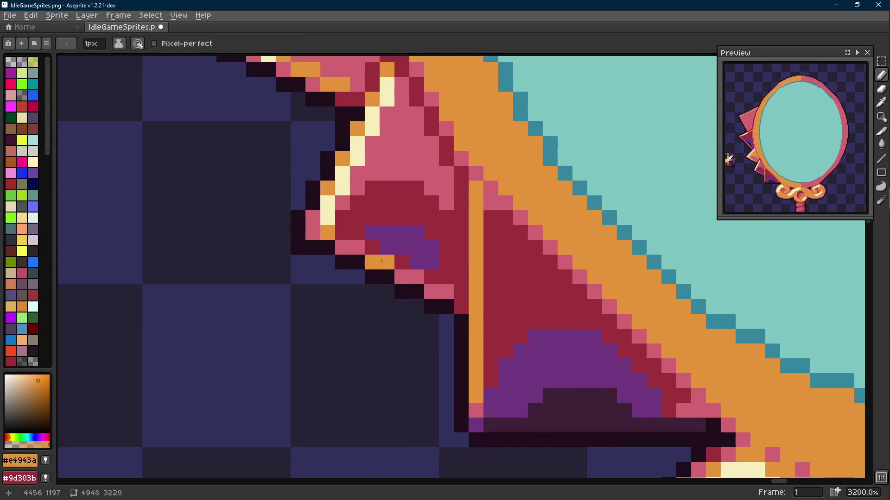
scroll(410, 284, down, 10)
scroll(406, 285, up, 9)
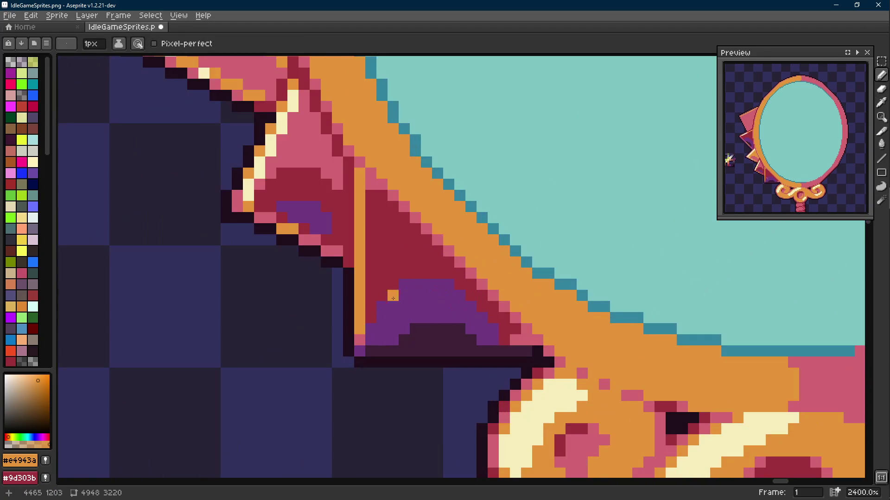
scroll(353, 290, down, 7)
scroll(357, 295, up, 6)
alt+click(358, 294)
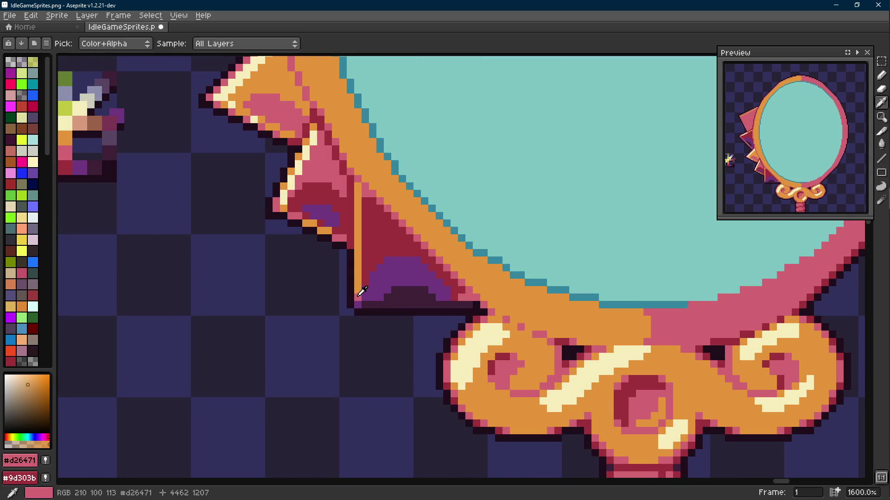
click(370, 303)
key(shift+e)
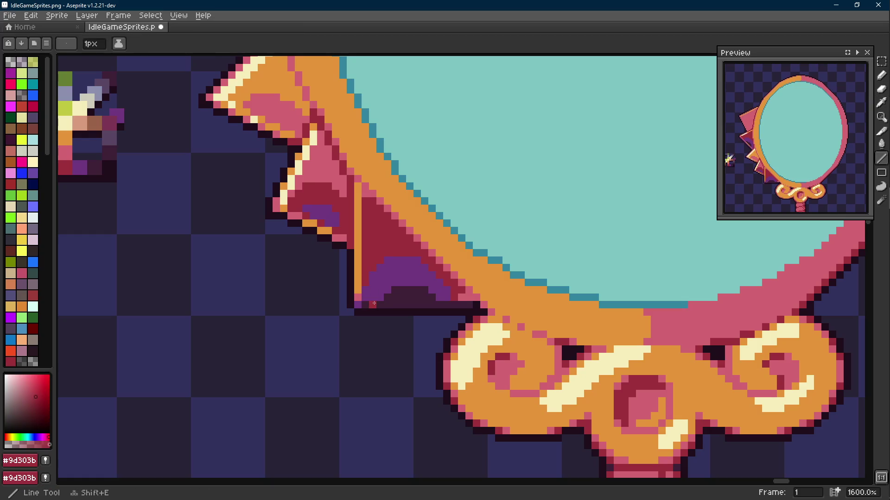
drag(373, 304, 434, 304)
- Extend the bottom-edge line and paint its end pixels purple
scroll(435, 303, down, 6)
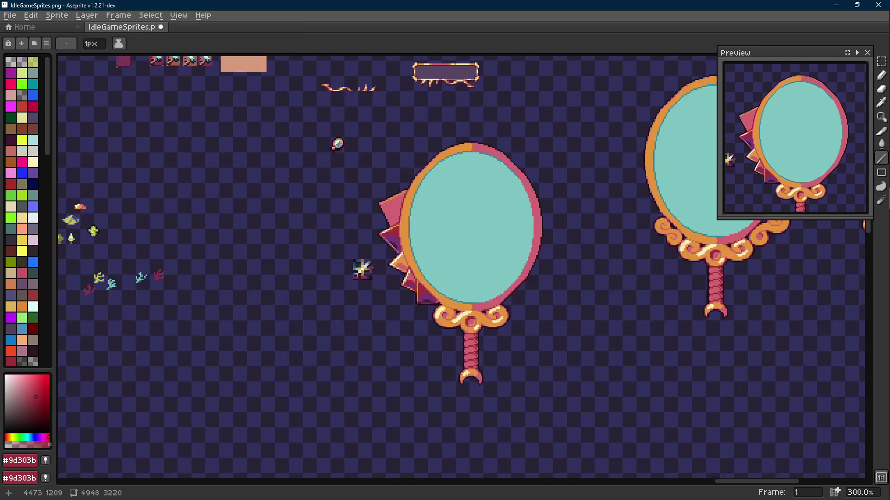
scroll(434, 304, down, 1)
scroll(445, 305, up, 8)
drag(435, 307, 461, 306)
alt+click(461, 306)
key(b)
click(461, 306)
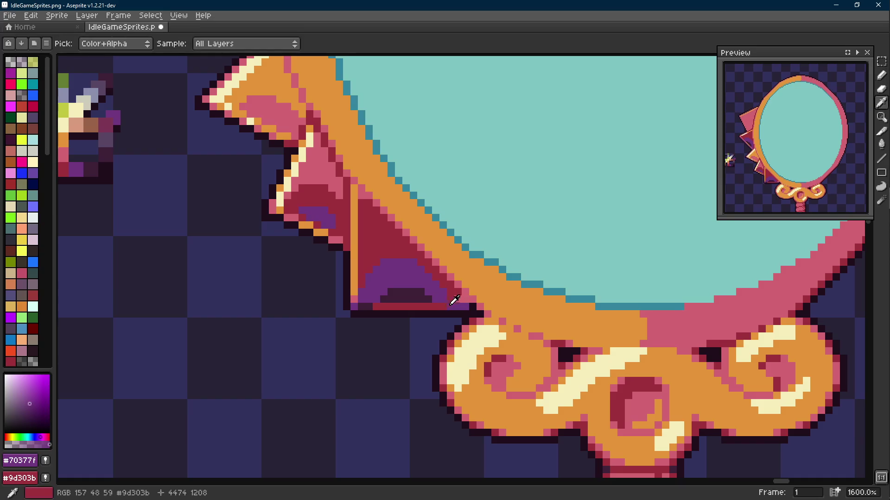
scroll(470, 308, down, 7)
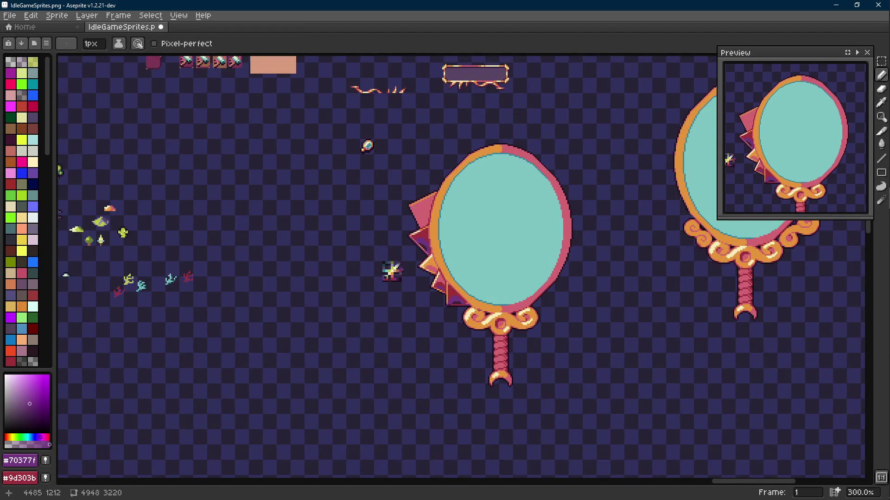
scroll(476, 309, up, 10)
- Try pink on two edge pixels, then repaint the purple and pink edge pixels dark red
alt+click(453, 264)
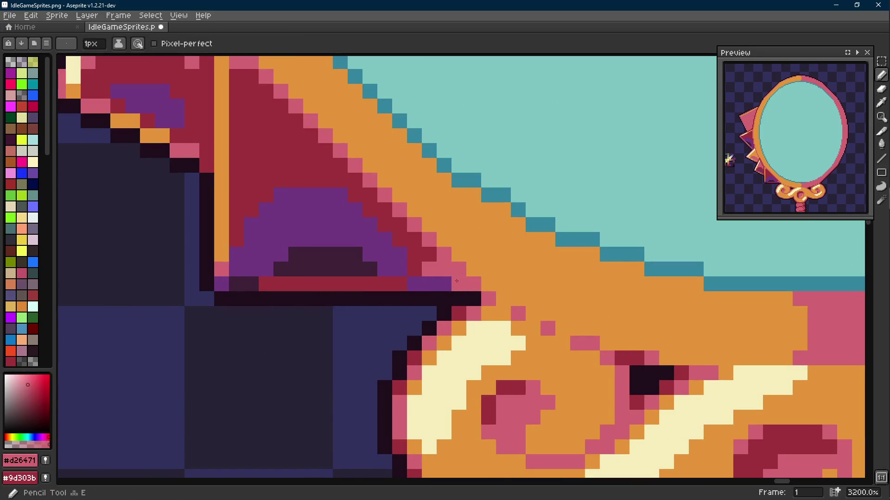
drag(444, 284, 435, 283)
alt+click(429, 257)
click(425, 266)
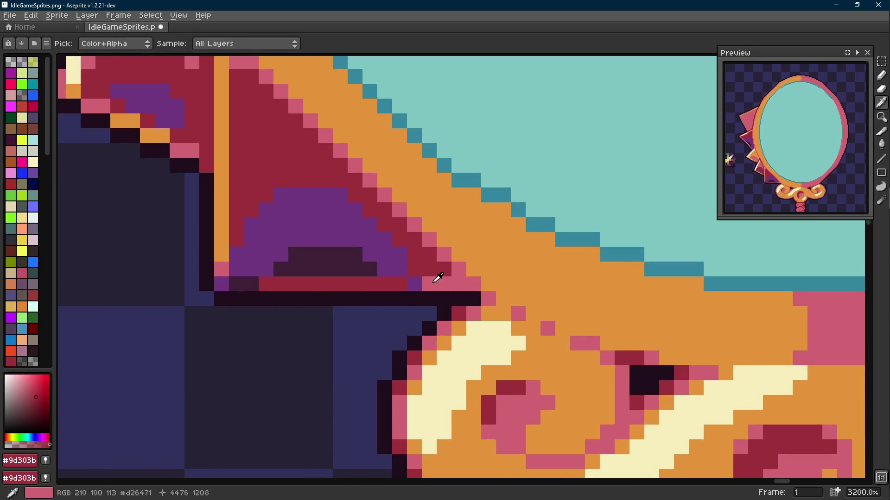
drag(414, 284, 429, 284)
scroll(432, 277, down, 6)
scroll(433, 274, up, 2)
- Paint a purple run along the lowest spike's bottom edge
alt+click(433, 272)
scroll(433, 282, down, 2)
scroll(434, 283, down, 3)
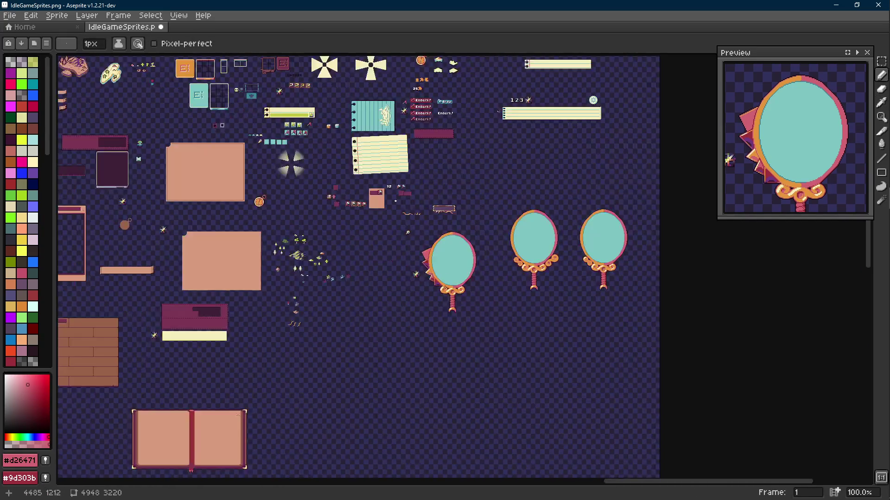
scroll(434, 283, up, 1)
scroll(434, 301, up, 3)
scroll(435, 300, up, 5)
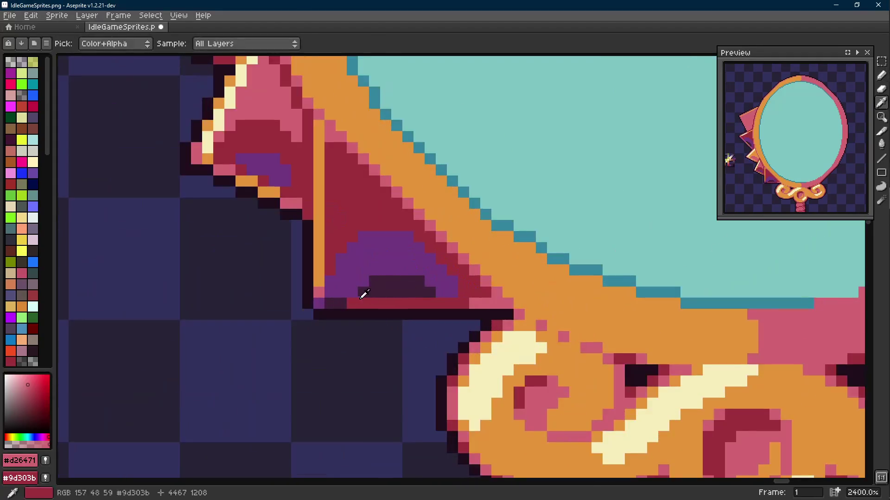
alt+click(364, 294)
drag(415, 299, 377, 301)
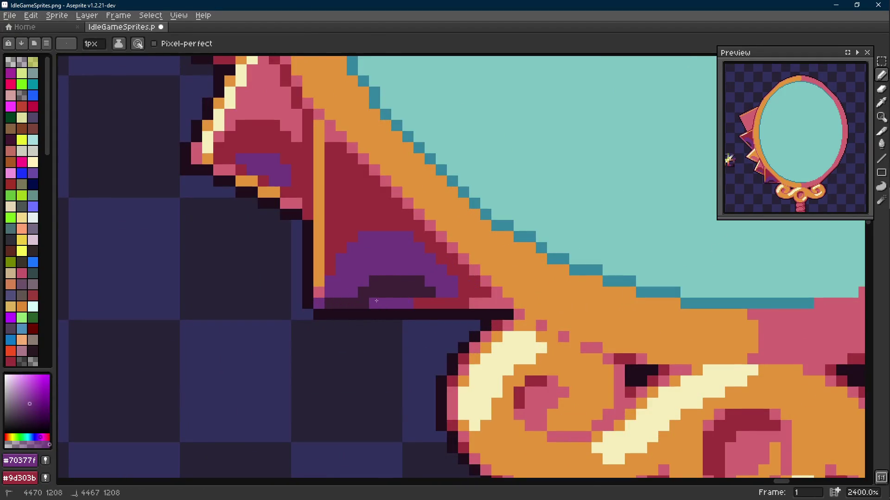
- Save the sprite sheet IdleGameSprites.png with the new spike shading
scroll(367, 303, down, 8)
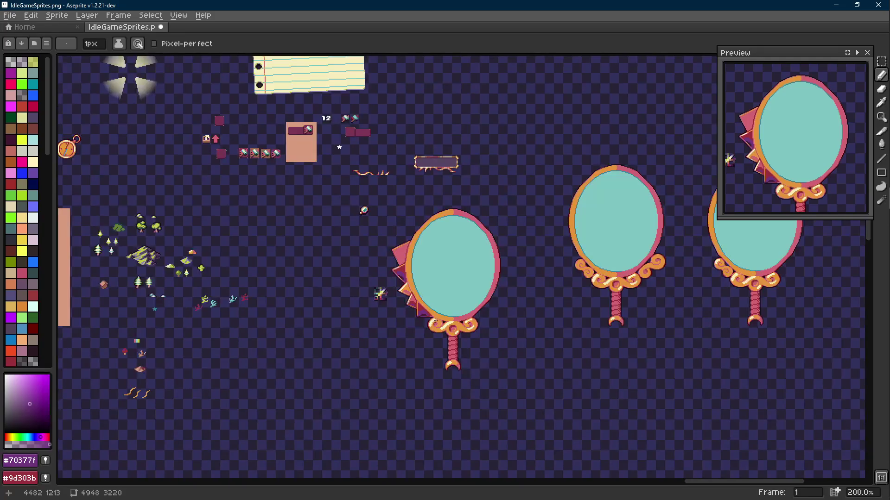
scroll(435, 321, up, 8)
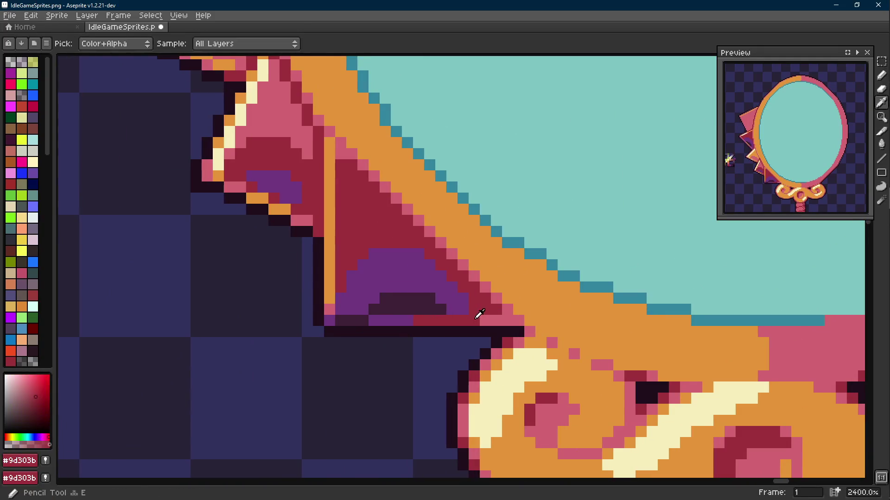
alt+click(475, 318)
scroll(476, 318, down, 9)
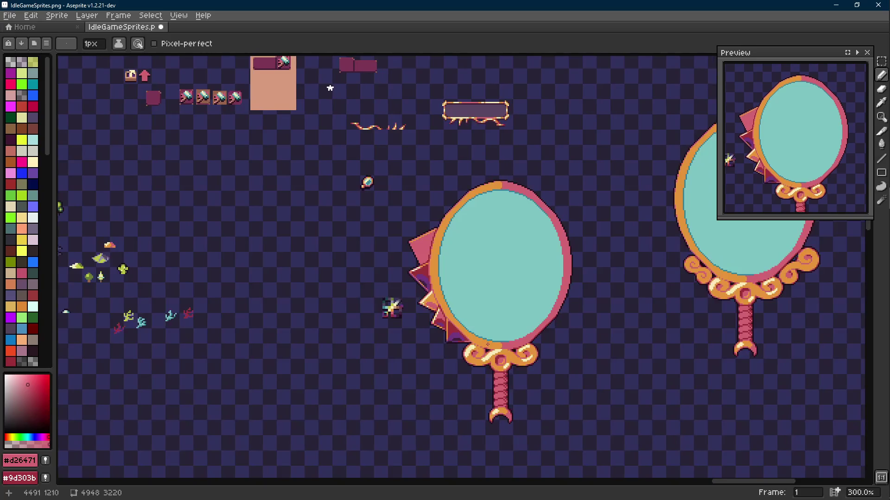
key(ctrl+s)
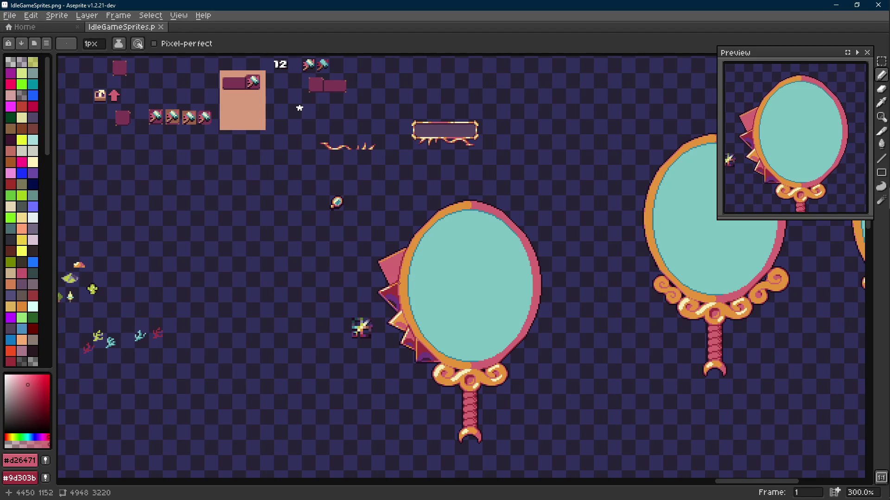
scroll(392, 268, up, 5)
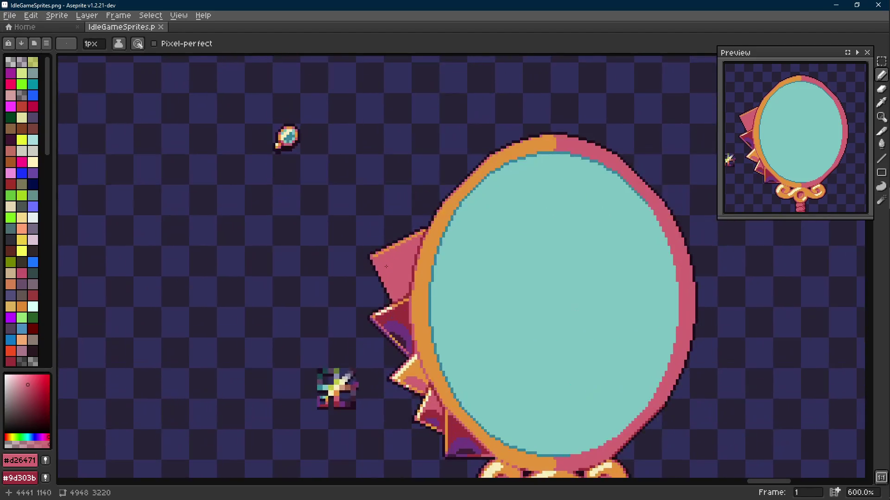
- Draw a cream line along the top spike's upper edge
scroll(340, 168, down, 3)
scroll(393, 278, up, 2)
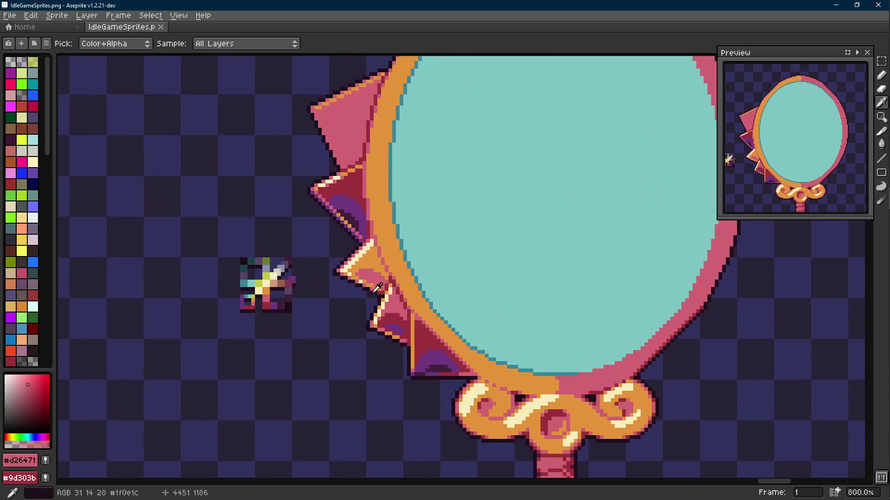
alt+click(393, 288)
scroll(350, 239, up, 6)
drag(350, 238, 393, 194)
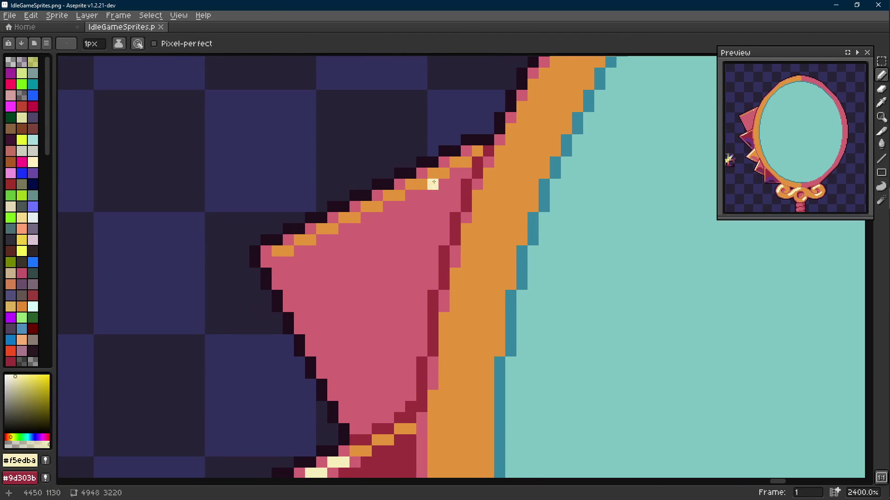
key(l)
drag(443, 173, 368, 207)
drag(330, 228, 321, 229)
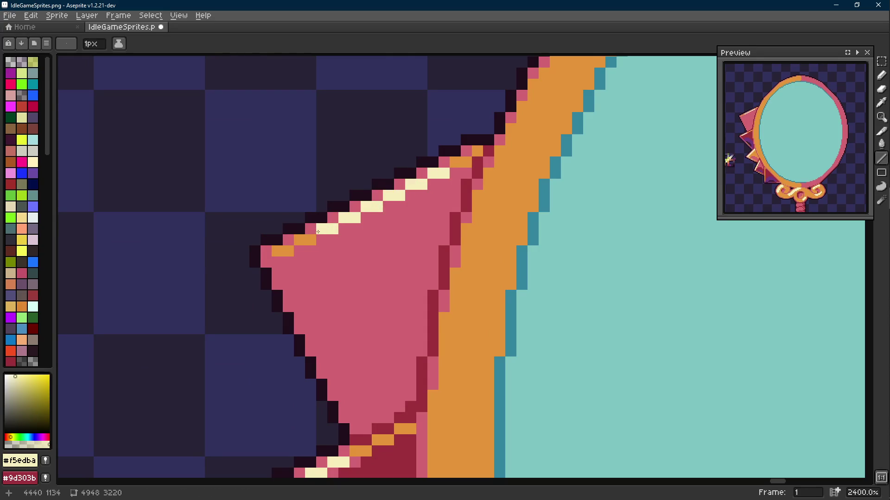
- Place orange pixels between the cream ones so the top edge alternates cream and orange
alt+click(308, 238)
key(b)
click(310, 228)
click(332, 217)
click(354, 207)
click(395, 185)
click(444, 162)
click(458, 173)
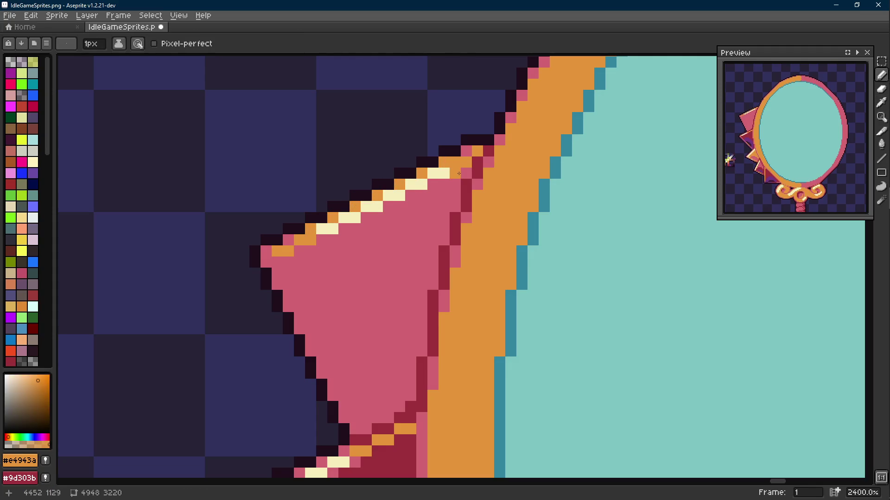
click(433, 185)
click(410, 196)
click(388, 206)
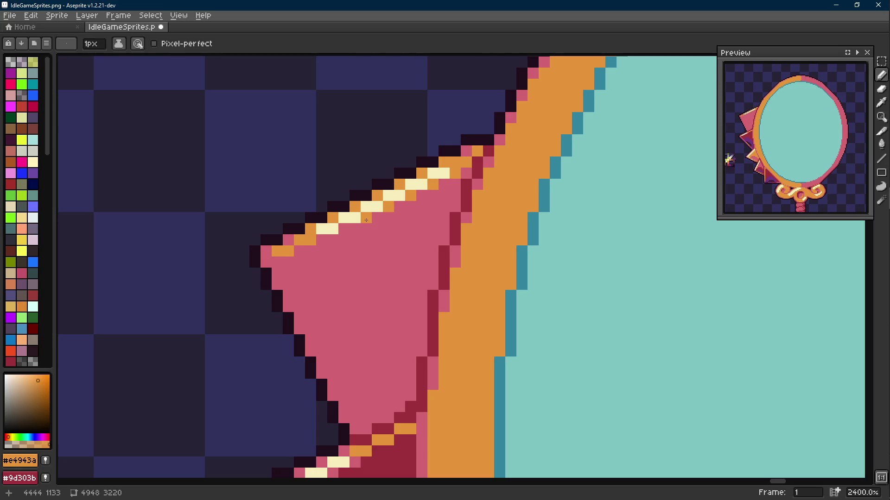
- Turn one more edge pixel orange and draw a dark-red diagonal crease across the spike
scroll(319, 243, down, 5)
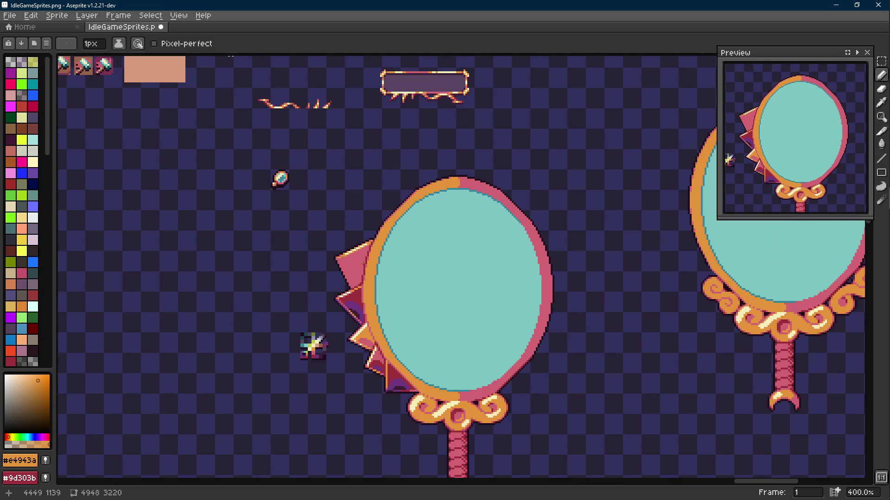
scroll(351, 274, up, 5)
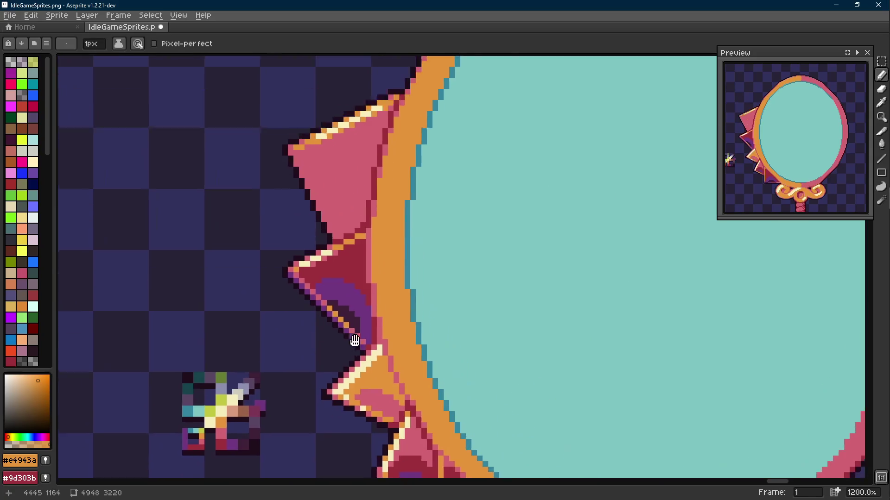
key(alt)
click(287, 166)
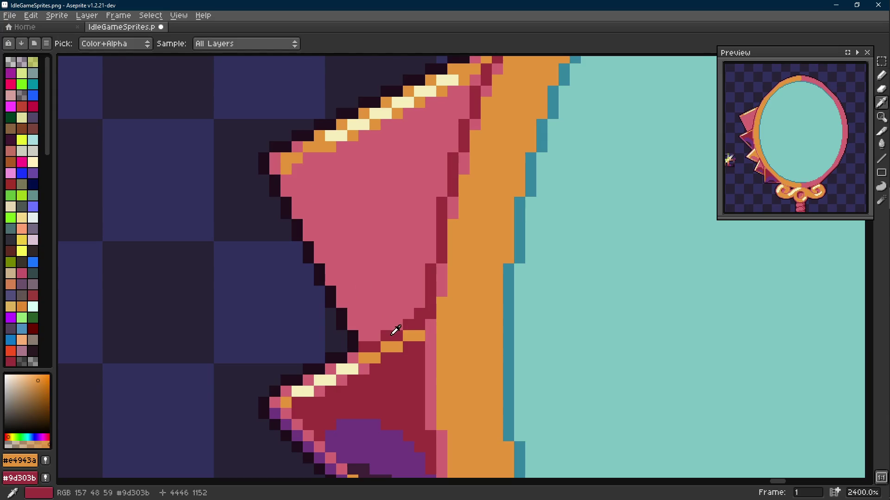
alt+click(396, 334)
click(332, 256)
mouse_move(332, 257)
mouse_down()
mouse_move(352, 222)
mouse_move(386, 202)
mouse_move(415, 201)
mouse_up()
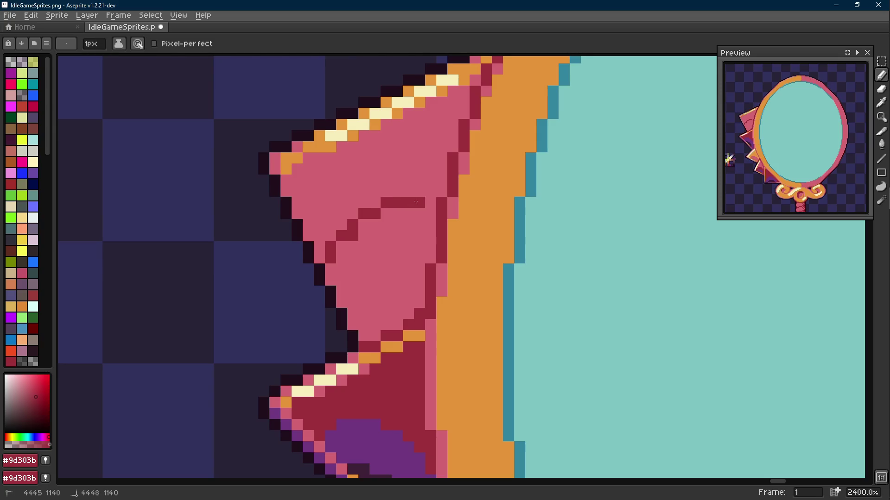
- Try a dark-red line up the spike, a flood fill on one side, and a line across it
key(l)
drag(364, 324, 352, 290)
key(g)
click(347, 269)
scroll(366, 287, down, 6)
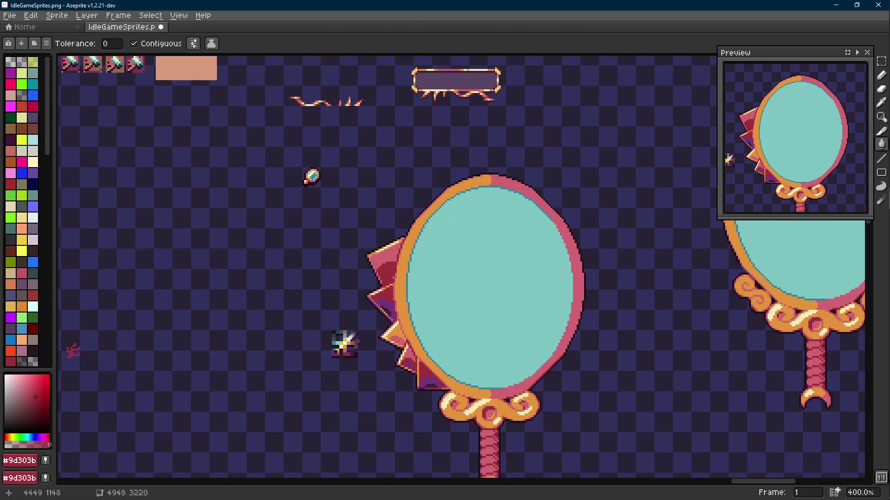
scroll(381, 281, up, 5)
scroll(381, 282, up, 1)
alt+click(371, 292)
key(b)
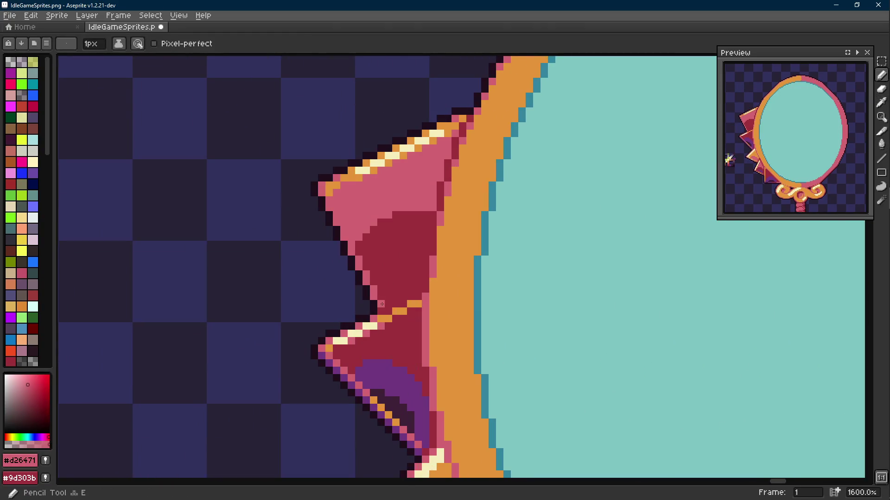
scroll(418, 313, down, 6)
scroll(407, 303, up, 7)
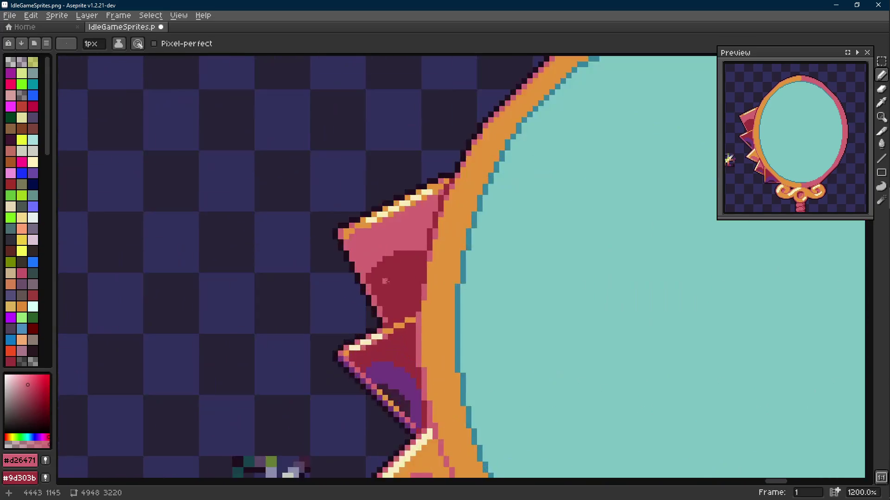
alt+click(387, 272)
key(shift+e)
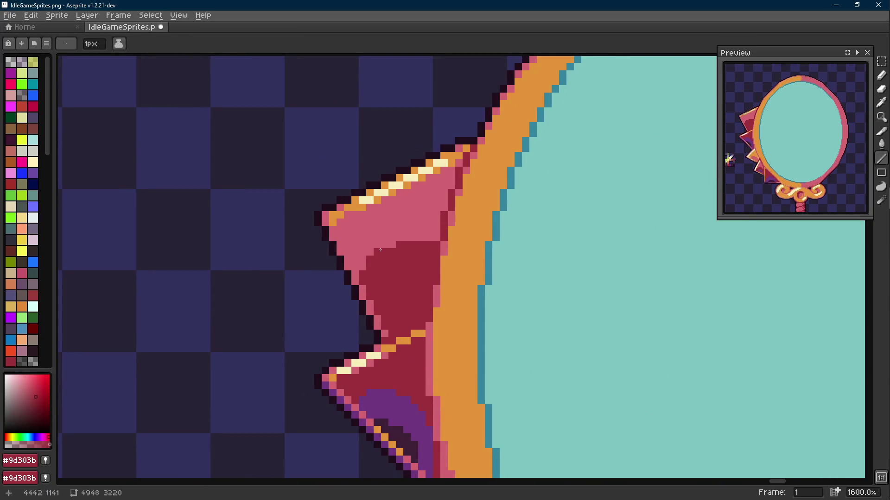
drag(418, 235, 416, 235)
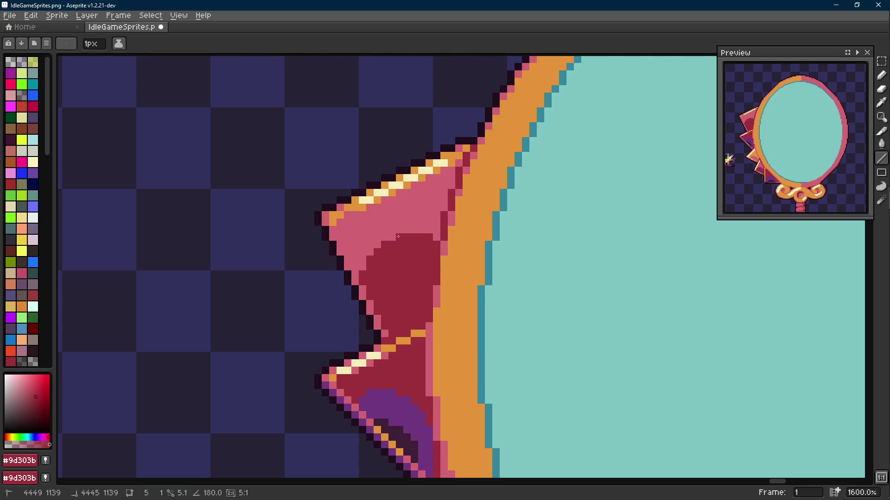
scroll(398, 236, down, 7)
scroll(389, 325, up, 6)
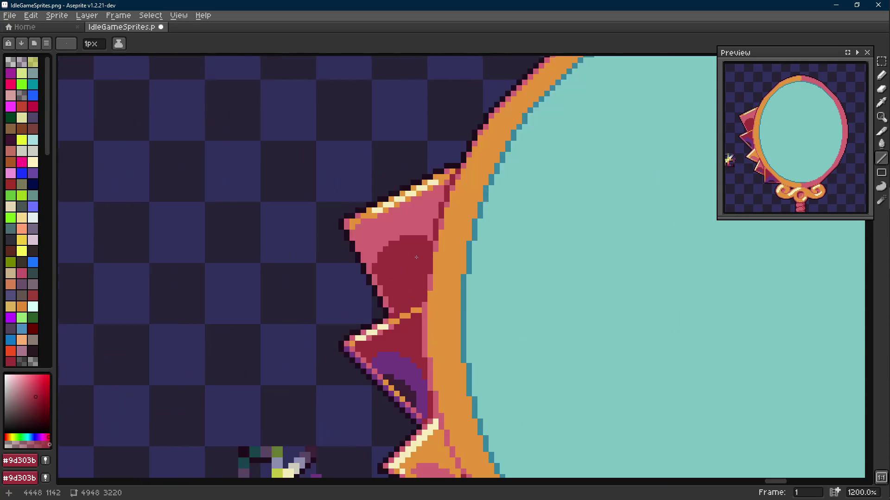
- Marquee-select the dark-red block on the spike and stretch it up and right
key(alt)
scroll(292, 147, down, 3)
scroll(397, 203, up, 1)
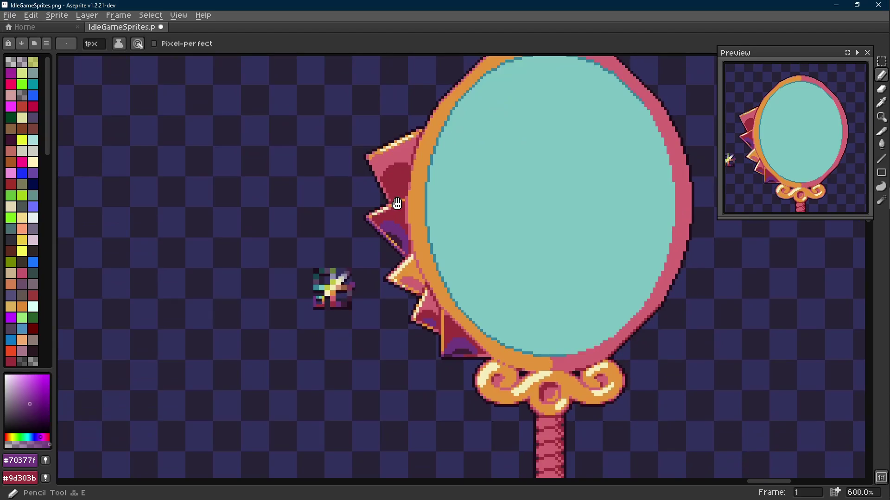
scroll(437, 318, up, 4)
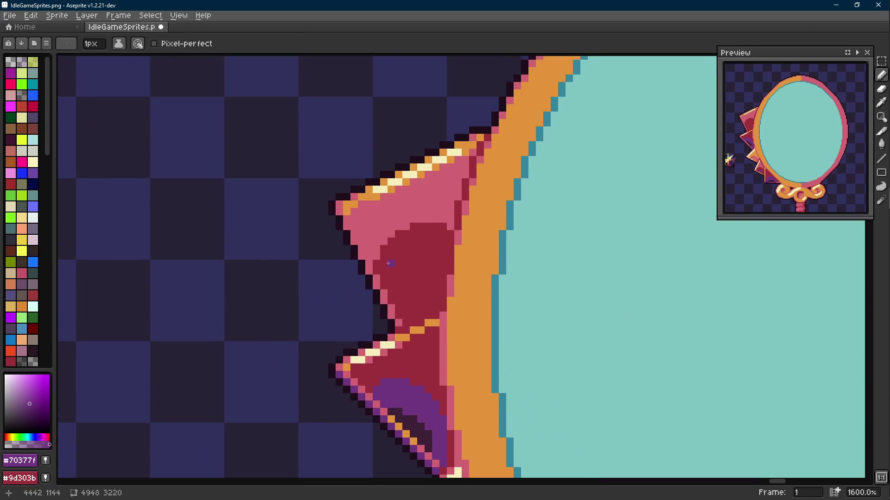
key(m)
drag(449, 214, 370, 269)
drag(447, 261, 449, 227)
key(ctrl+d)
key(g)
key(b)
scroll(449, 226, down, 4)
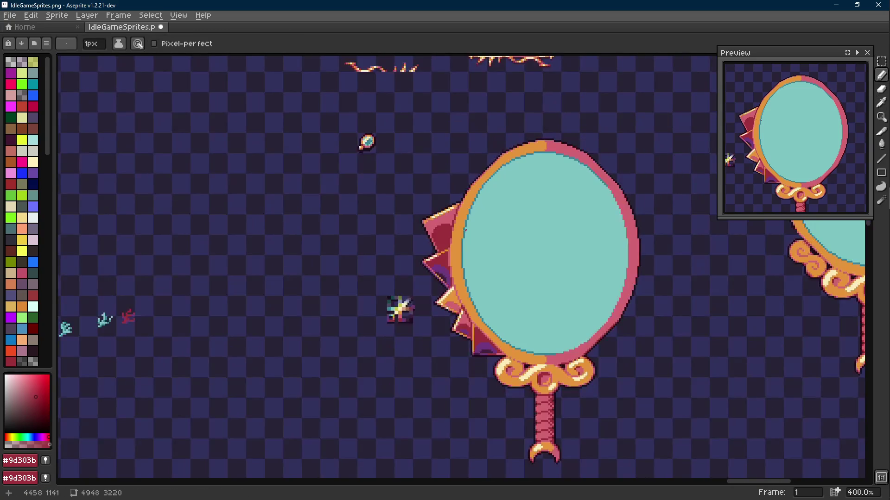
scroll(399, 252, up, 4)
alt+click(415, 308)
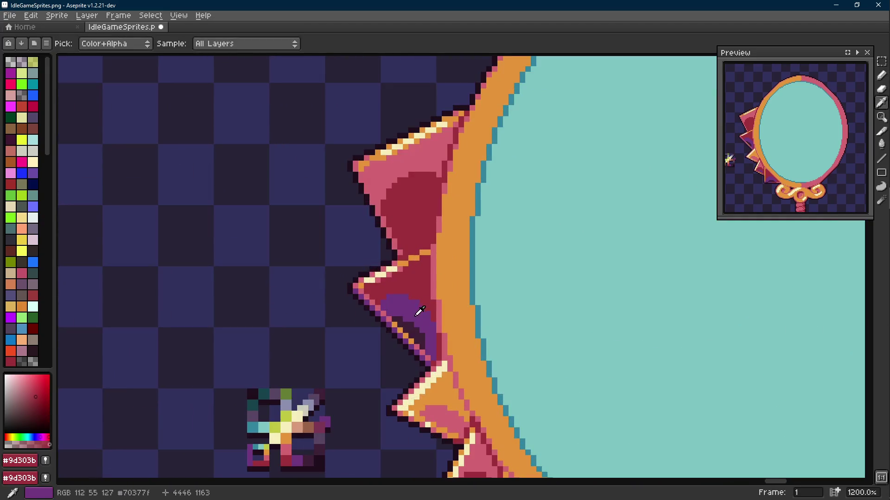
scroll(395, 280, up, 2)
- Undo the bad dark-red fill, horizontal line and earlier shading edits
key(l)
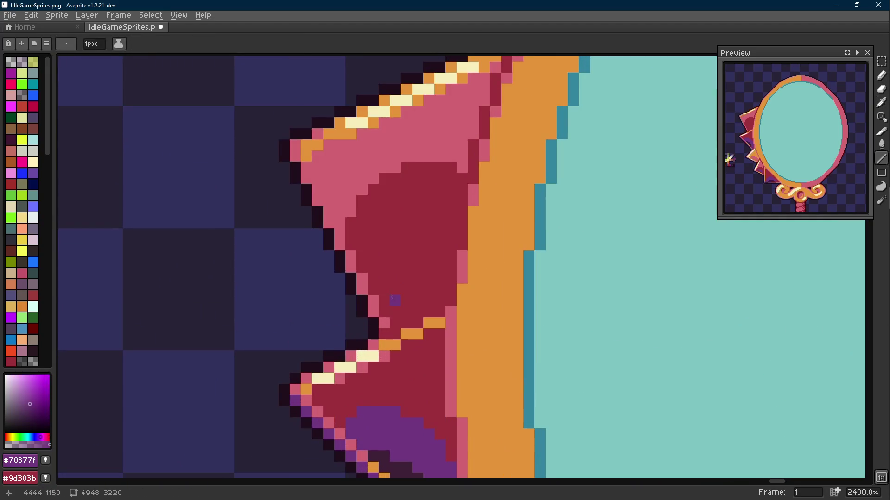
scroll(391, 298, down, 8)
scroll(400, 299, up, 4)
scroll(400, 300, up, 4)
key(alt)
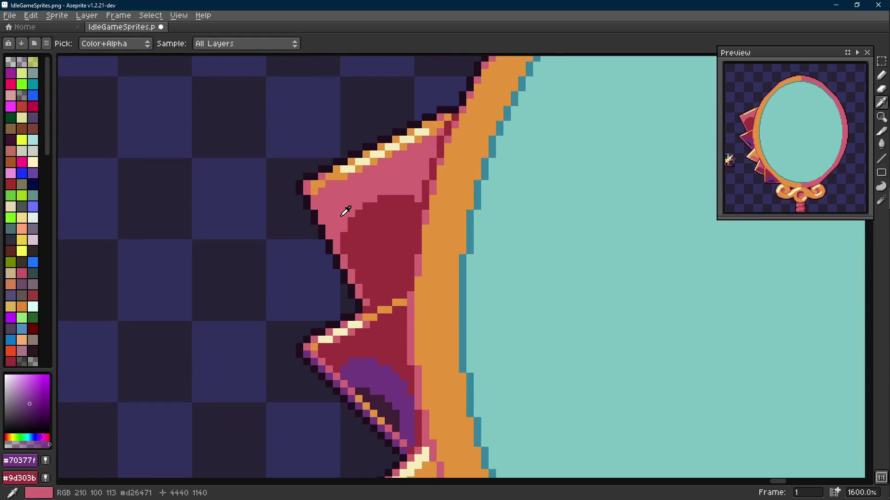
alt+click(348, 210)
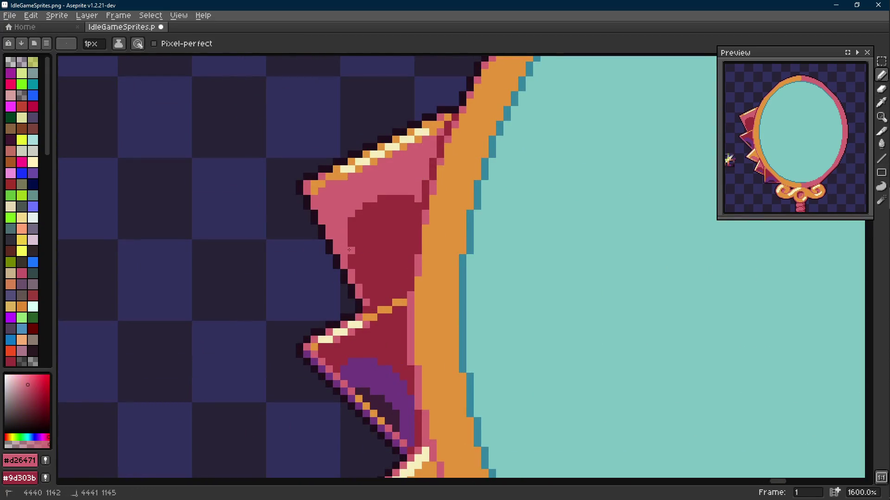
key(v)
key(ctrl+z)
key(ctrl+z)
key(ctrl+z)
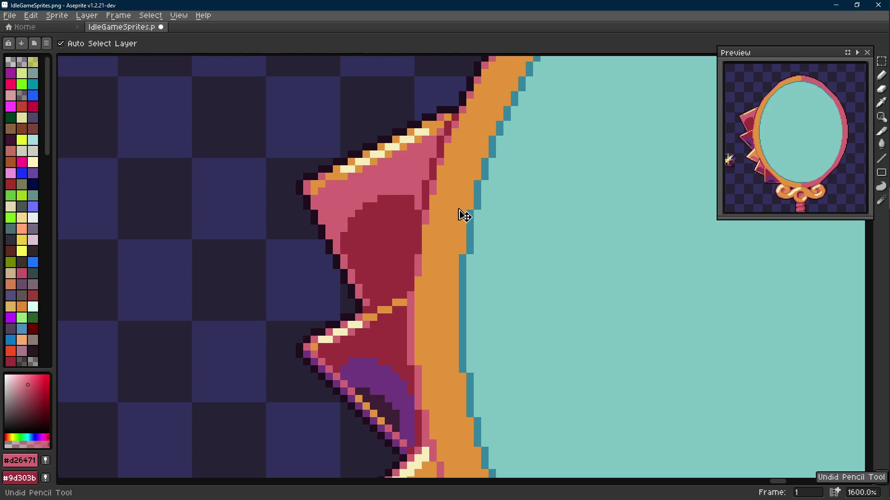
key(ctrl+z)
key(ctrl+z)
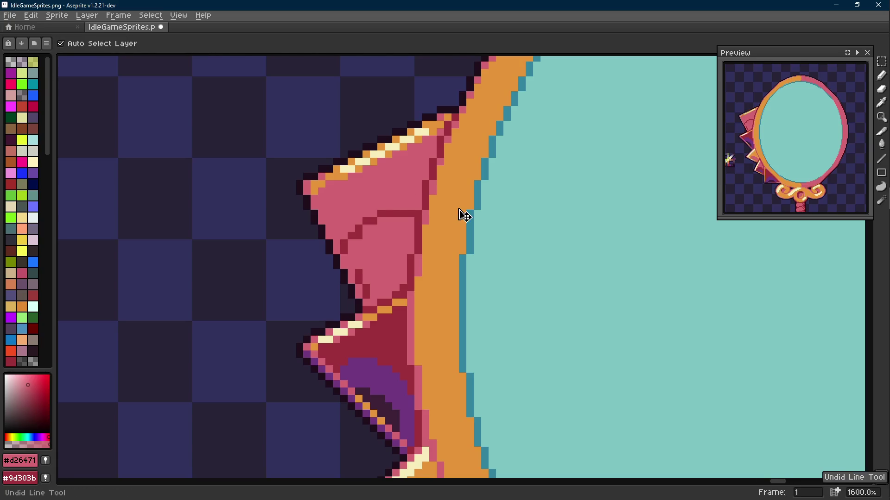
key(ctrl+z)
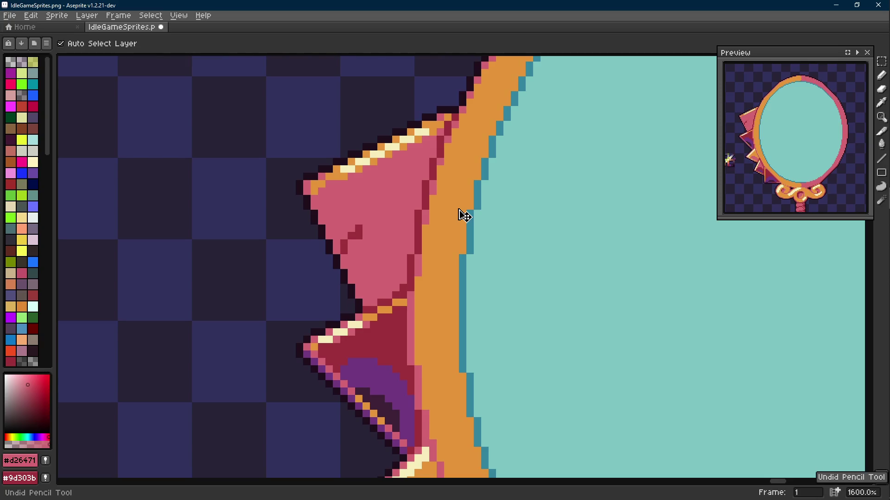
- Outline the spike's lower face in dark red with the Pencil and fill it
key(b)
scroll(372, 280, up, 2)
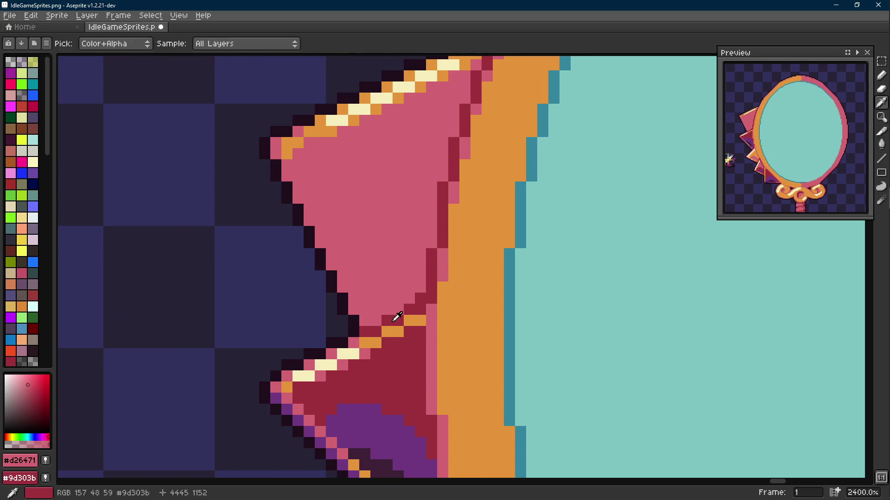
alt+click(395, 314)
click(354, 289)
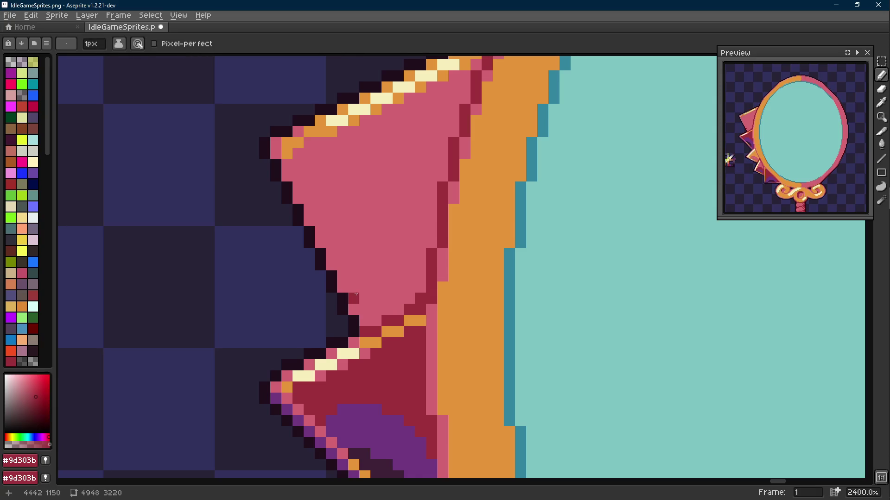
drag(343, 288, 345, 275)
click(353, 254)
drag(379, 223, 435, 222)
key(g)
click(414, 250)
- Smooth the shadow edge with a pink pixel and add a purple pixel in the shadow
alt+click(397, 200)
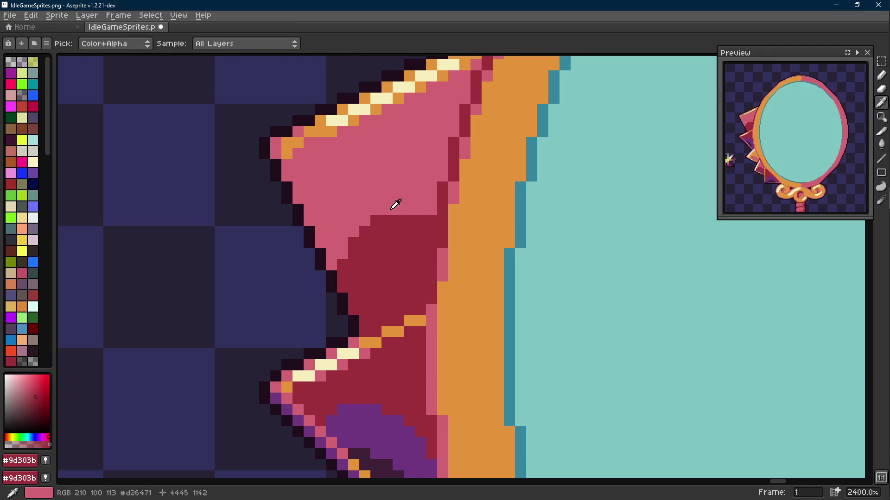
key(b)
click(434, 221)
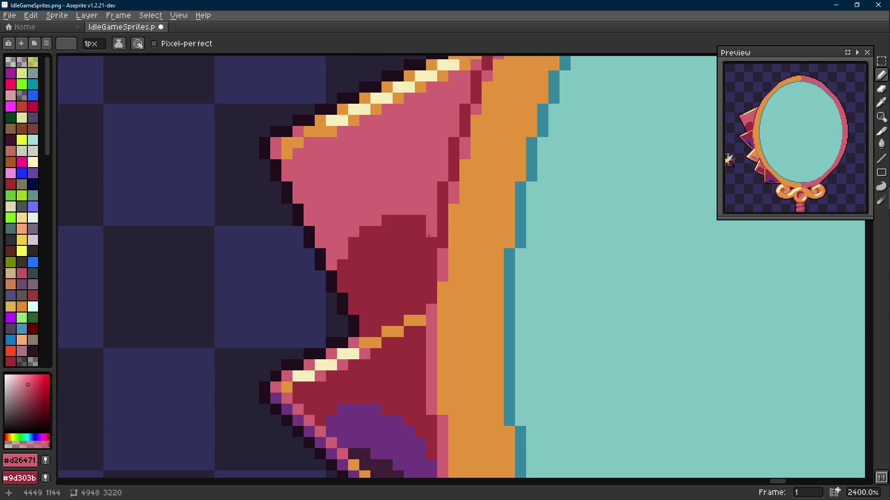
scroll(429, 235, down, 6)
scroll(429, 235, up, 3)
alt+click(429, 235)
scroll(424, 254, down, 6)
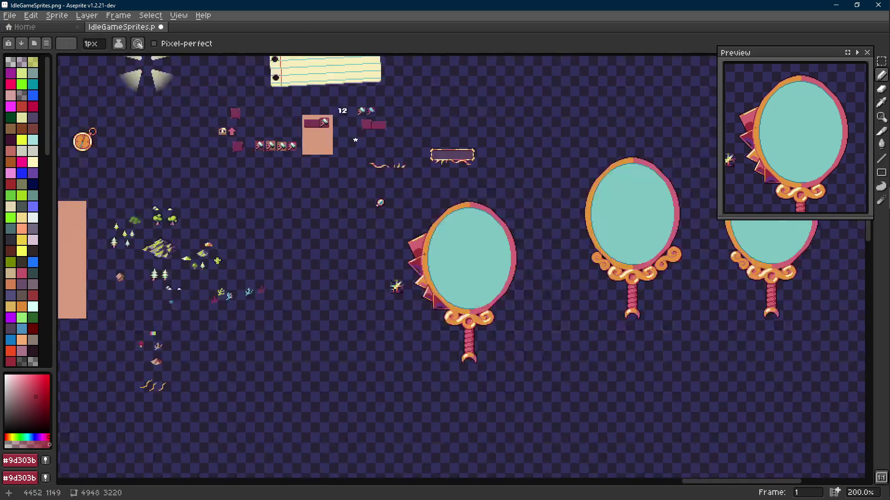
scroll(424, 253, up, 6)
alt+click(391, 324)
click(382, 256)
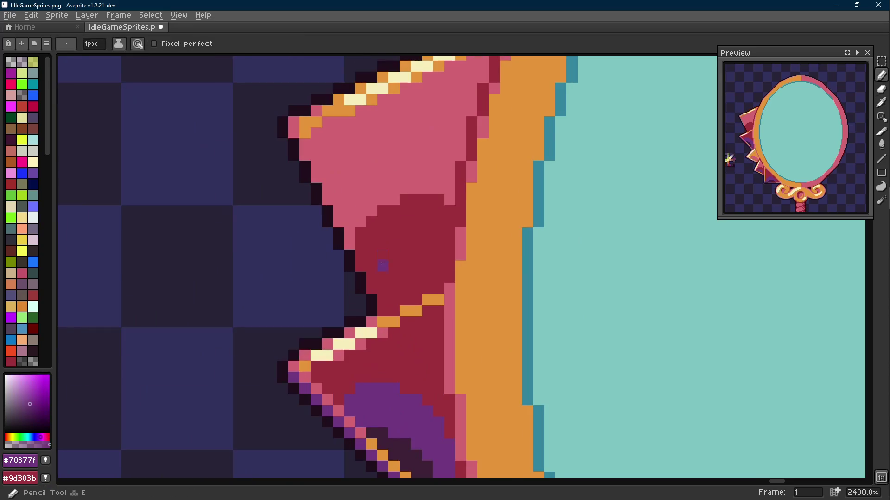
- Extend the purple outline one pixel down and fill the enclosed area with purple
drag(374, 277, 374, 285)
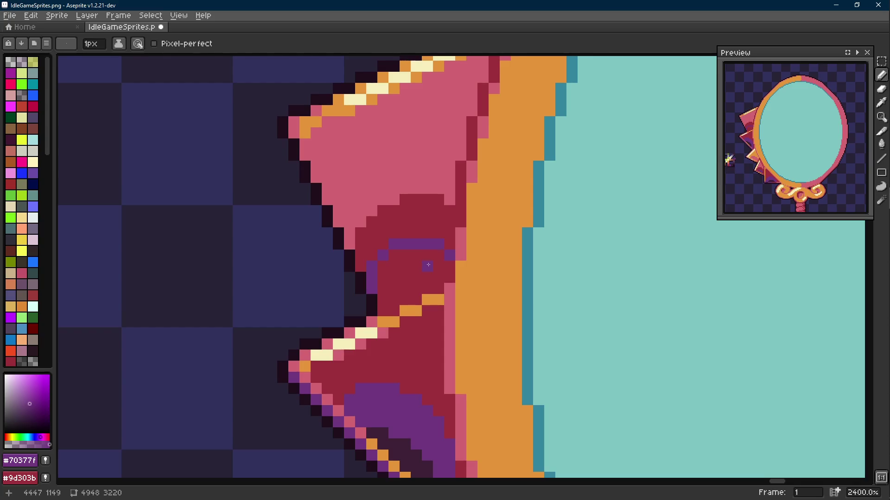
key(g)
click(417, 271)
scroll(452, 276, down, 8)
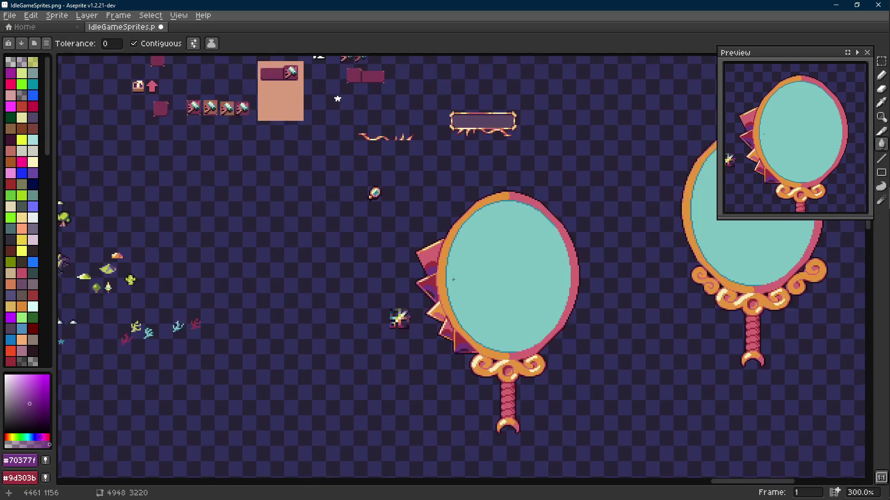
scroll(440, 272, up, 8)
alt+click(399, 235)
key(b)
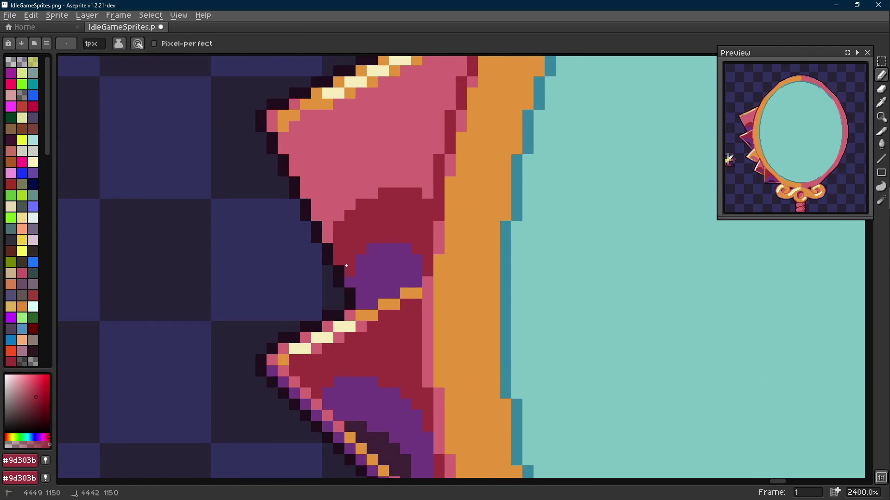
- Select the purple patch by colour and nudge it up one pixel
scroll(363, 291, down, 9)
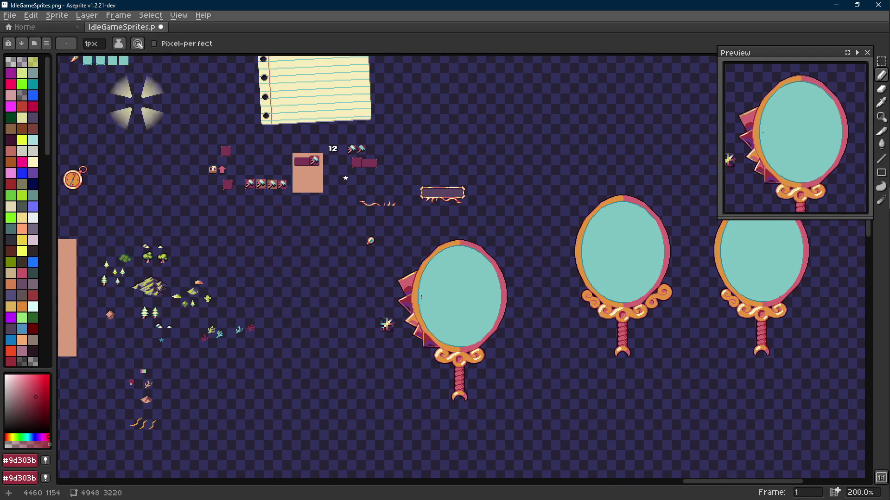
scroll(421, 297, up, 8)
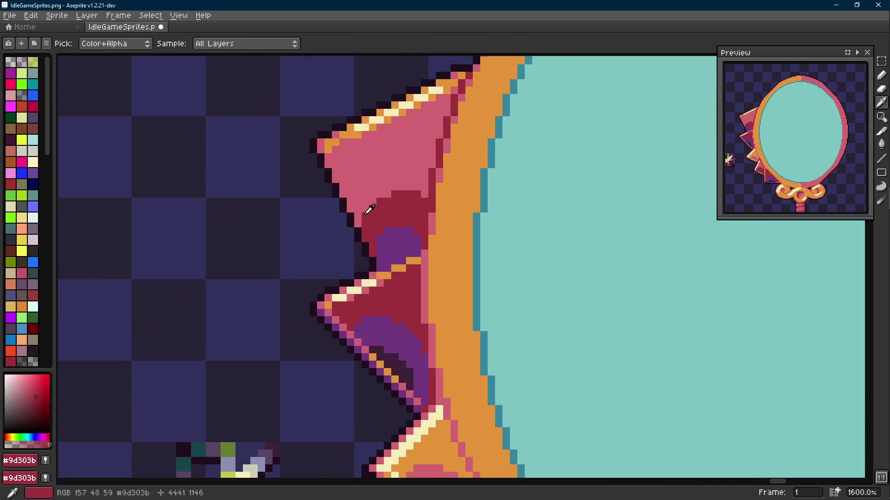
alt+click(367, 205)
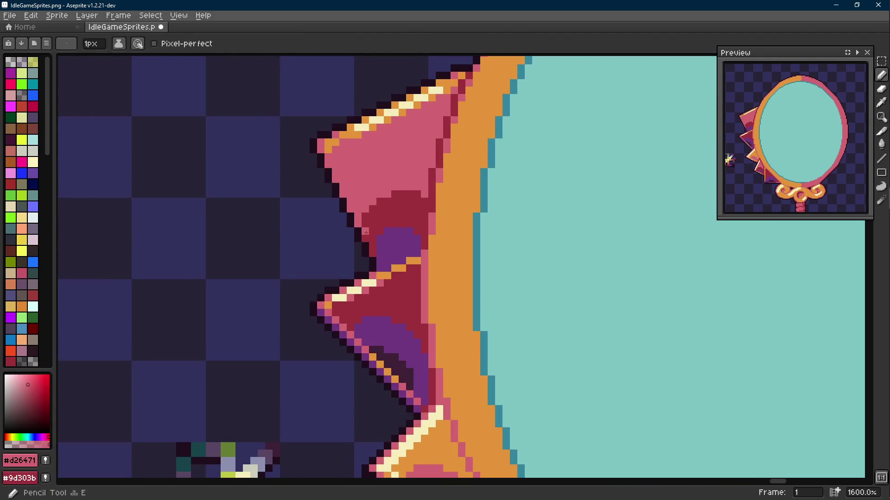
alt+click(373, 250)
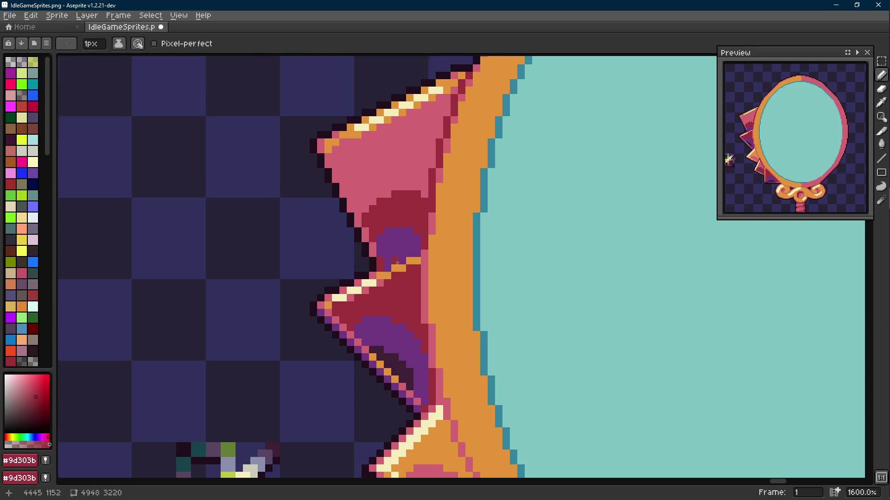
scroll(396, 263, down, 8)
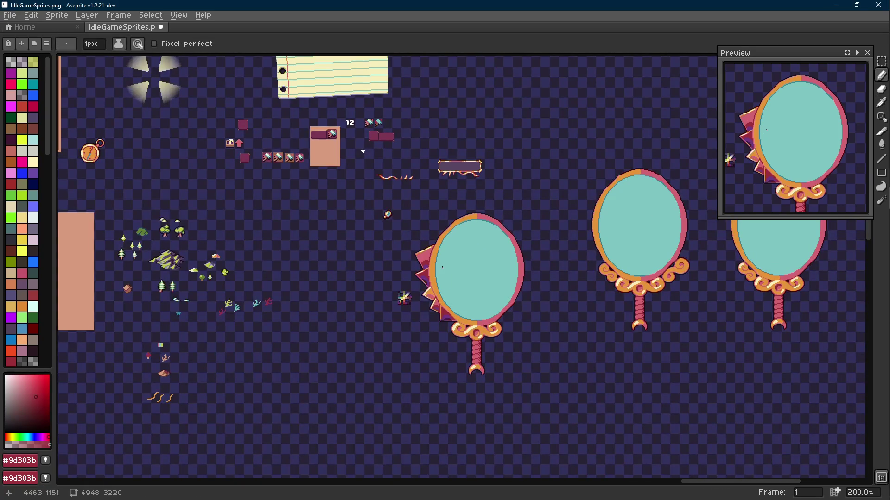
scroll(437, 263, up, 4)
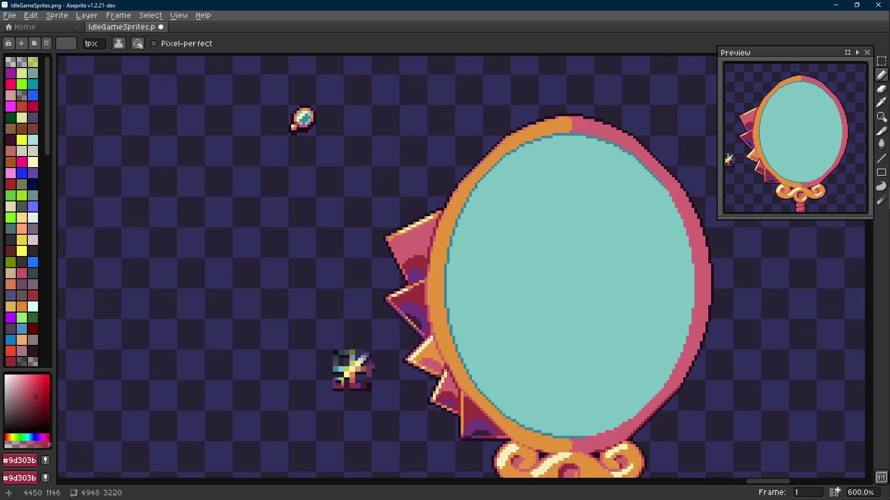
scroll(437, 279, up, 5)
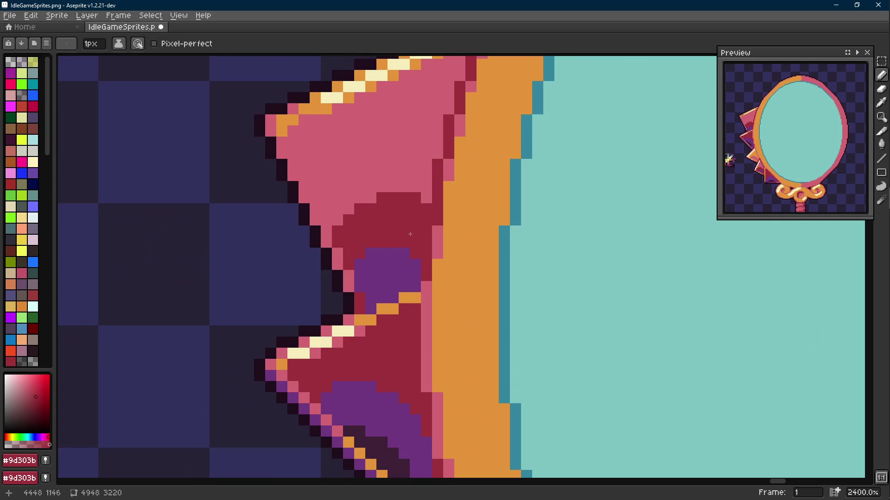
key(w)
click(406, 283)
key(Up)
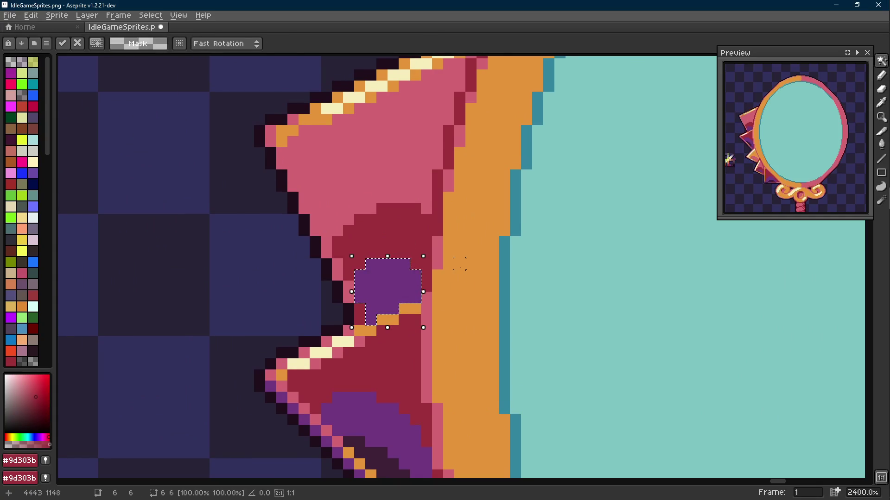
key(ctrl+d)
- Turn the two pink pixels above the shadow dark red
key(i)
key(b)
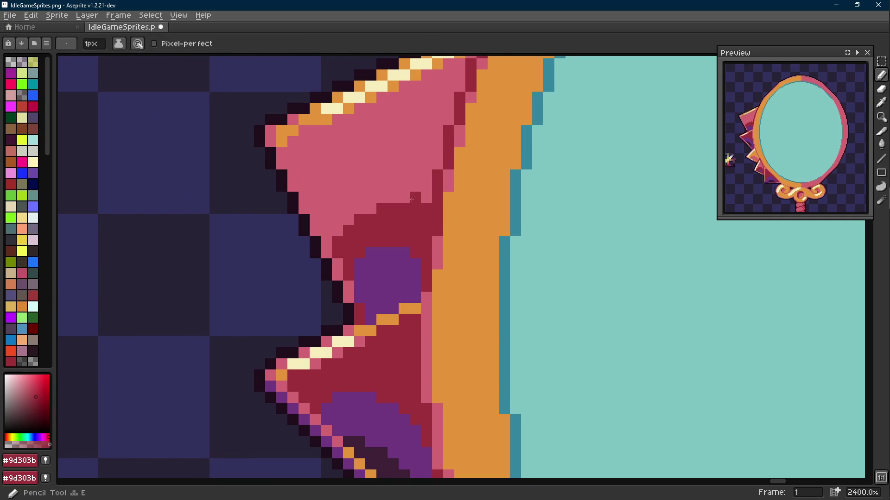
drag(371, 208, 337, 231)
scroll(338, 232, down, 8)
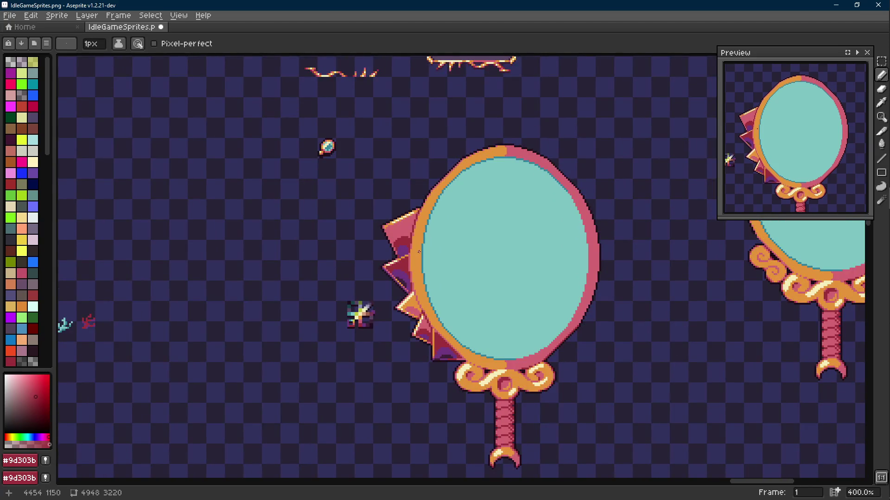
scroll(418, 252, down, 2)
scroll(356, 181, up, 7)
- Draw an orange rim line along the top-left spike's left edge
key(i)
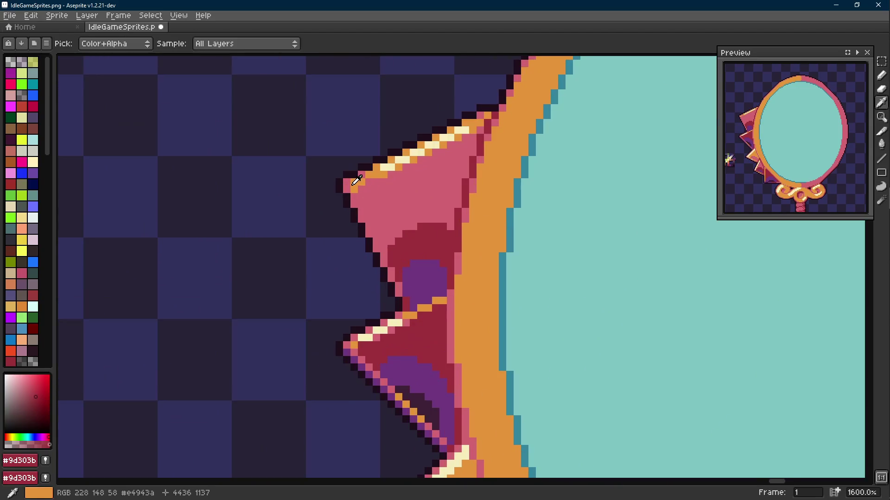
click(357, 181)
key(shift+e)
drag(362, 211, 384, 254)
key(e)
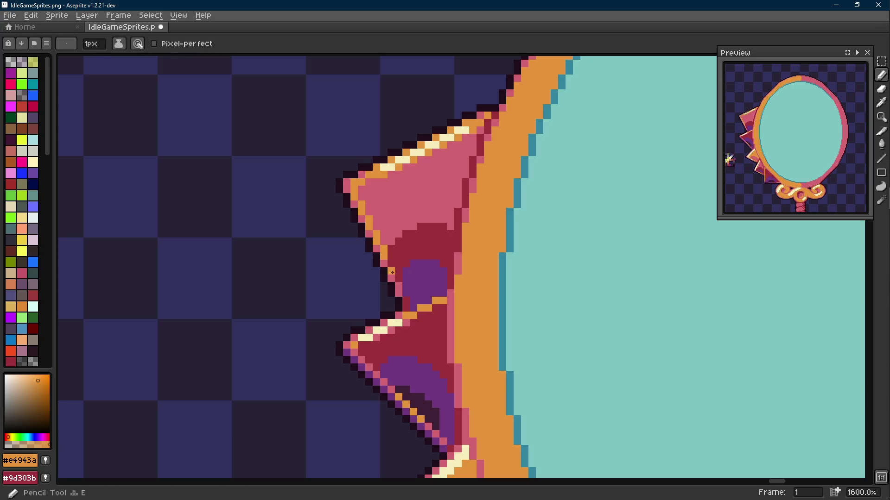
scroll(391, 272, down, 4)
scroll(404, 270, up, 4)
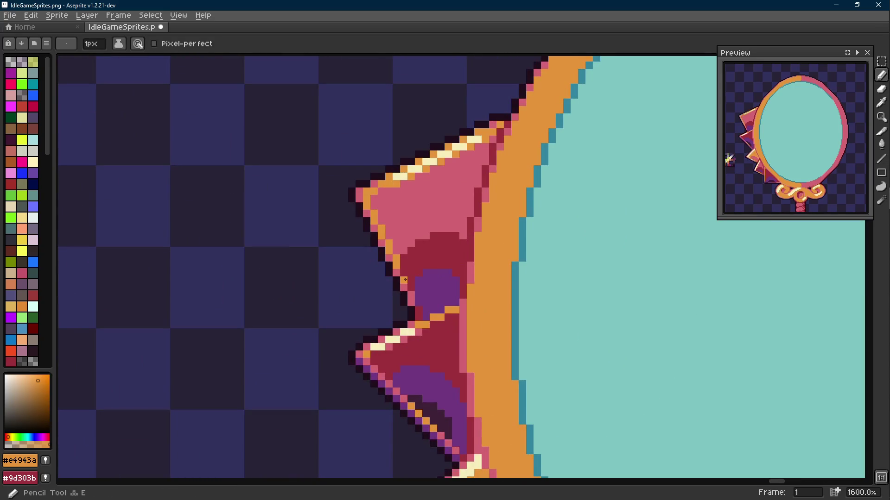
scroll(413, 293, down, 6)
scroll(421, 294, up, 2)
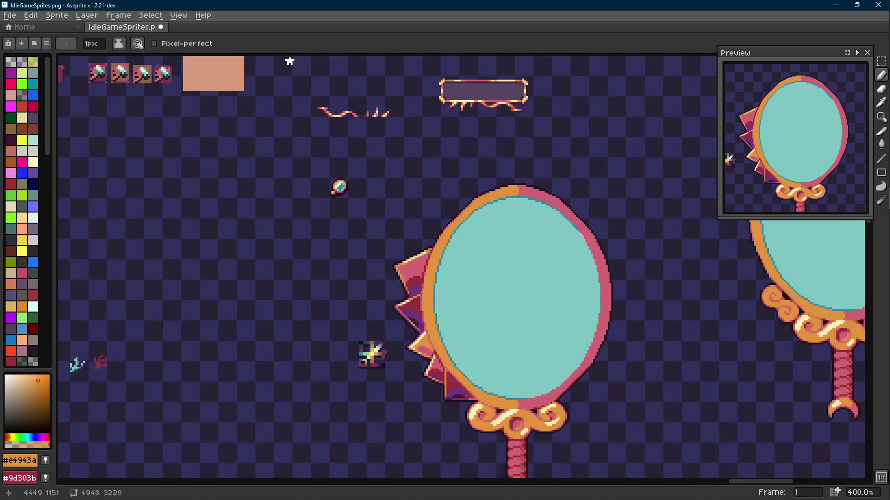
scroll(418, 292, up, 6)
- Extend the crimson shading upward inside the spike
alt+click(387, 299)
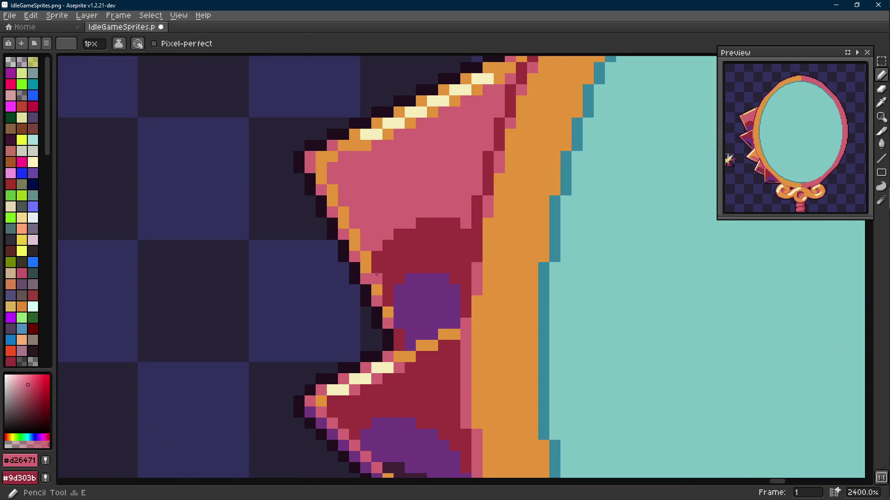
alt+click(391, 255)
click(390, 235)
mouse_move(411, 224)
mouse_down()
mouse_move(410, 215)
mouse_move(435, 214)
mouse_move(383, 233)
mouse_up()
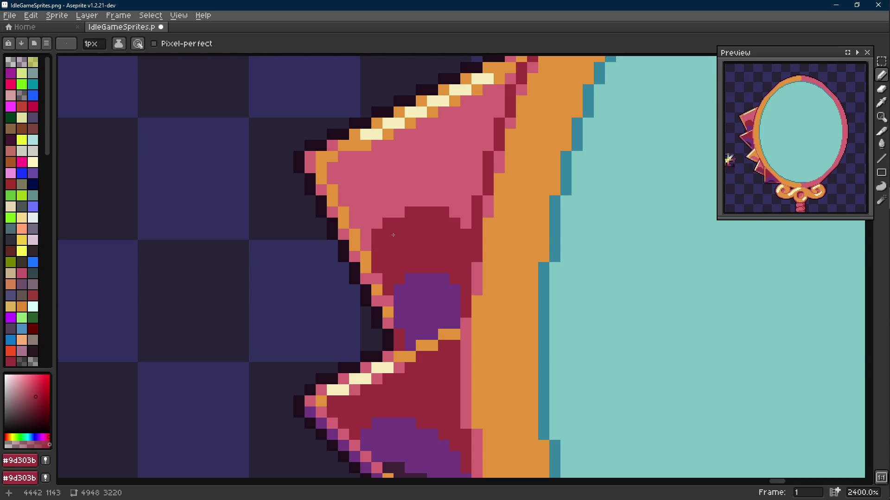
scroll(435, 242, down, 10)
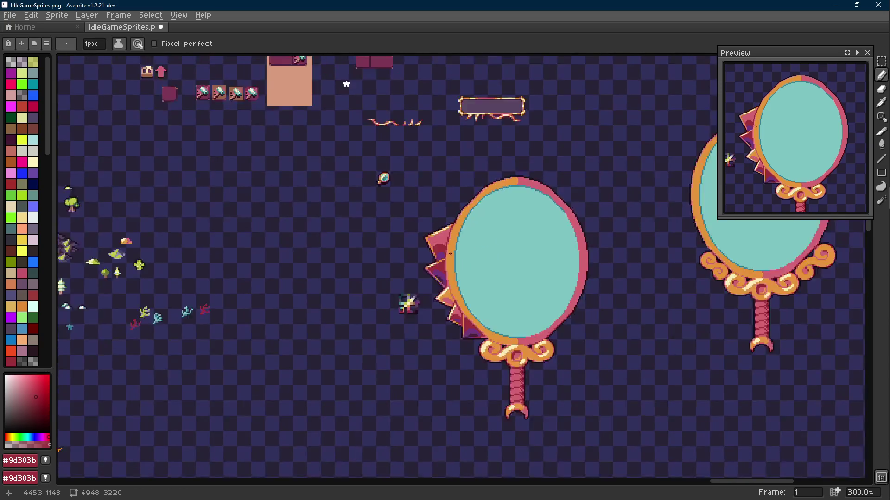
scroll(431, 248, up, 3)
scroll(430, 253, up, 6)
- Paint three pink pixels along the spike's highlight edge
alt+click(404, 237)
scroll(385, 250, down, 5)
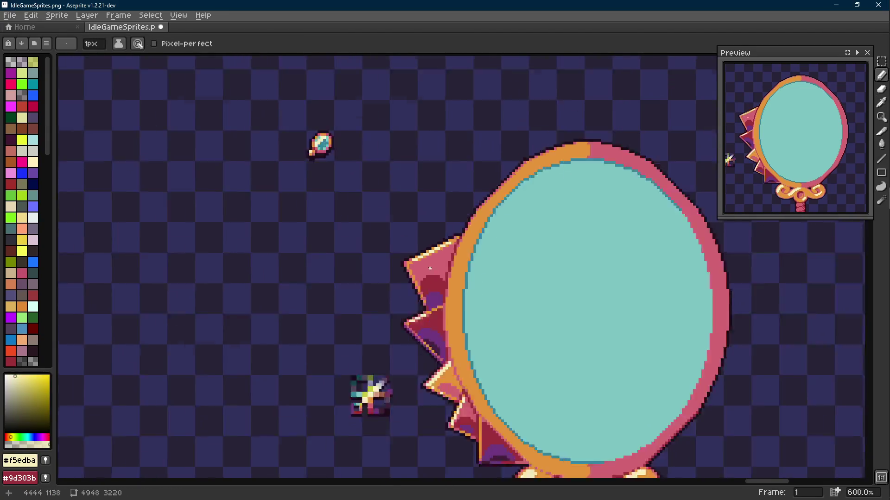
scroll(441, 259, up, 9)
alt+click(429, 230)
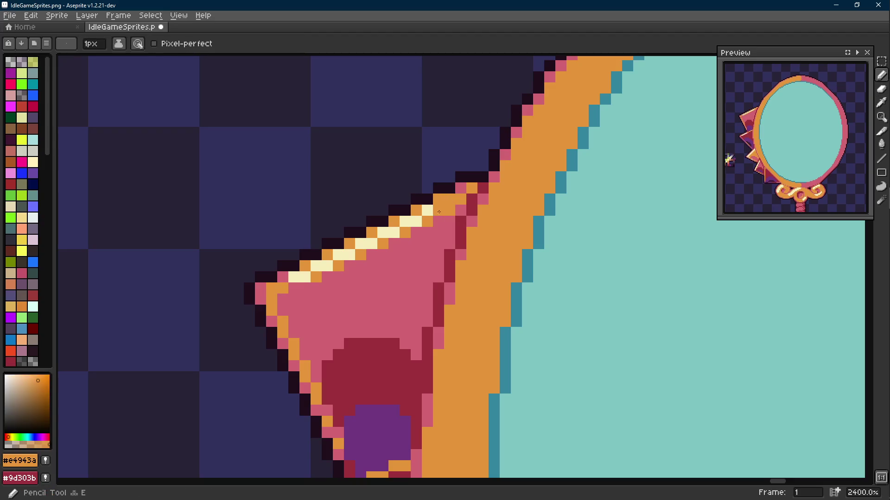
click(416, 210)
click(394, 221)
click(438, 199)
scroll(451, 211, down, 6)
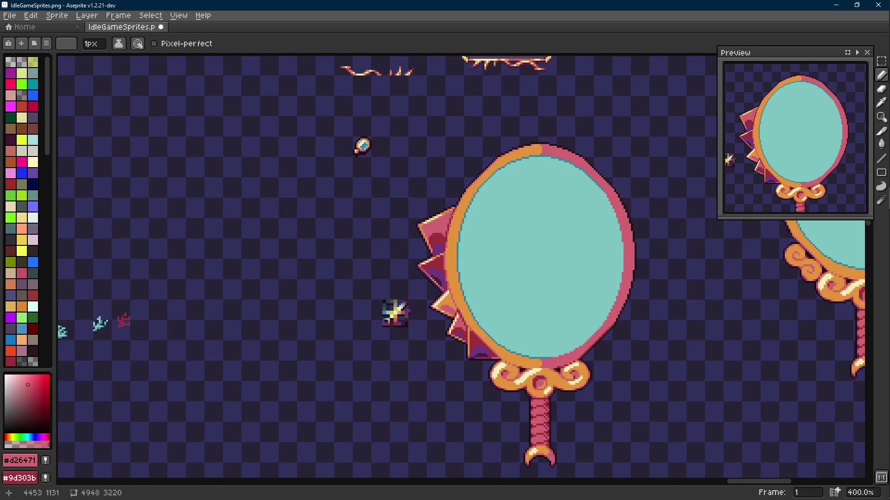
scroll(454, 220, down, 1)
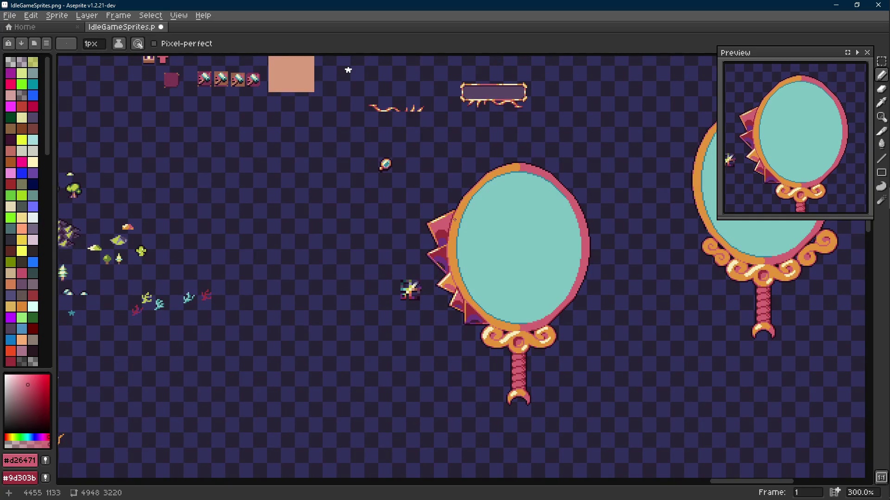
scroll(455, 221, up, 6)
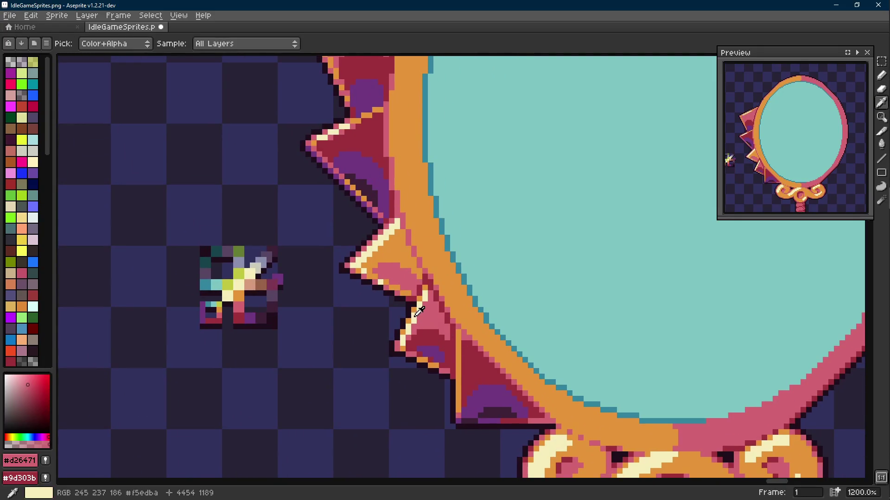
- Save the sprite sheet IdleGameSprites.png
alt+click(411, 318)
alt+click(436, 321)
scroll(436, 321, down, 6)
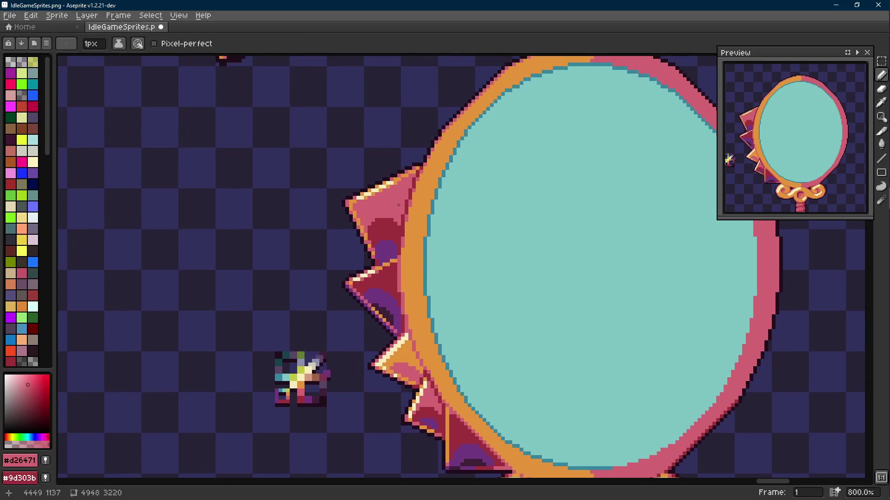
scroll(420, 206, down, 1)
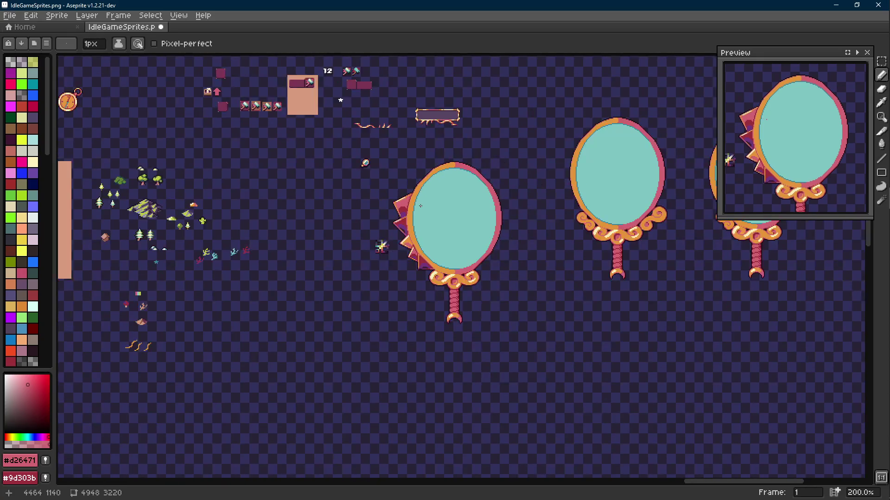
scroll(417, 201, up, 1)
key(ctrl+s)
- Sample the frame's orange as the drawing colour for straight lines
scroll(412, 229, up, 2)
key(alt)
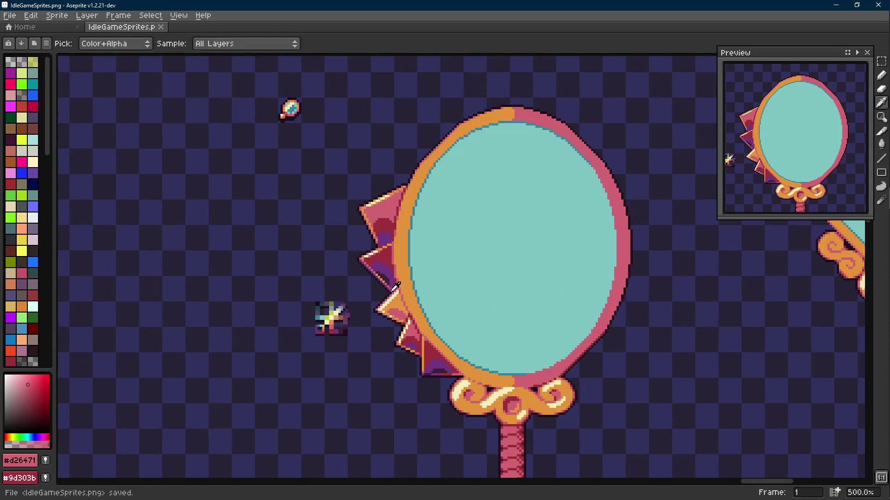
alt+click(402, 300)
scroll(380, 230, up, 4)
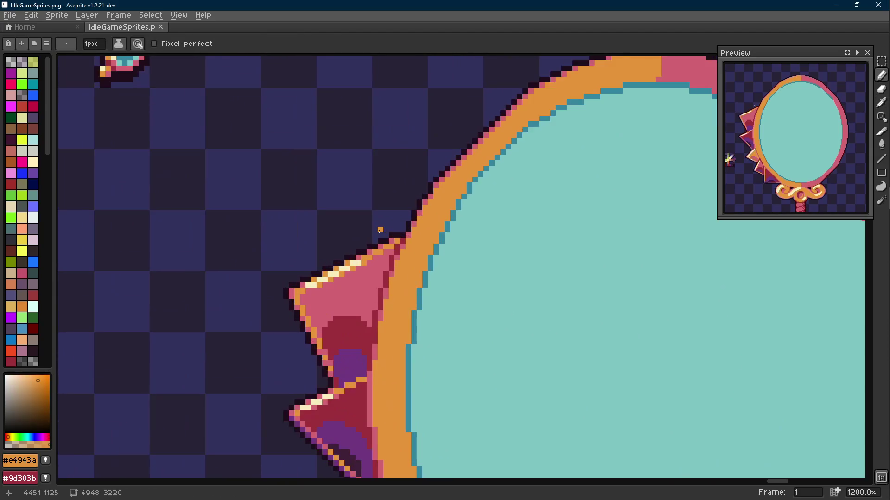
scroll(380, 230, down, 3)
scroll(368, 265, up, 3)
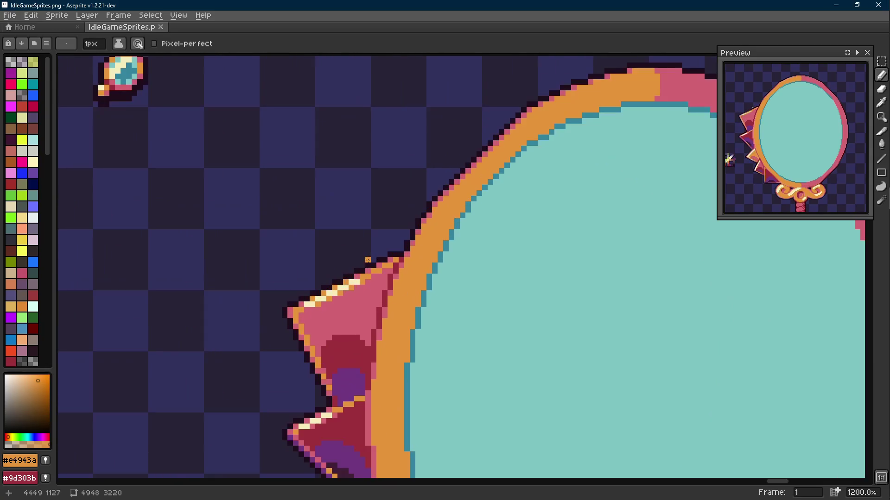
key(shift+e)
- Outline a new block above the top spike and fill it with orange
mouse_move(368, 265)
mouse_down()
mouse_move(378, 175)
mouse_move(363, 175)
mouse_move(451, 176)
mouse_up()
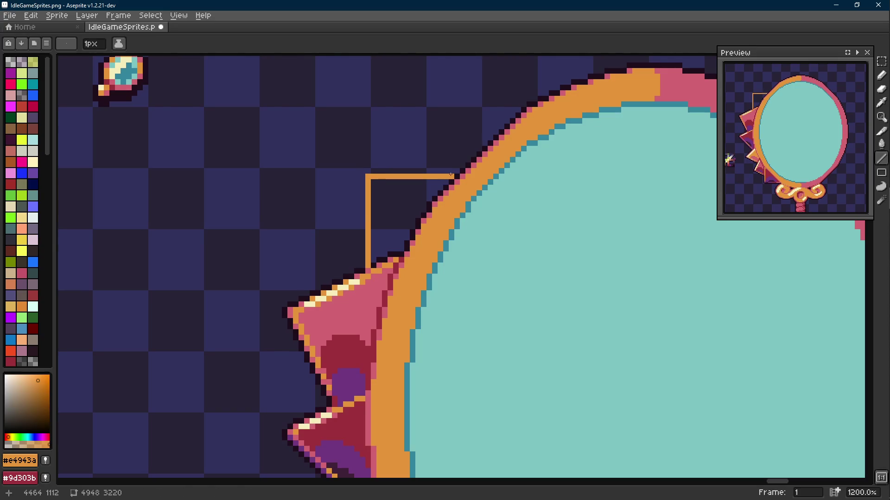
scroll(451, 175, down, 6)
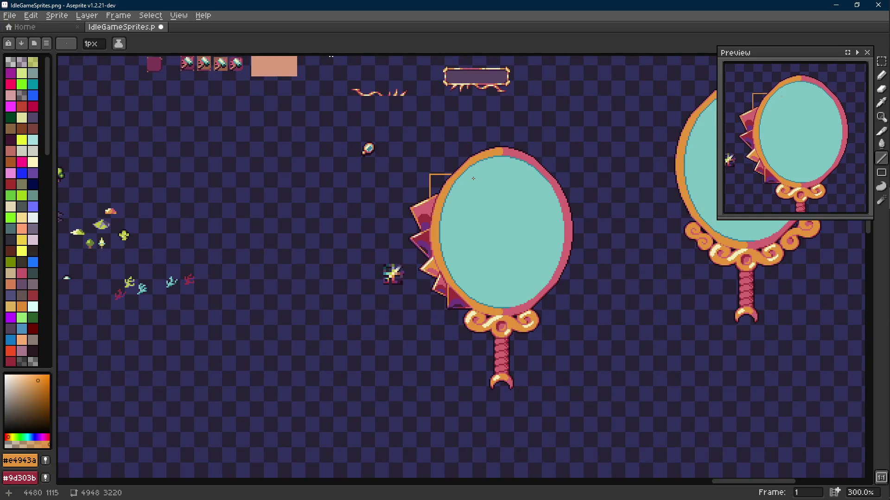
scroll(473, 177, up, 7)
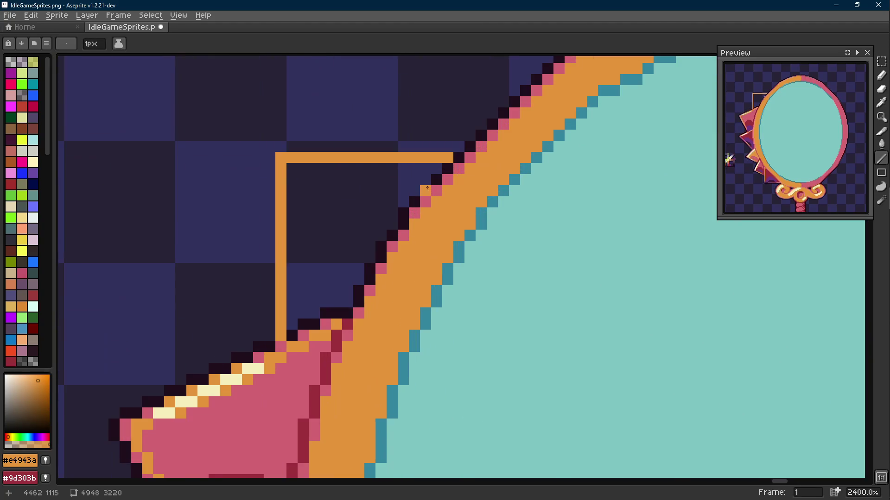
key(g)
click(381, 191)
- Recolour the dark outline pixels at the spike top with the spike's crimson
scroll(380, 192, down, 5)
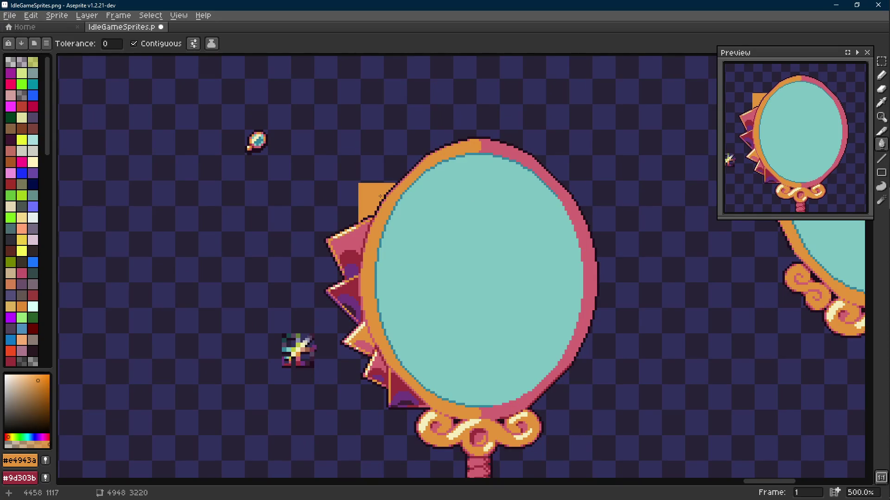
scroll(378, 292, up, 2)
key(i)
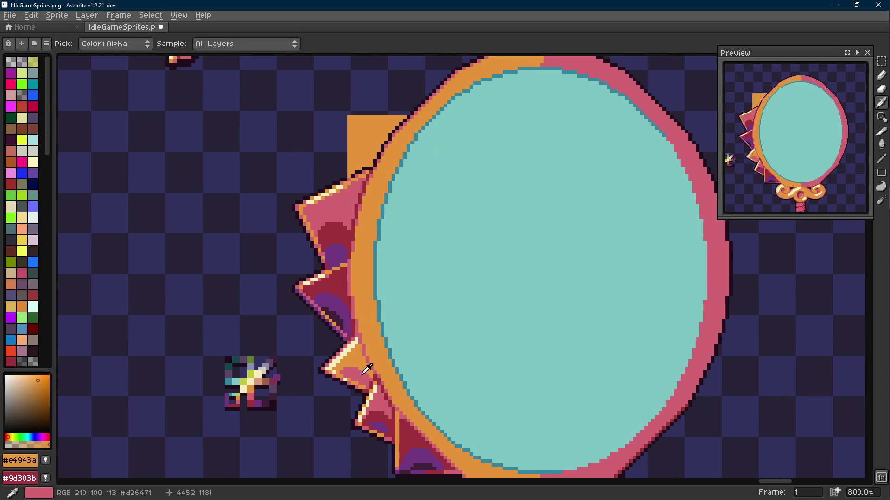
click(379, 373)
key(b)
scroll(371, 231, up, 3)
mouse_move(323, 228)
mouse_down()
mouse_move(361, 200)
mouse_move(392, 194)
mouse_up()
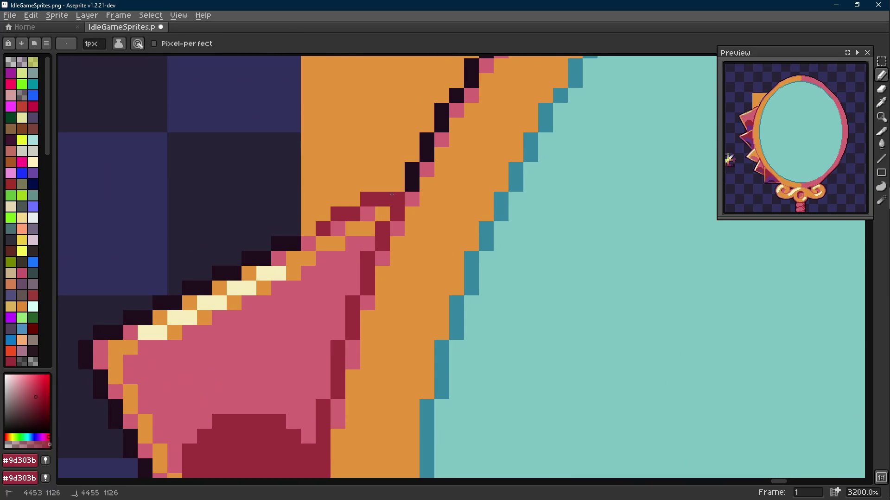
scroll(391, 194, down, 1)
- Select the frame area covered by the block and replace its colour with orange
key(m)
mouse_move(390, 328)
mouse_down()
mouse_move(487, 182)
mouse_move(501, 185)
mouse_up()
key(i)
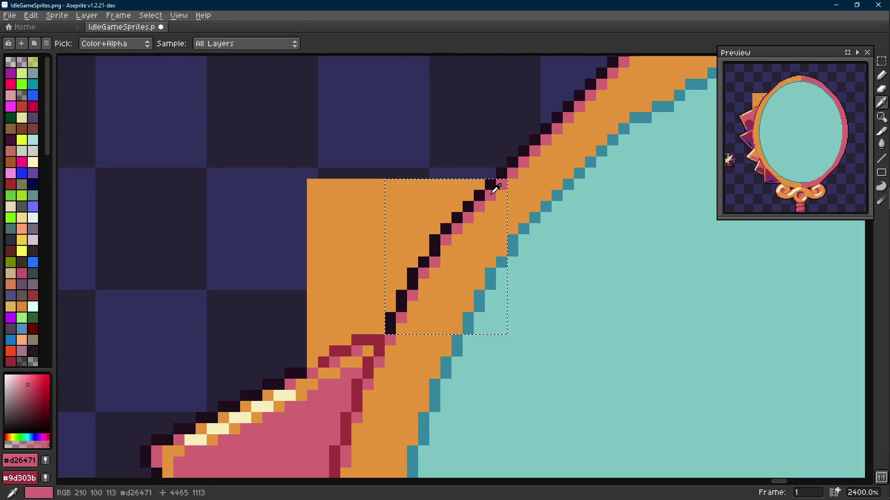
right_click(501, 189)
key(m)
key(shift+r)
key(Return)
- Replace the dark outline pixels in the selection with the frame's pink
key(i)
right_click(391, 338)
click(393, 332)
key(m)
key(shift+r)
key(Return)
- Draw a straight orange line along the block's top edge in the frame's orange
scroll(457, 271, down, 8)
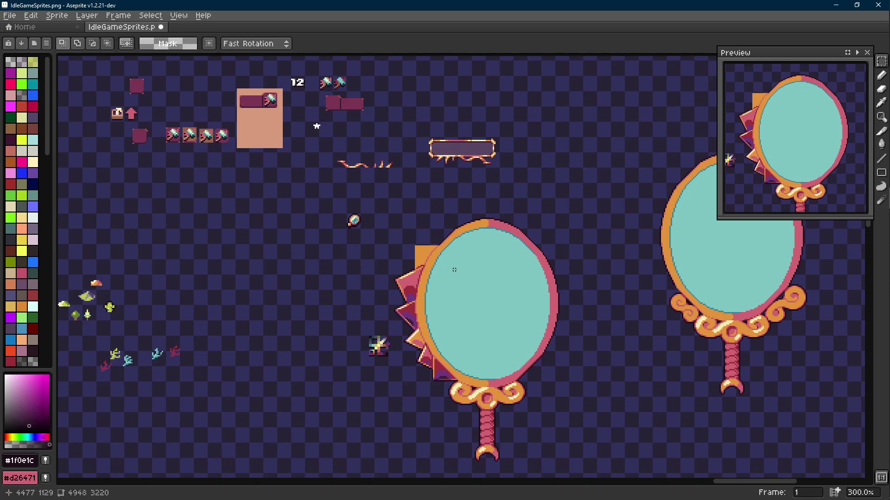
scroll(440, 263, up, 4)
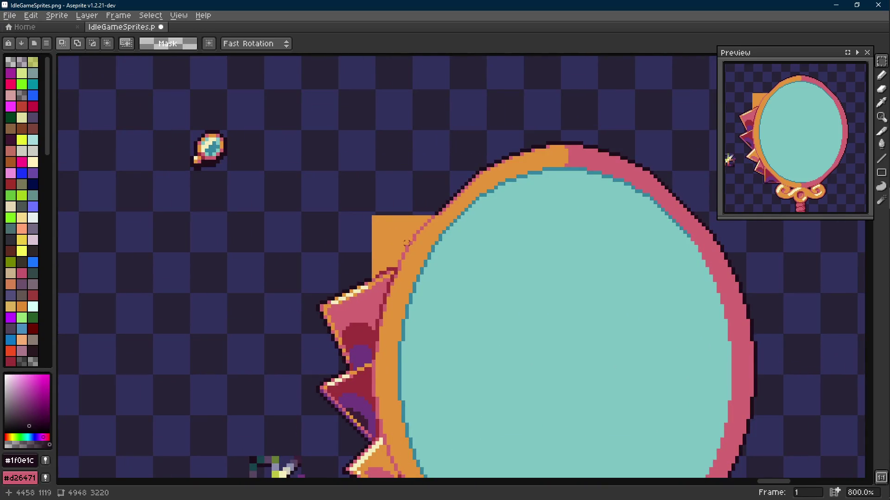
scroll(407, 247, up, 1)
key(i)
click(447, 208)
key(b)
scroll(447, 209, up, 1)
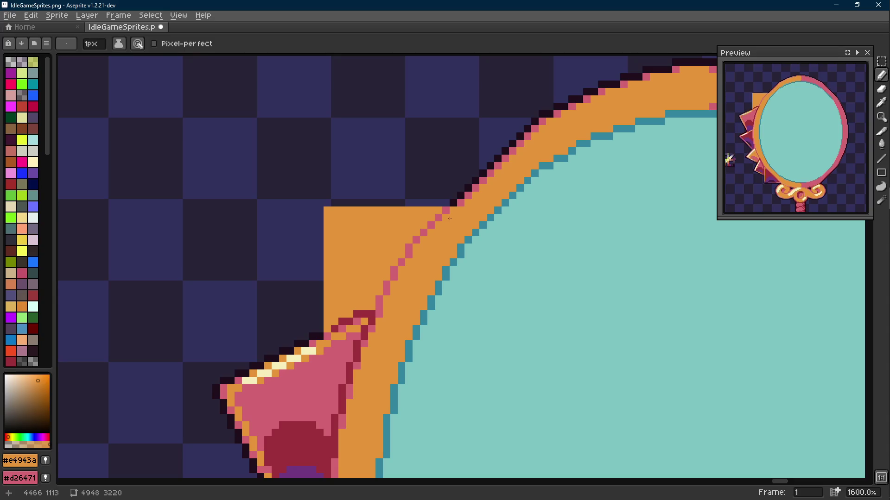
key(shift+e)
mouse_move(327, 196)
mouse_down()
mouse_move(455, 194)
mouse_move(334, 203)
mouse_up()
- Repaint pixels on the block's diagonal edge and draw a dark outline along its top
key(i)
scroll(477, 208, up, 1)
click(433, 195)
alt+click(448, 181)
click(434, 180)
alt+click(451, 166)
mouse_move(451, 165)
mouse_down()
mouse_move(152, 165)
mouse_move(151, 472)
mouse_up()
- Redraw the block's dark top row in orange
scroll(389, 265, down, 8)
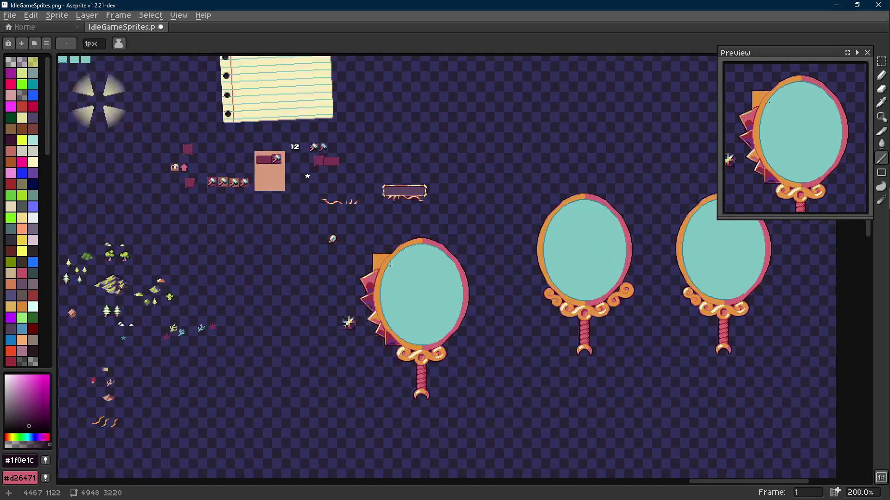
scroll(390, 265, up, 10)
alt+click(298, 202)
mouse_move(289, 198)
mouse_down()
mouse_move(499, 196)
mouse_move(289, 186)
mouse_up()
- Repaint the staircase pixels near the block's corner and outline its top edge in near-black
key(b)
click(515, 190)
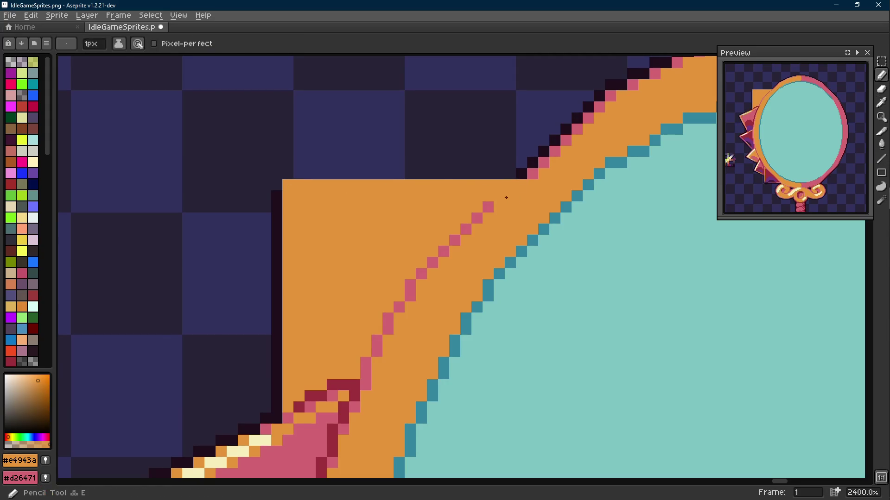
alt+click(510, 195)
click(510, 185)
alt+click(526, 170)
drag(521, 174, 277, 185)
scroll(366, 241, down, 8)
scroll(424, 249, down, 1)
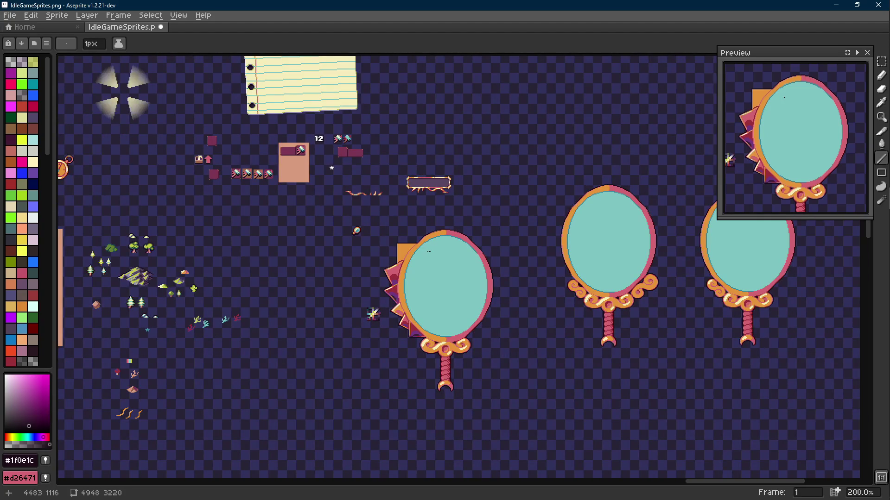
scroll(422, 257, up, 3)
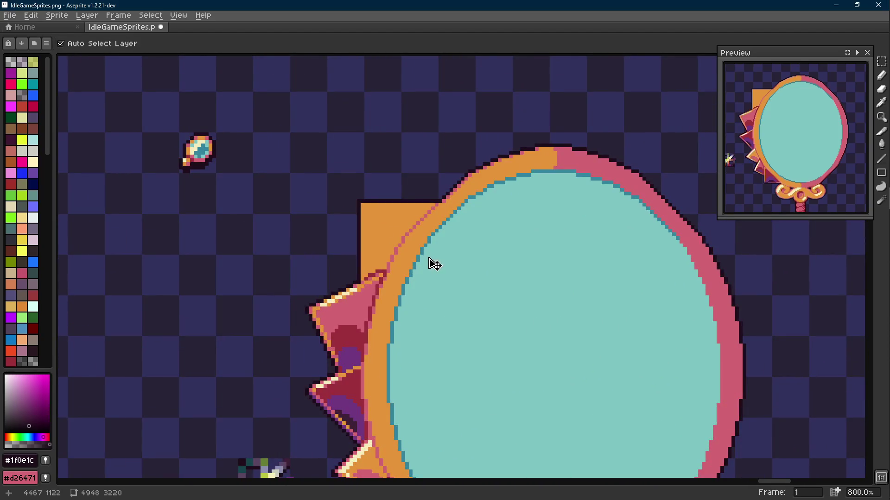
- Draw a dark outline up the block's left side and touch up its lower-left corner
scroll(431, 262, up, 4)
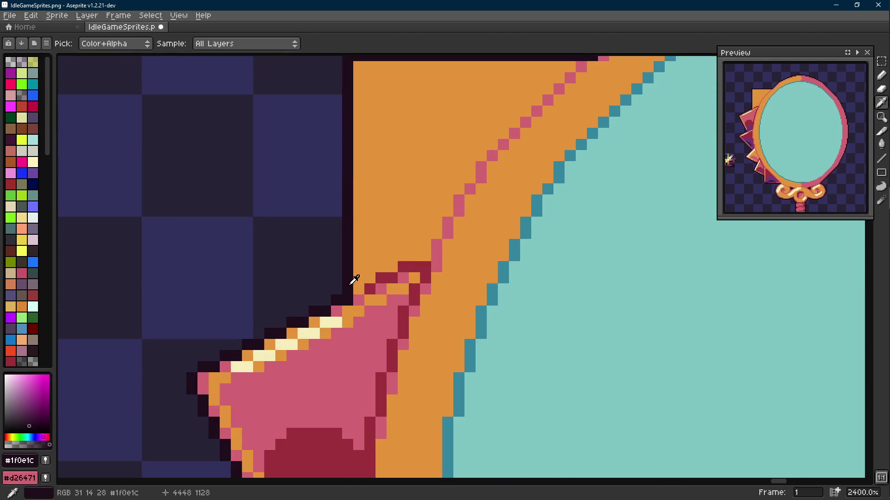
scroll(371, 257, up, 1)
key(shift+e)
mouse_move(379, 307)
mouse_down()
mouse_move(380, 120)
mouse_move(558, 123)
mouse_move(447, 99)
mouse_move(333, 102)
mouse_move(350, 105)
mouse_move(348, 338)
mouse_up()
key(e)
key(b)
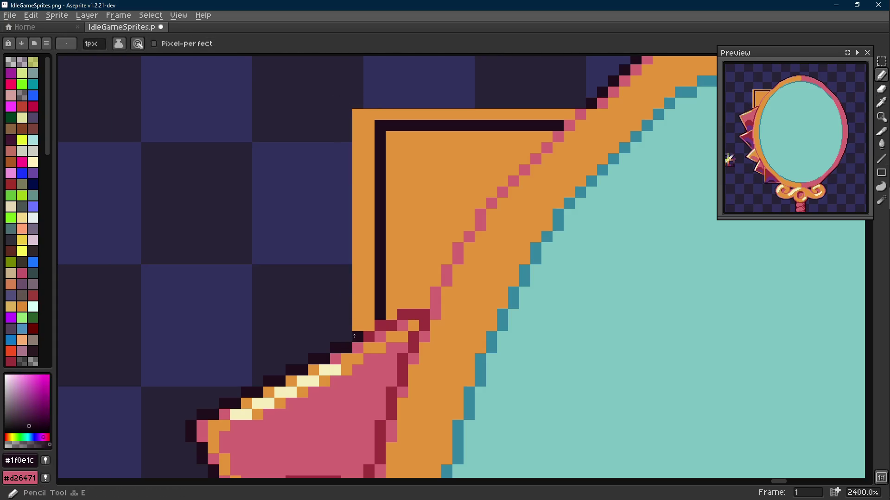
click(369, 337)
alt+click(347, 326)
click(358, 326)
- Flood-fill to clear the block's outer orange border band
key(shift+e)
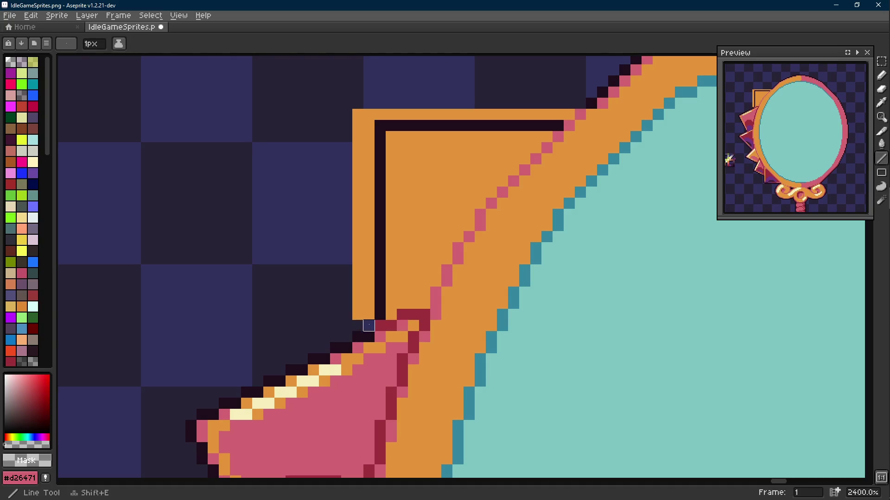
key(g)
click(367, 302)
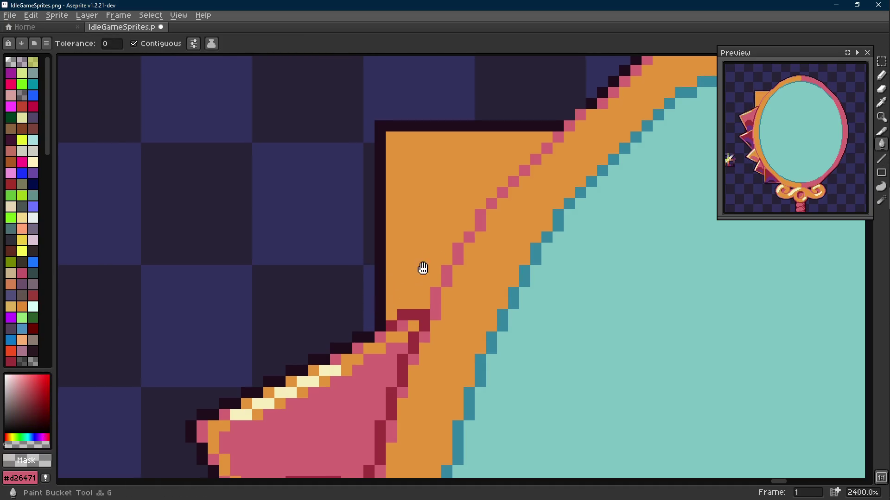
drag(428, 261, 394, 297)
alt+click(512, 162)
key(b)
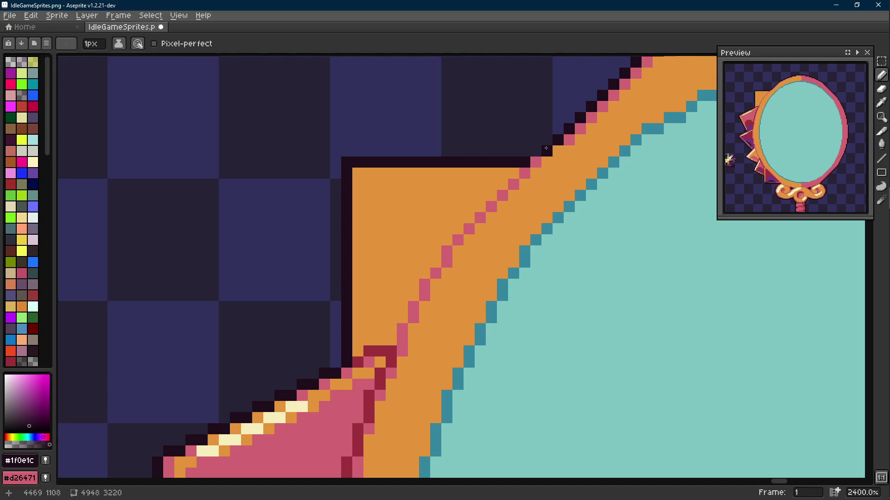
key(ctrl+z)
key(ctrl+z)
key(ctrl+y)
- Darken outline pixels and paint pink pixels along the frame edge at the block corner
drag(559, 190, 515, 200)
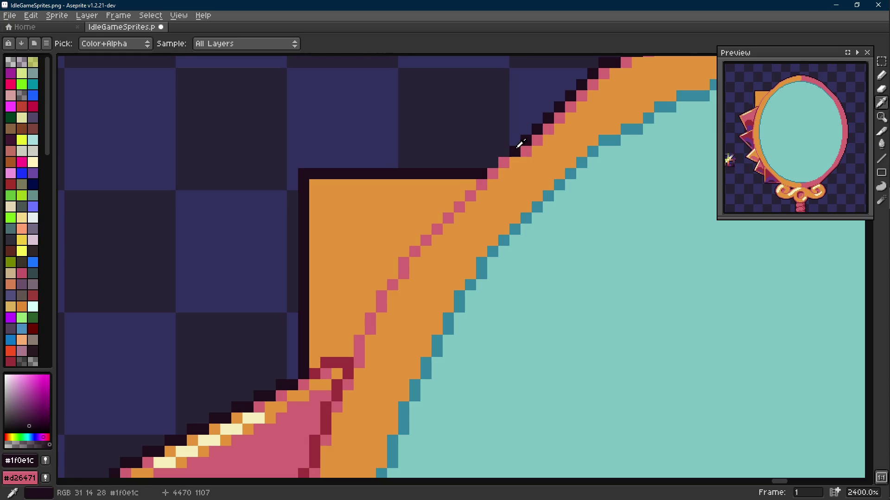
click(492, 173)
alt+click(481, 183)
drag(503, 175, 505, 180)
scroll(505, 180, down, 9)
scroll(459, 228, up, 6)
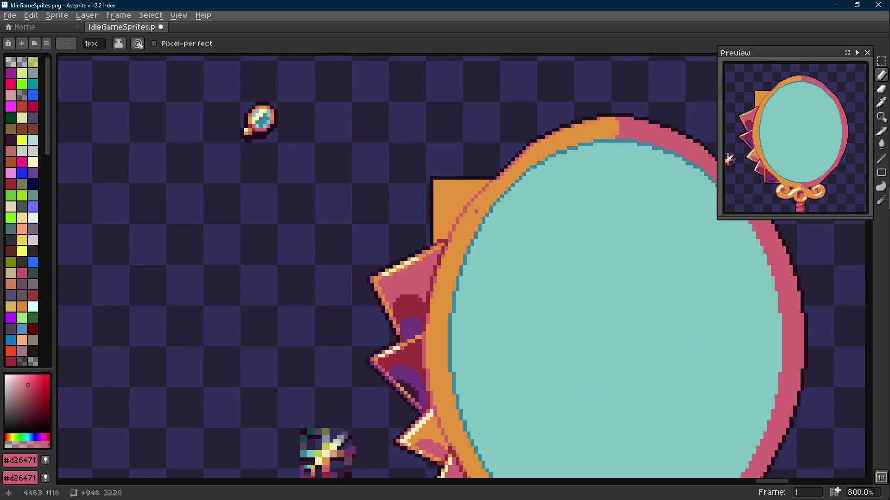
scroll(445, 228, up, 1)
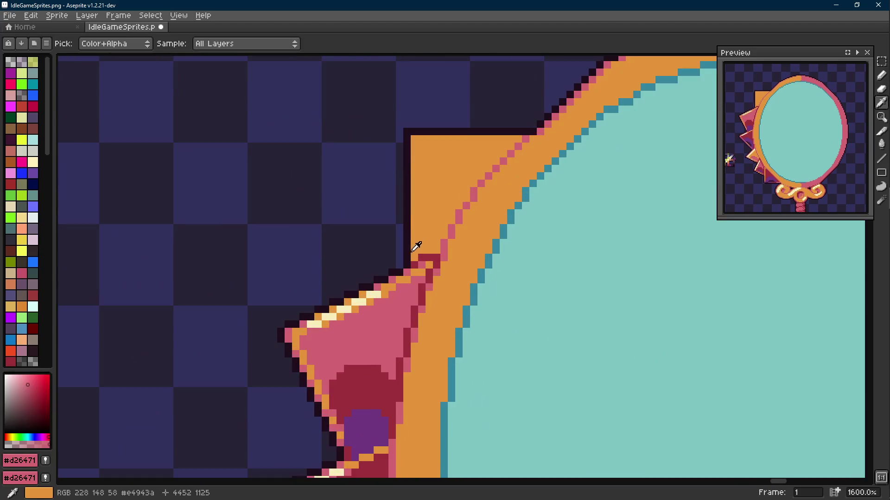
- Try a dark vertical outline on the block's left side, then undo the second line
alt+click(407, 252)
key(l)
mouse_move(421, 258)
mouse_down()
mouse_move(421, 137)
mouse_move(414, 255)
mouse_up()
alt+click(421, 120)
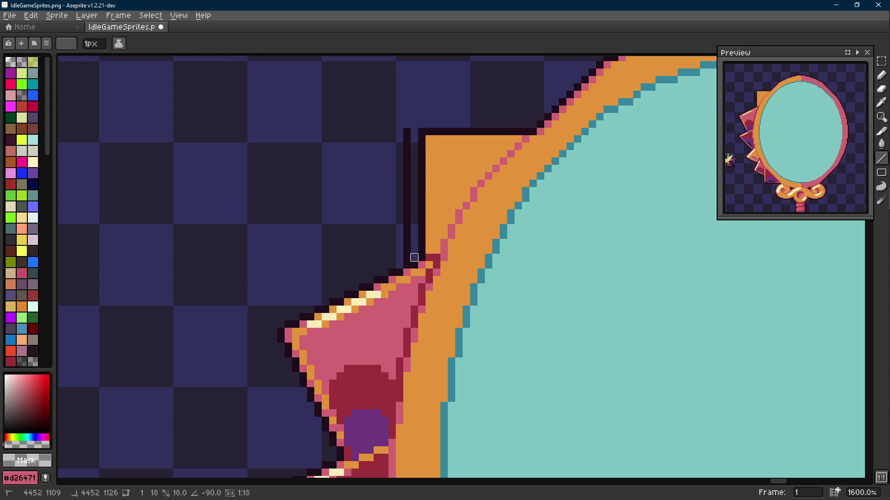
key(ctrl+z)
- Undo the line, colour replacement and pencil edits until the orange block is gone
scroll(407, 147, down, 6)
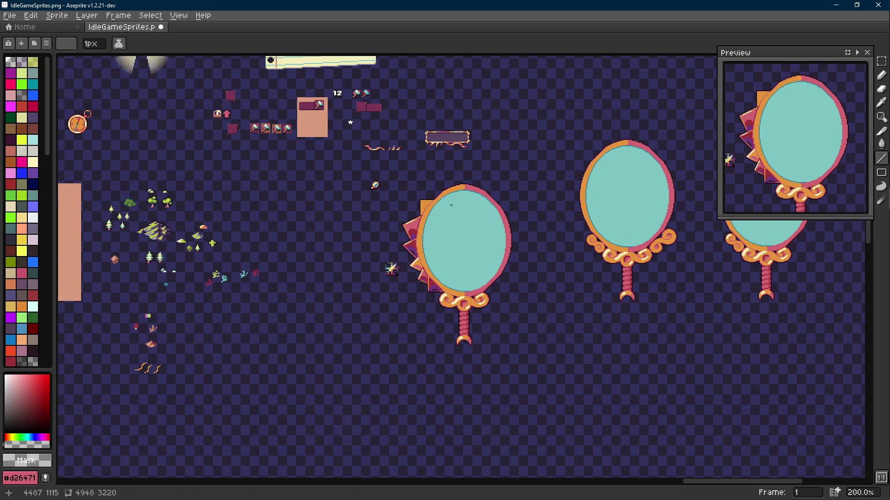
scroll(434, 205, up, 5)
key(ctrl+z)
key(ctrl+z)
key(ctrl+z)
key(ctrl+z)
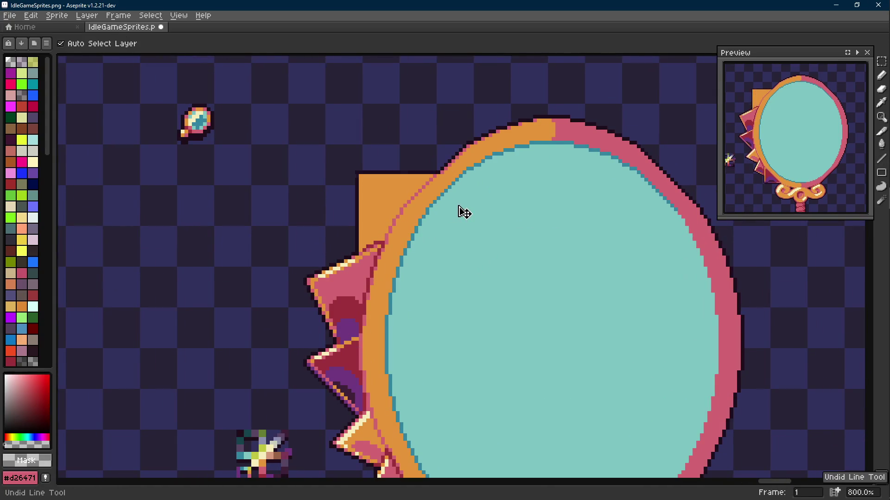
key(ctrl+z)
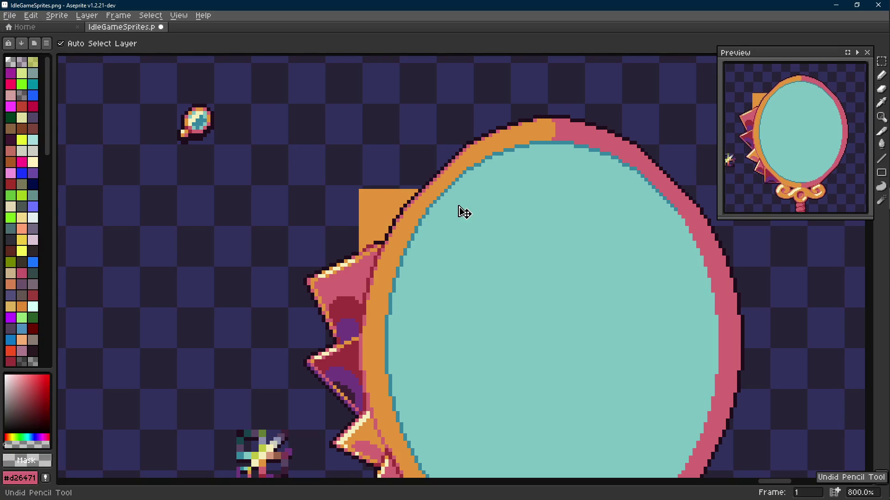
key(ctrl+z)
key(ctrl+z)
key(shift+e)
scroll(363, 225, up, 3)
alt+click(347, 274)
drag(341, 281, 347, 308)
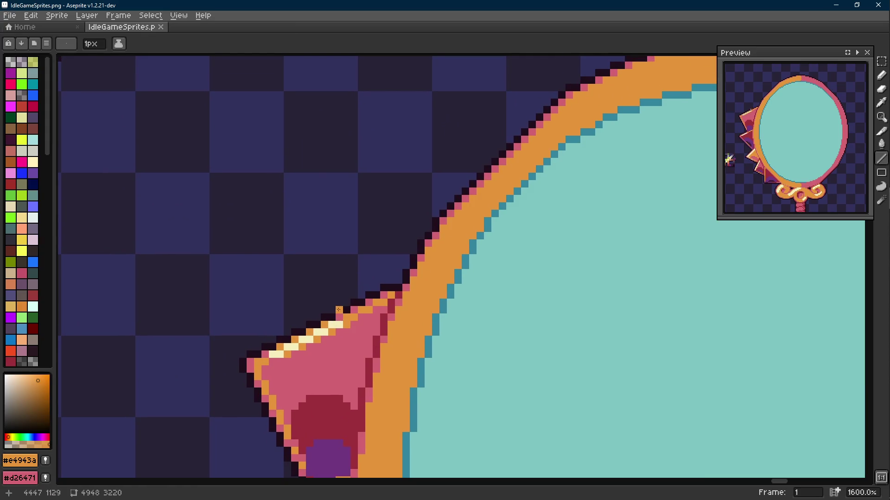
mouse_move(346, 309)
mouse_down()
mouse_move(390, 189)
mouse_move(393, 138)
mouse_move(378, 137)
mouse_move(398, 137)
mouse_move(395, 174)
mouse_move(342, 293)
mouse_up()
scroll(337, 293, up, 1)
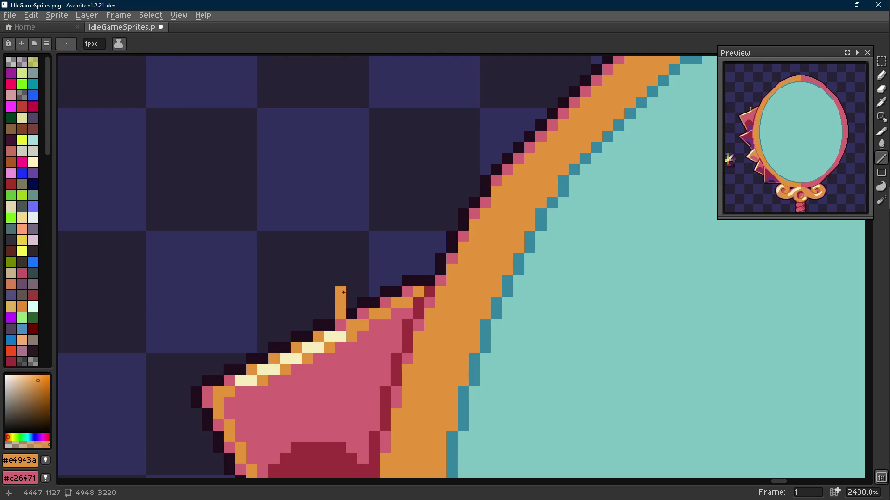
mouse_move(357, 252)
mouse_down()
mouse_move(356, 297)
mouse_move(371, 227)
mouse_up()
key(v)
key(ctrl+z)
click(360, 294)
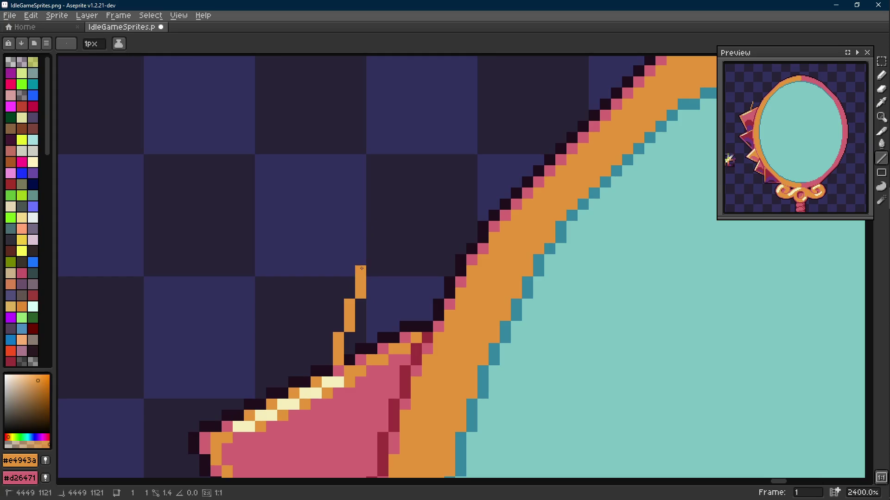
drag(362, 268, 372, 243)
drag(386, 208, 405, 161)
key(b)
drag(374, 231, 396, 157)
scroll(395, 158, down, 9)
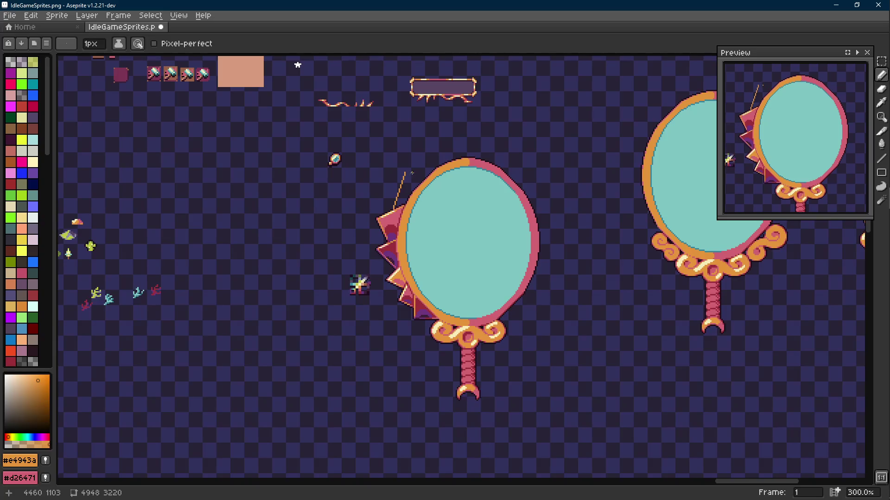
scroll(412, 173, up, 7)
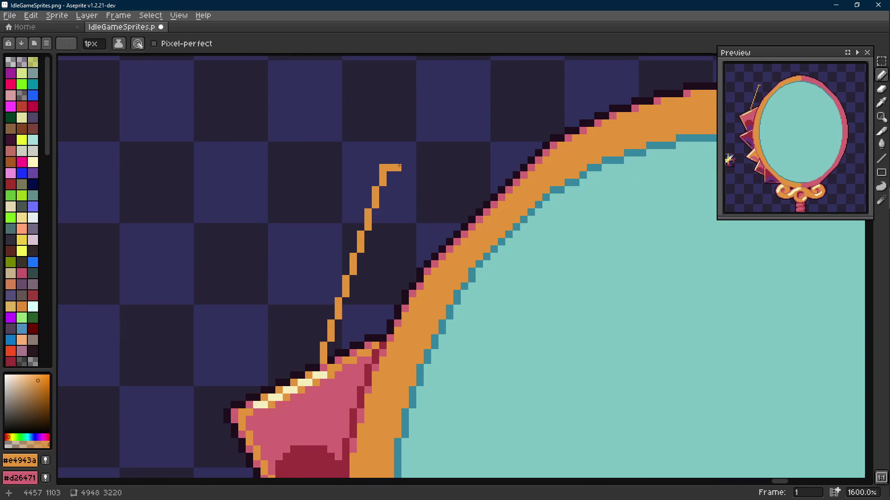
drag(429, 182, 482, 199)
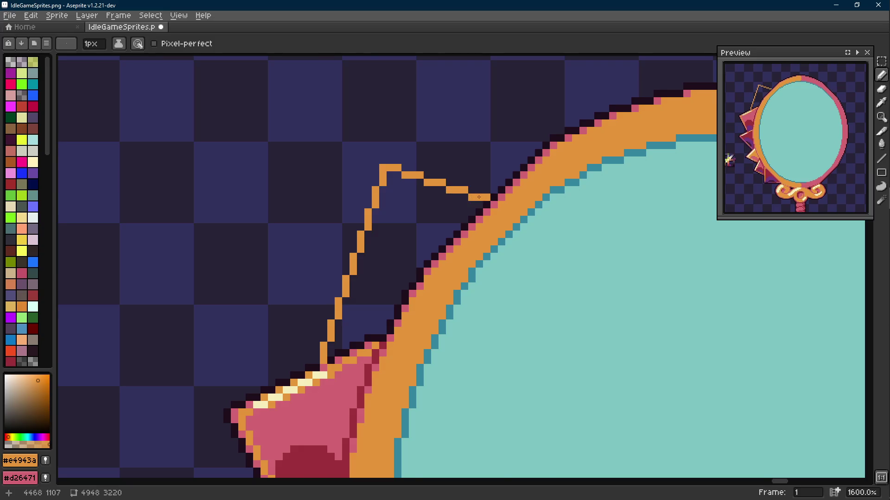
scroll(479, 197, down, 7)
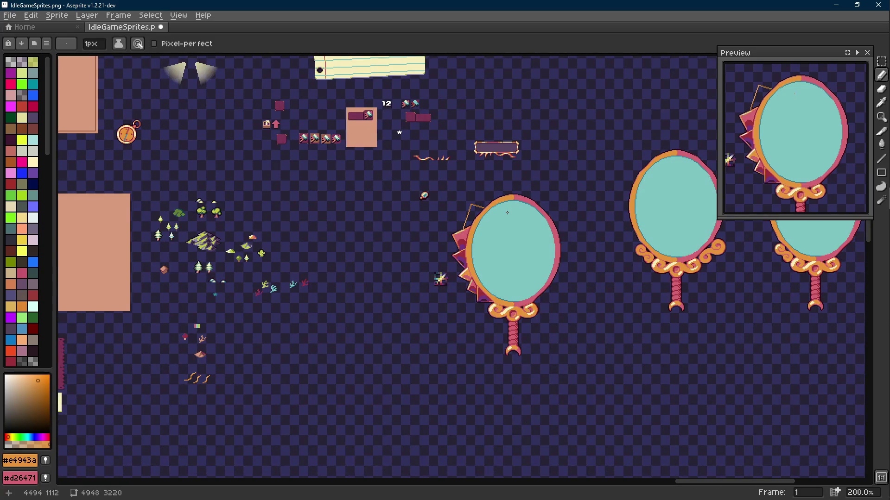
scroll(505, 212, up, 5)
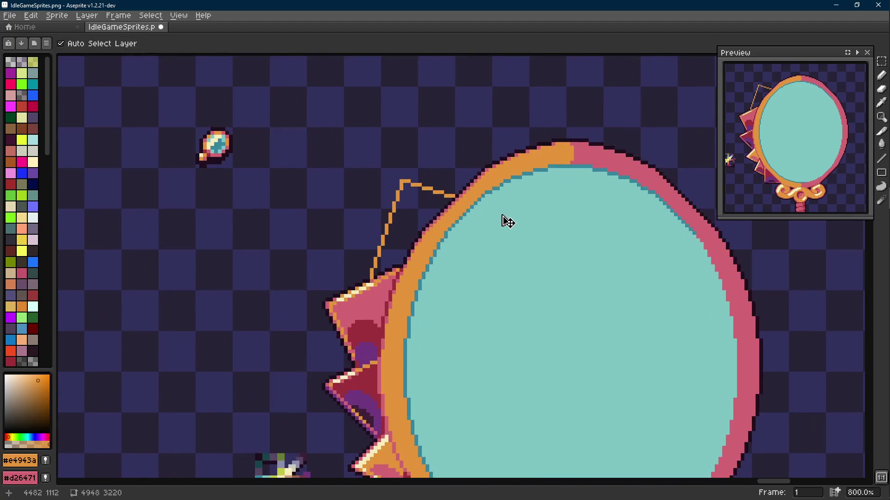
key(ctrl+z)
key(ctrl+z)
key(ctrl+z)
key(ctrl+z)
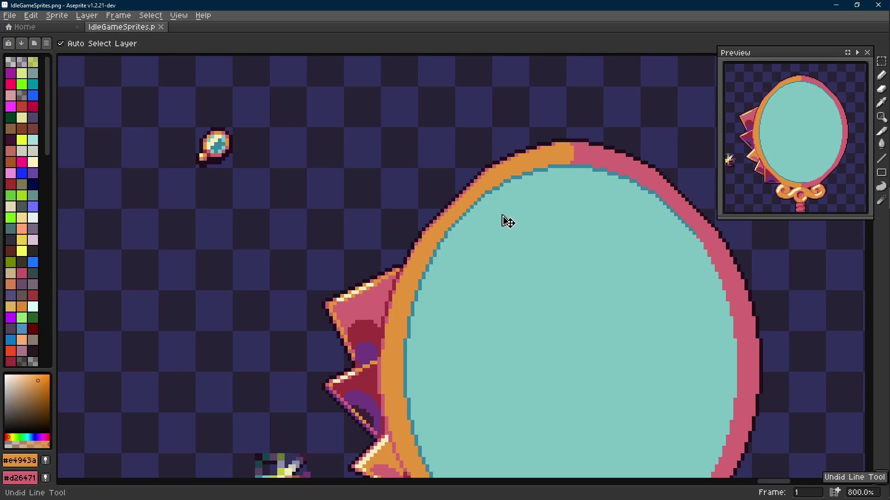
scroll(420, 238, down, 4)
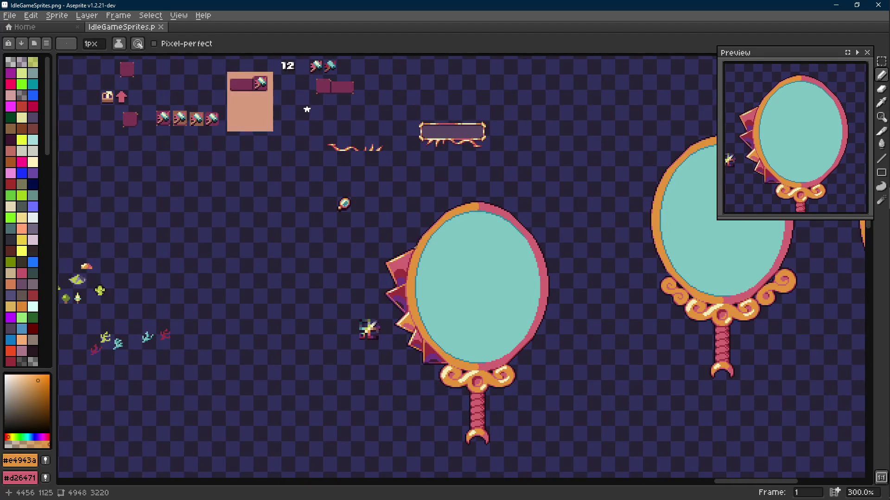
- Draw an orange line up from the spike tip and hook it right onto the frame
scroll(409, 251, up, 7)
key(l)
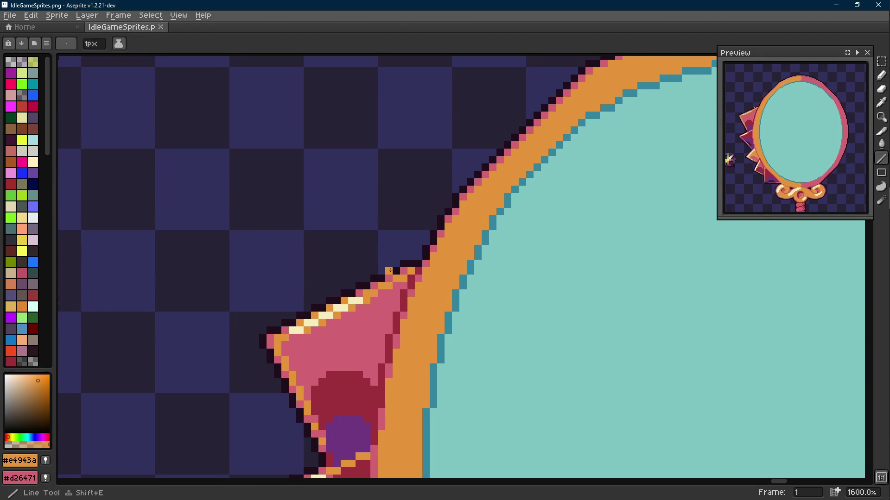
mouse_move(390, 273)
mouse_down()
mouse_move(399, 168)
mouse_move(414, 158)
mouse_up()
key(e)
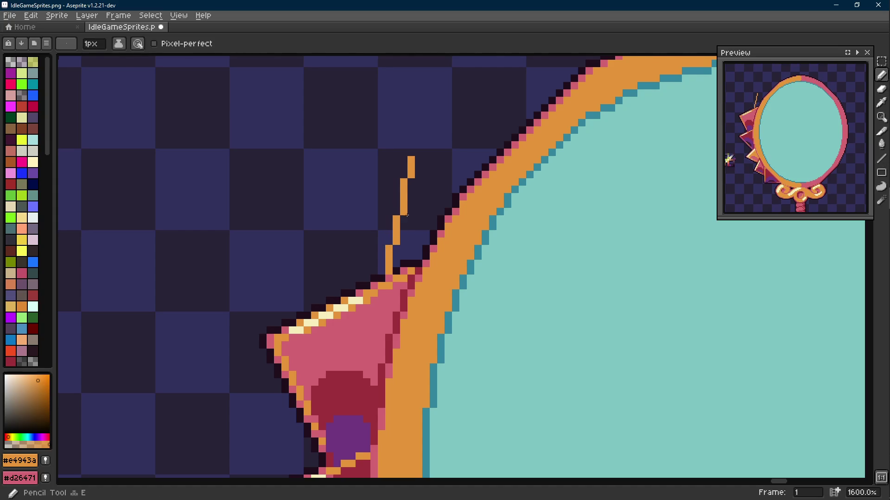
click(404, 182)
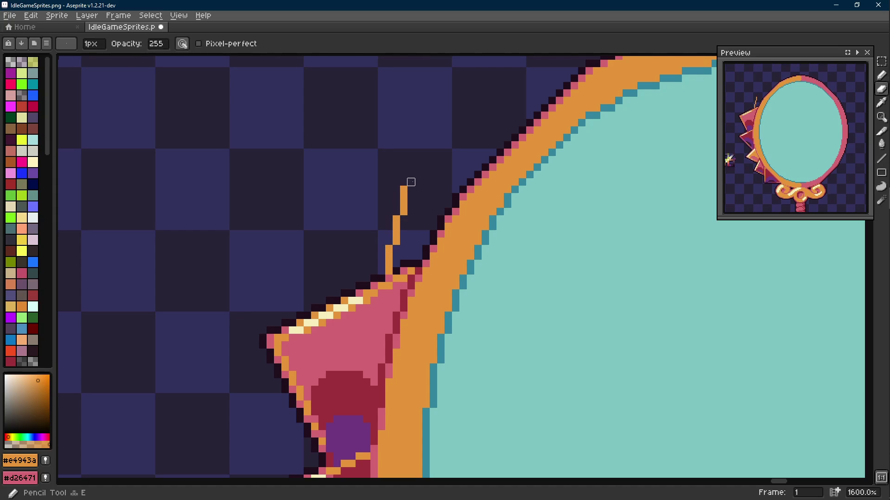
key(b)
click(411, 181)
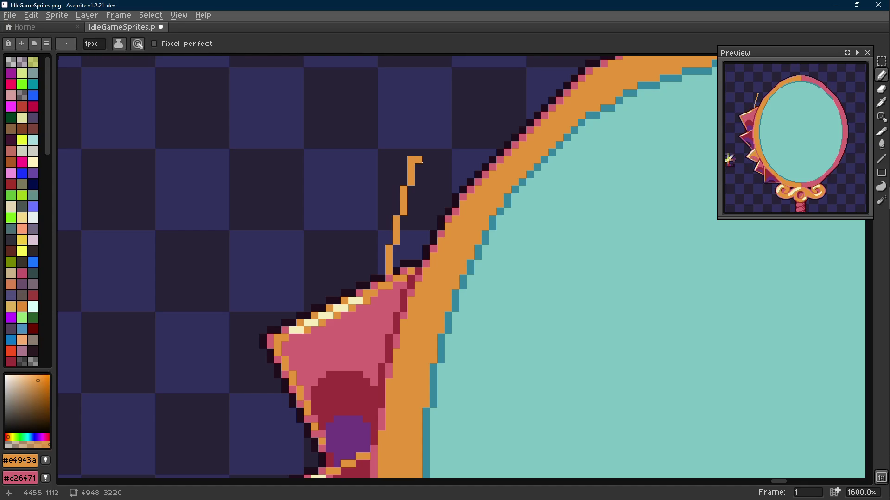
drag(421, 161, 453, 165)
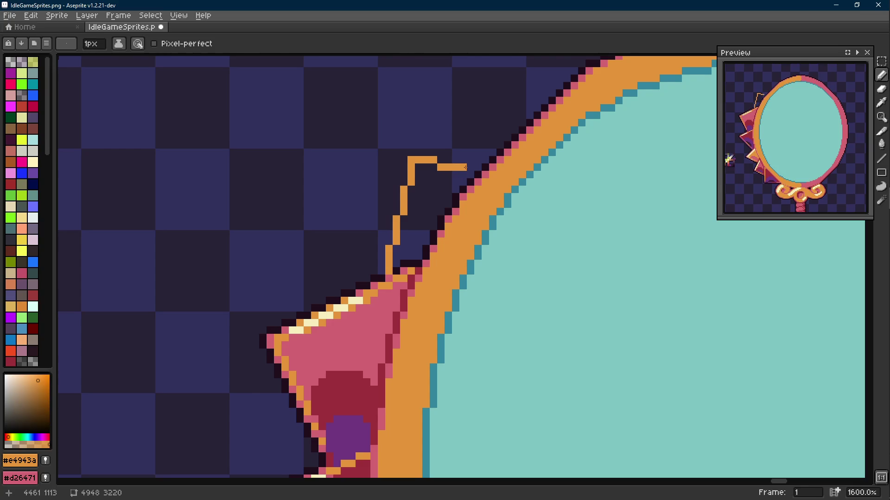
- Select the orange hook outline down to its stem
scroll(470, 168, down, 6)
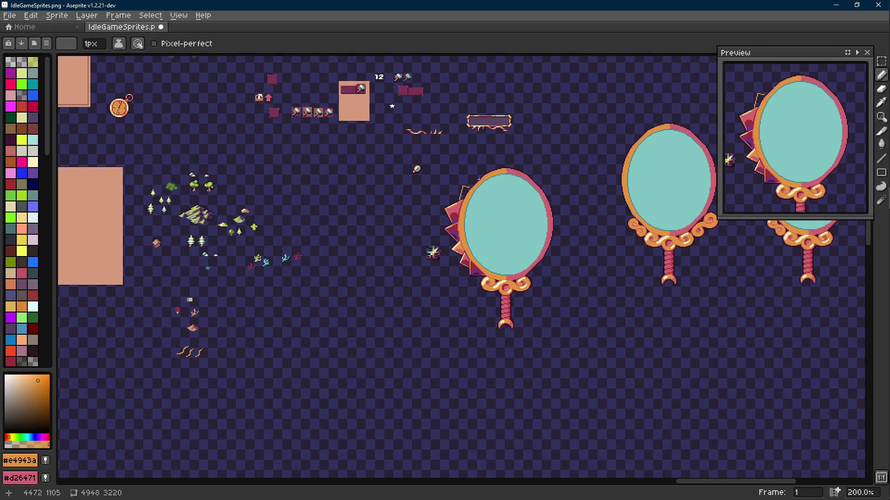
scroll(480, 180, up, 7)
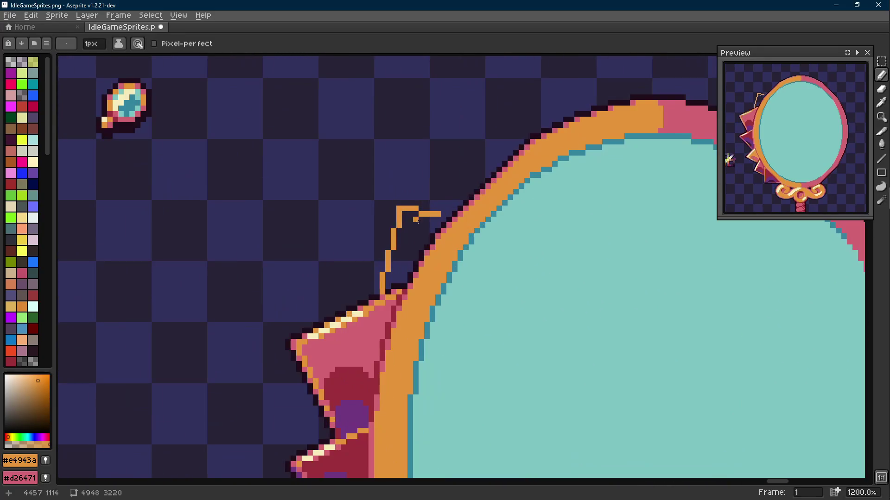
key(r)
drag(380, 297, 386, 273)
drag(414, 195, 368, 273)
- Select the hook's right arm and shift it three pixels left, committing the move
mouse_move(434, 222)
mouse_down()
mouse_move(427, 205)
mouse_move(407, 200)
mouse_up()
key(Left)
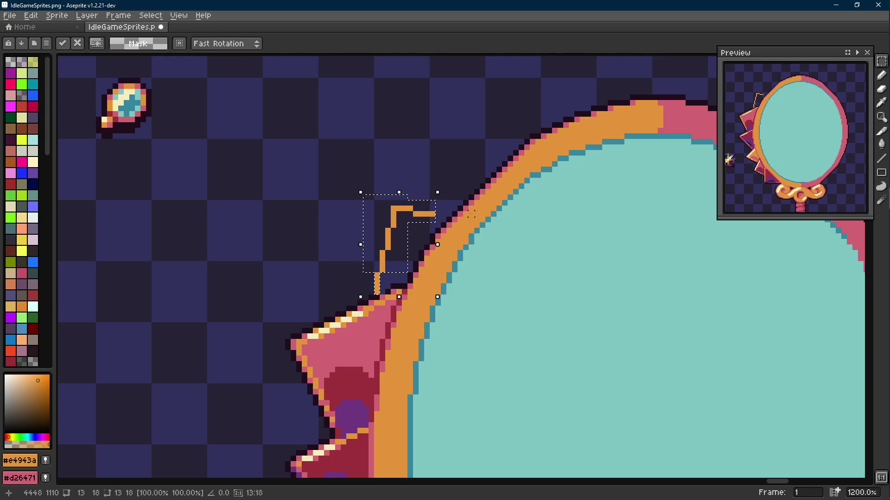
key(Left)
key(Left)
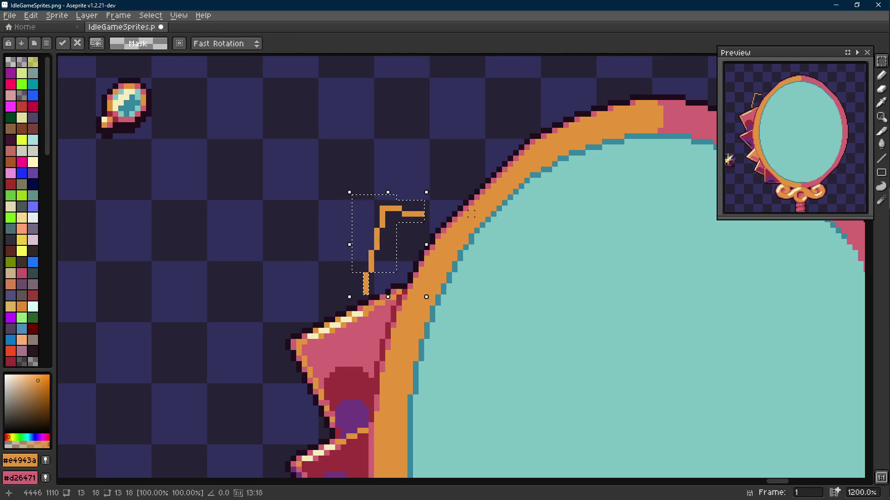
key(i)
scroll(414, 212, up, 3)
- Extend the hook's arm with orange pixels and move the orange outline segments up two pixels
key(b)
drag(422, 227, 445, 225)
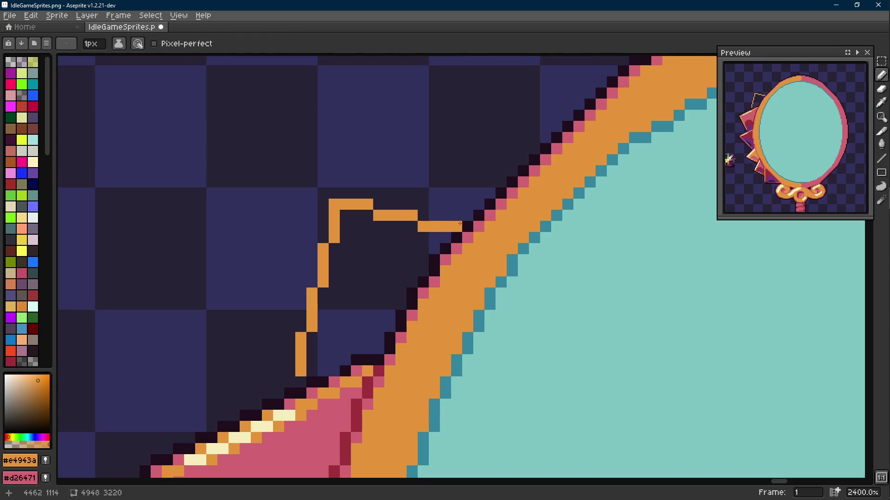
key(m)
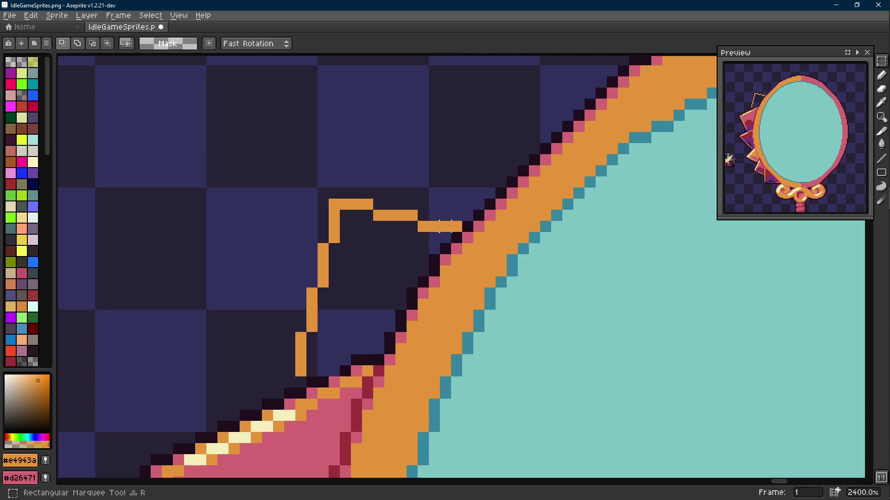
drag(457, 226, 306, 187)
click(366, 252)
drag(456, 204, 375, 229)
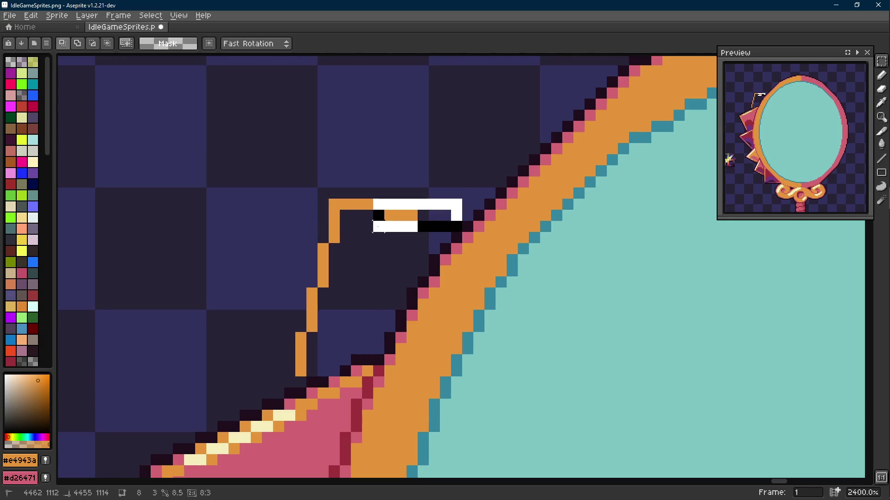
mouse_move(456, 204)
mouse_down()
mouse_move(456, 182)
mouse_move(415, 211)
mouse_move(440, 172)
mouse_move(344, 214)
mouse_up()
key(ctrl+d)
key(ctrl+d)
- Fix the outline's lower end: add an orange pixel, erase a stray one, draw a short column
scroll(442, 226, down, 8)
scroll(441, 225, up, 7)
mouse_move(372, 203)
mouse_down()
mouse_move(328, 270)
mouse_move(347, 288)
mouse_move(374, 253)
mouse_up()
scroll(341, 284, up, 2)
scroll(354, 282, down, 2)
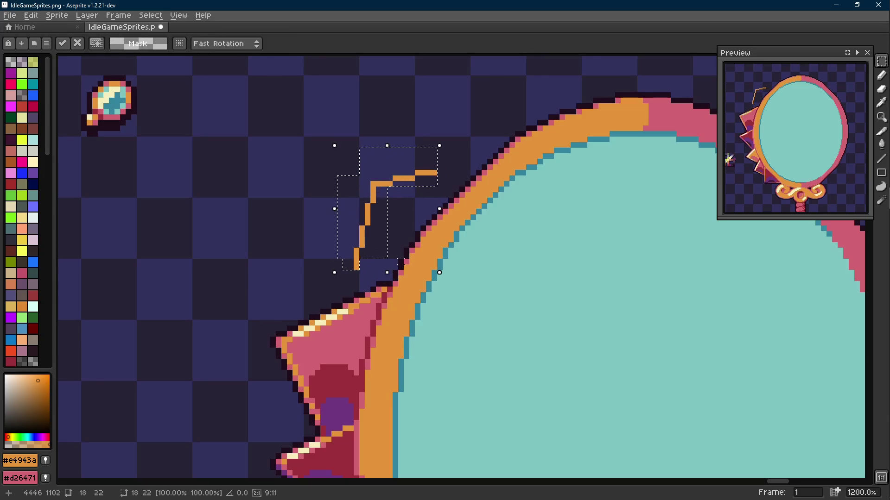
key(i)
scroll(345, 269, up, 3)
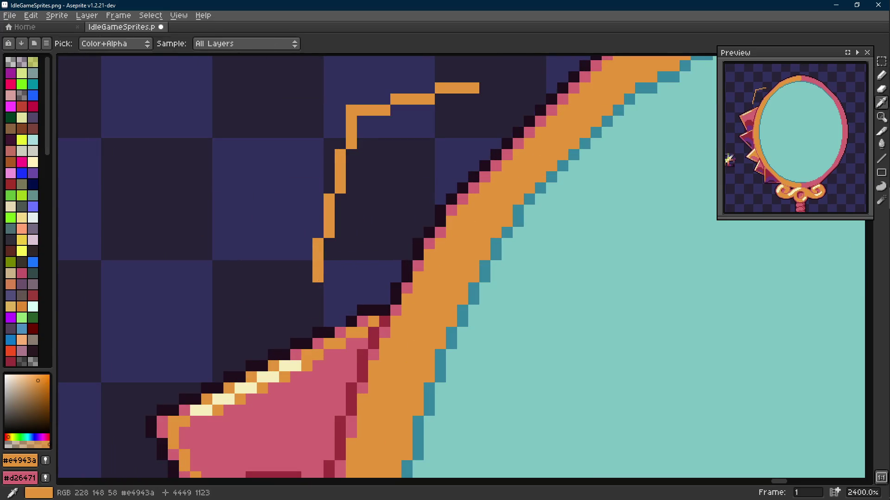
key(b)
click(308, 288)
click(318, 288)
key(b)
mouse_move(307, 306)
mouse_down()
mouse_move(306, 324)
mouse_move(306, 290)
mouse_move(292, 270)
mouse_up()
scroll(322, 302, down, 2)
- Nudge the upper and lower outline pieces down two pixels, then extend the thin line by two pixels
key(m)
drag(360, 151, 299, 285)
mouse_move(344, 187)
mouse_down()
mouse_move(440, 143)
mouse_move(343, 190)
mouse_up()
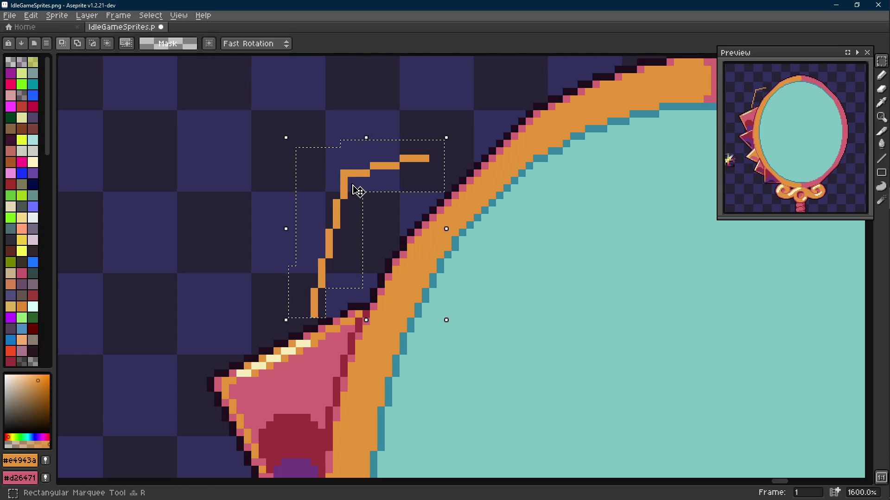
key(Down)
key(Down)
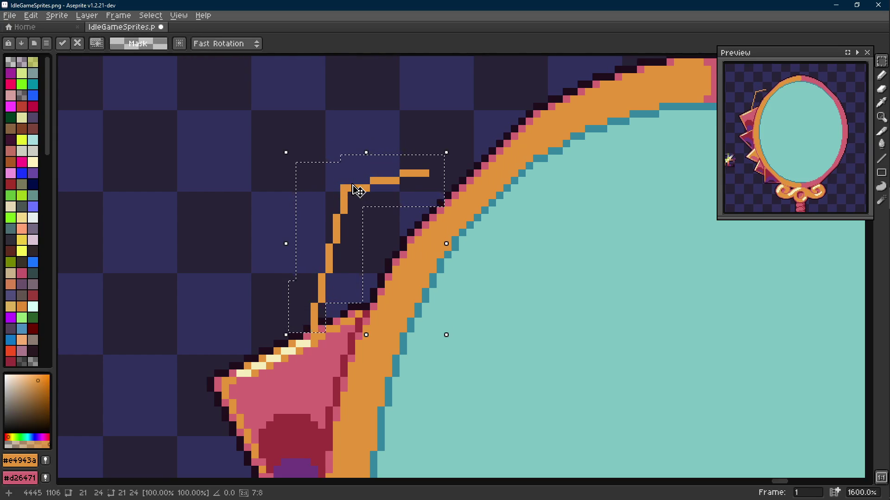
click(447, 174)
scroll(451, 209, down, 7)
scroll(452, 209, up, 7)
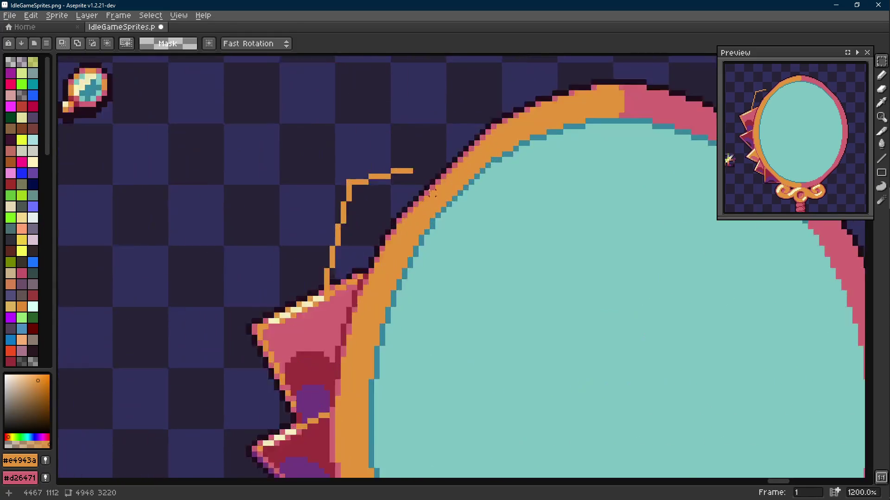
key(b)
click(417, 158)
click(445, 148)
- Select the stepped orange line, try a one-pixel left shift, then undo it and deselect
key(m)
mouse_move(460, 137)
mouse_down()
mouse_move(392, 155)
mouse_move(393, 168)
mouse_move(329, 179)
mouse_up()
mouse_move(363, 153)
mouse_down()
mouse_move(312, 199)
mouse_move(304, 220)
mouse_up()
drag(333, 190, 281, 279)
mouse_move(310, 248)
mouse_down()
mouse_move(282, 308)
mouse_move(289, 323)
mouse_up()
key(Left)
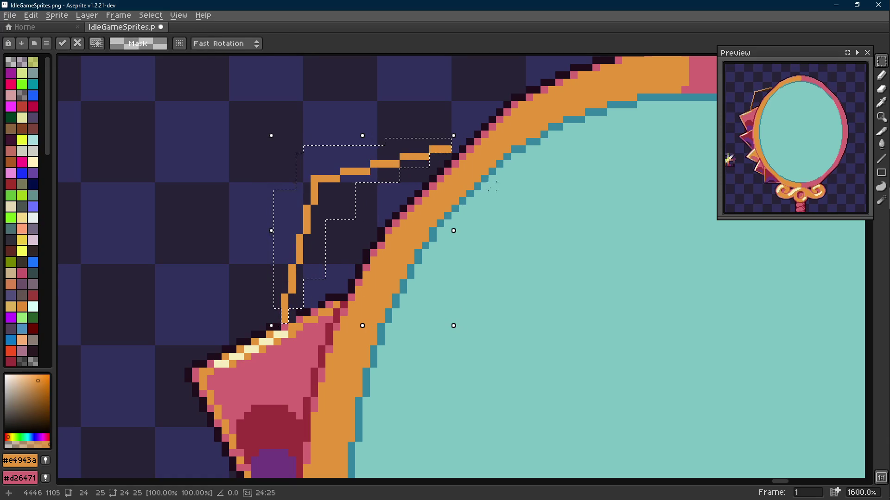
key(ctrl+z)
key(ctrl+d)
- Close the gap in the spike outline and flood-fill its interior solid orange
scroll(440, 142, up, 1)
key(b)
click(427, 177)
key(g)
click(407, 185)
scroll(438, 194, down, 8)
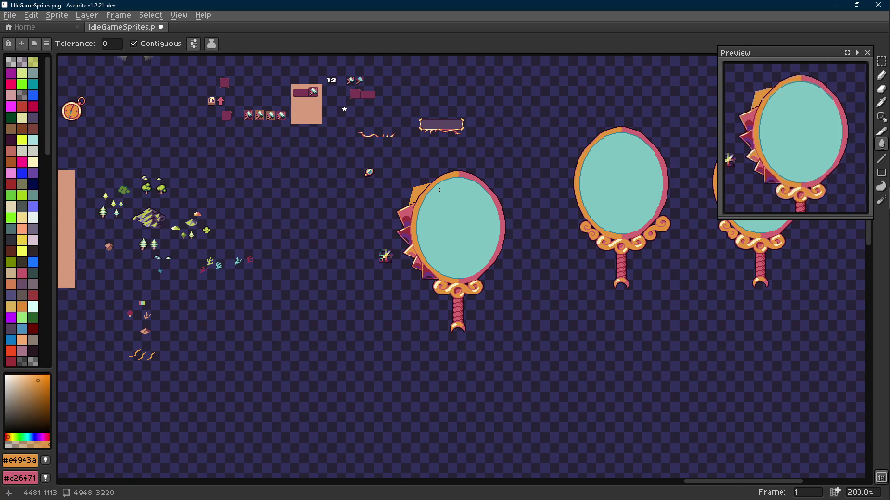
- Select the new spike and neighbouring frame and replace pink with orange inside the selection
scroll(439, 188, up, 2)
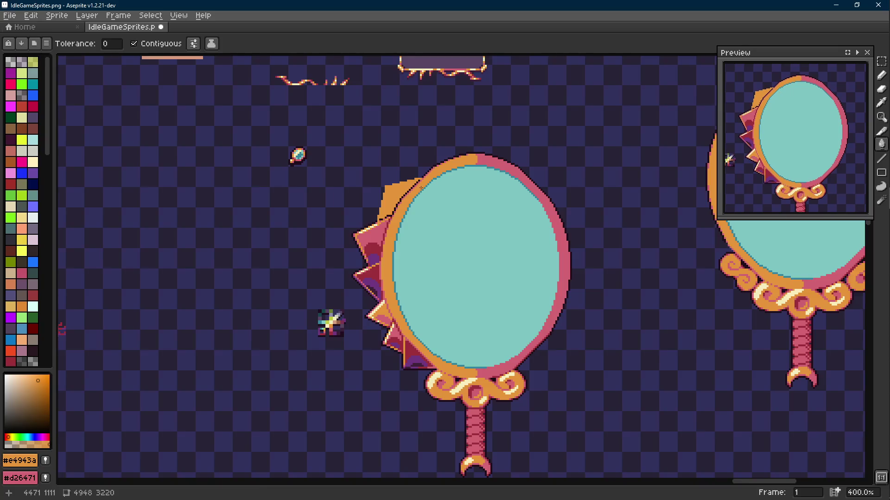
scroll(421, 188, up, 6)
key(b)
key(alt)
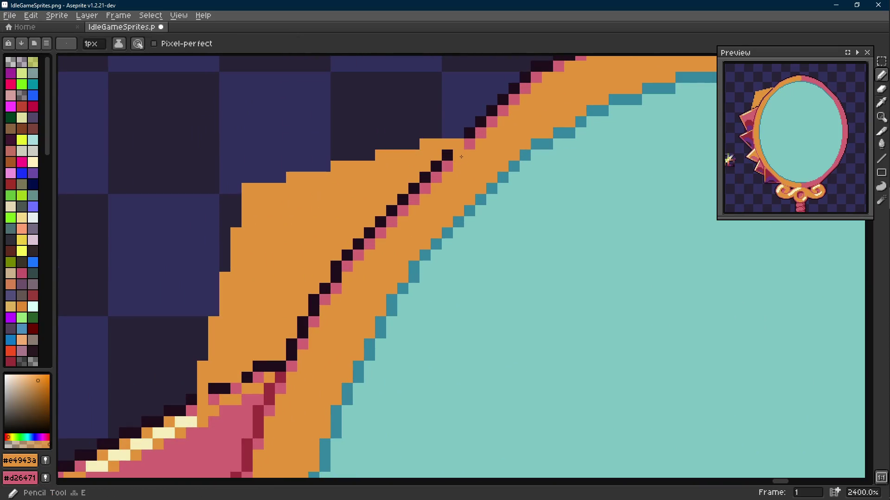
key(m)
mouse_move(459, 153)
mouse_down()
mouse_move(312, 312)
mouse_move(299, 345)
mouse_up()
key(i)
key(x)
key(shift+r)
click(371, 178)
- Replace the dark seam colour with pink within the selected spike area
right_click(294, 356)
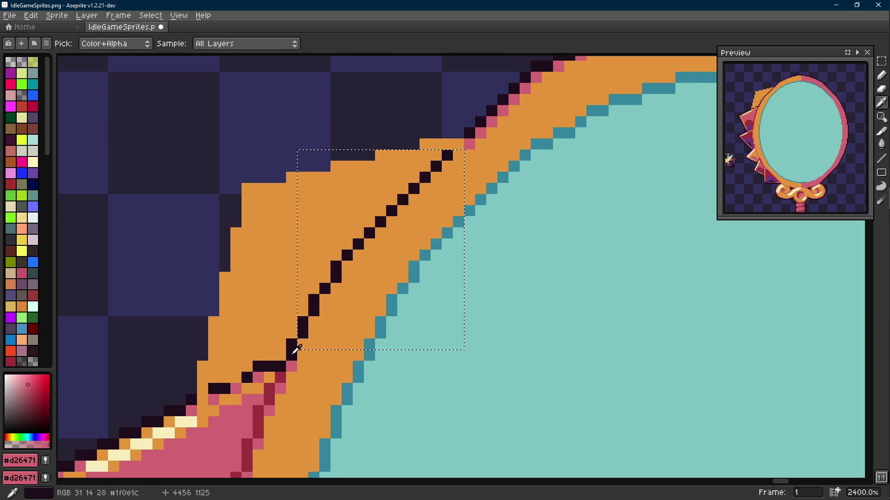
click(297, 351)
key(m)
key(shift+r)
click(369, 179)
scroll(374, 270, down, 3)
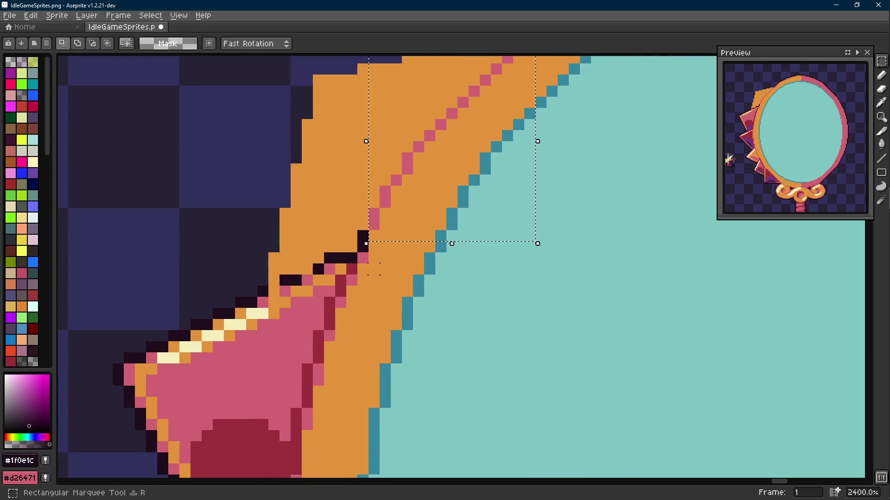
- Paint the leftover dark seam pixel in the frame's pink
key(ctrl+d)
key(i)
click(375, 218)
key(b)
click(362, 246)
- Draw two maroon line strokes along the outline at the spike's base and save IdleGameSprites.png
key(i)
click(352, 268)
key(l)
drag(351, 257, 329, 257)
drag(318, 269, 272, 291)
scroll(272, 291, down, 8)
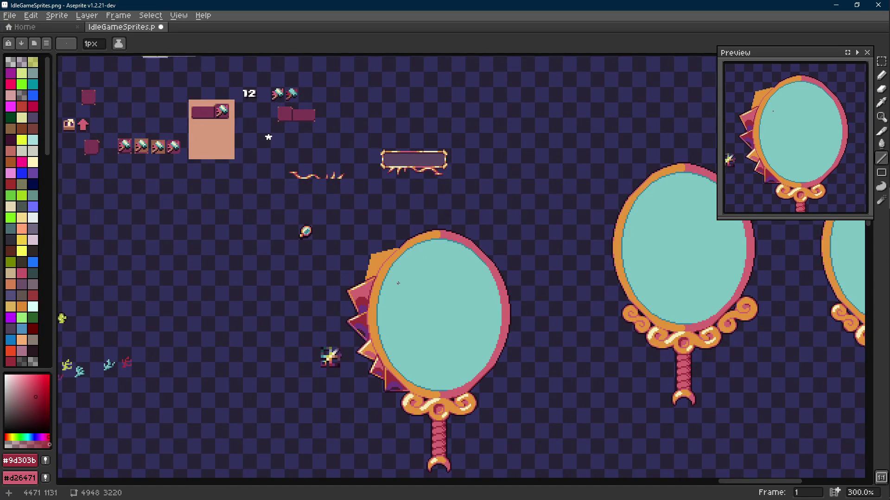
key(ctrl+s)
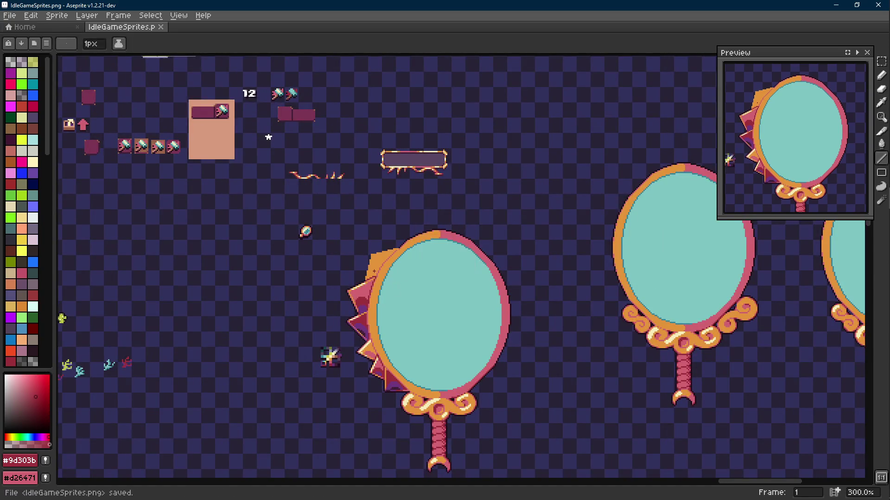
- Pick the near-black outline colour #1f0e1c and draw a line along the spike's left edge
scroll(374, 271, up, 3)
scroll(374, 271, up, 4)
key(i)
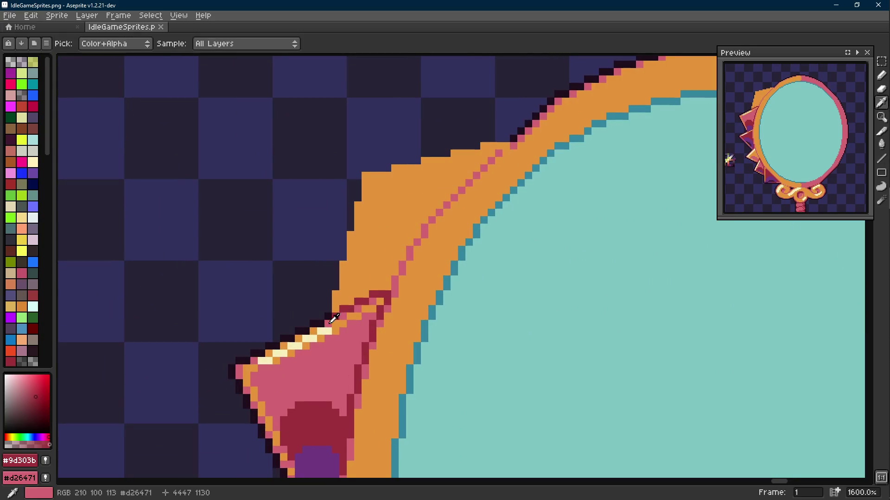
click(333, 311)
key(l)
mouse_move(332, 313)
mouse_down()
mouse_move(358, 175)
mouse_move(502, 131)
mouse_move(427, 178)
mouse_move(500, 162)
mouse_up()
- Draw the spike's dark top edge line, undoing a stray dark pixel placed inside the spike
scroll(357, 176, up, 1)
key(b)
key(l)
click(357, 164)
scroll(484, 198, down, 4)
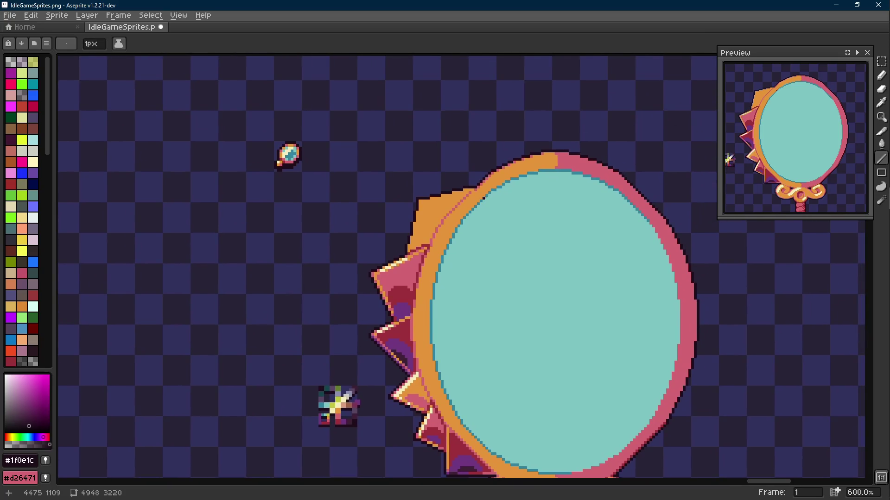
scroll(483, 198, down, 2)
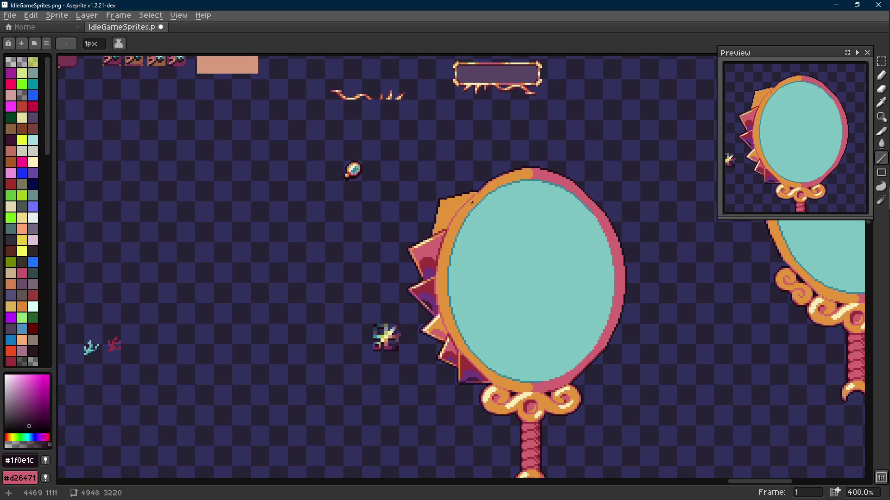
scroll(464, 202, up, 5)
scroll(447, 219, up, 3)
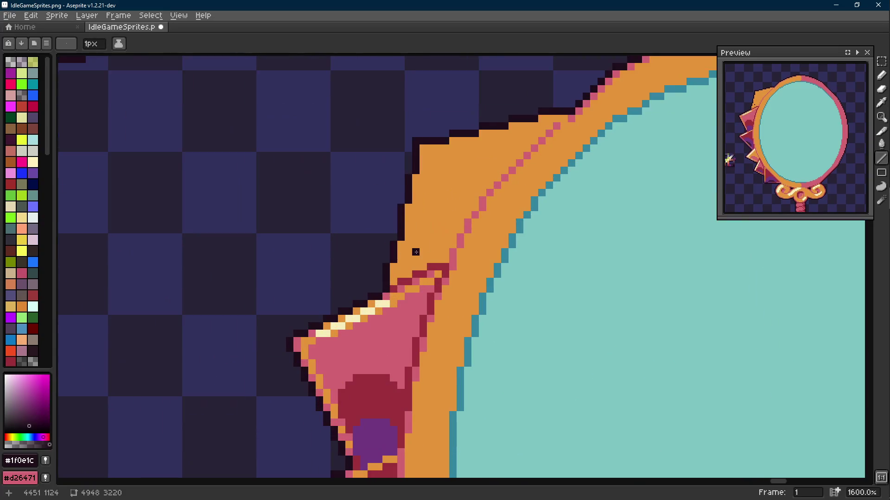
drag(415, 252, 374, 295)
click(375, 294)
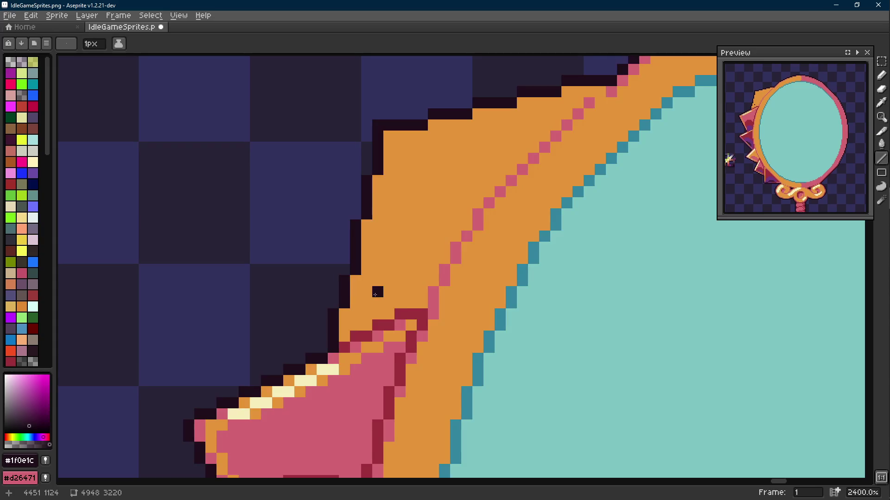
key(ctrl+z)
- Select the whole orange spike region with the Magic Wand and refine that selection
key(e)
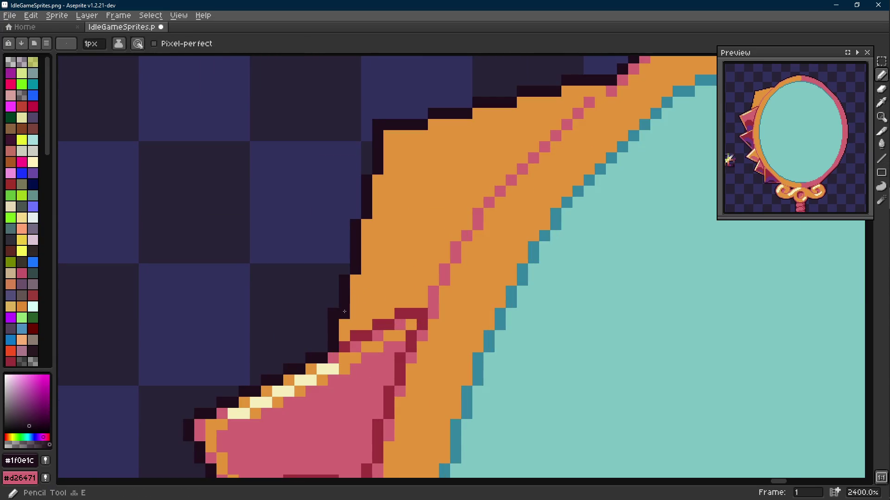
scroll(378, 312, down, 8)
key(b)
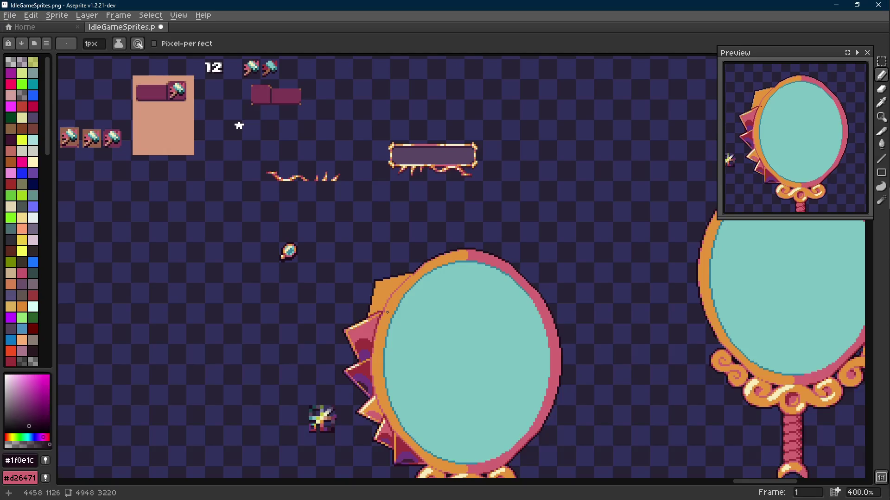
scroll(353, 321, up, 7)
key(m)
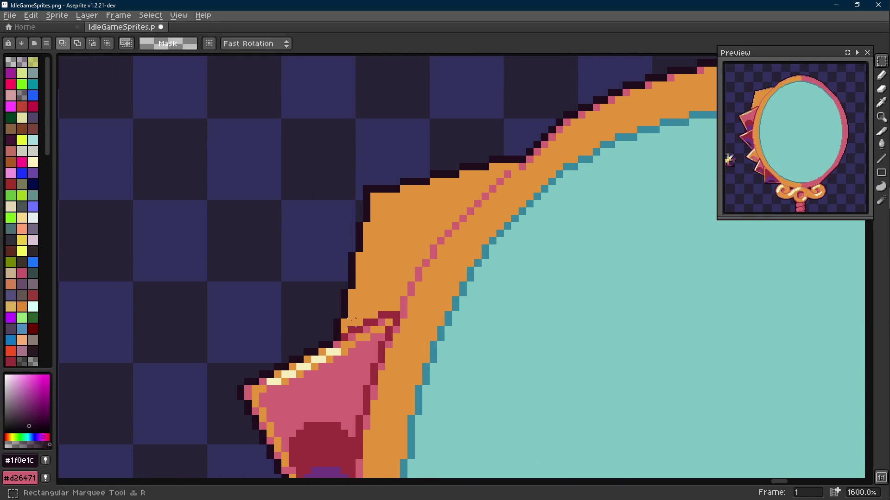
key(w)
click(377, 282)
key(m)
key(i)
click(521, 167)
key(w)
click(476, 190)
- Shift the selected orange spike up two pixels and deselect it
key(m)
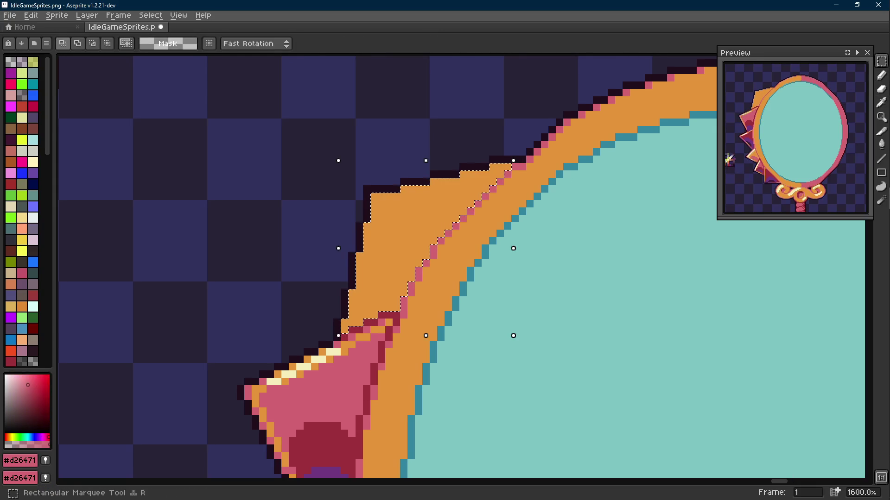
key(Up)
key(Up)
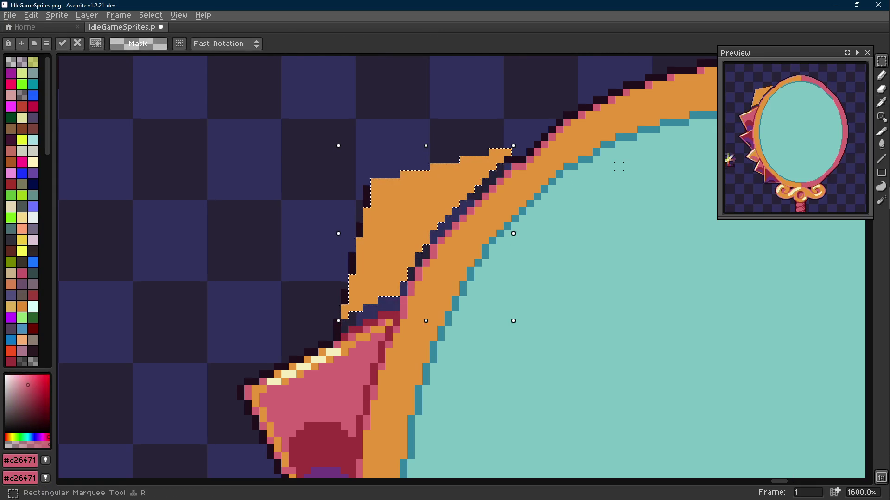
key(ctrl+d)
- Patch the frame's top edge and inner seam with the frame orange, adding one pink pixel
key(i)
click(510, 150)
key(b)
click(523, 144)
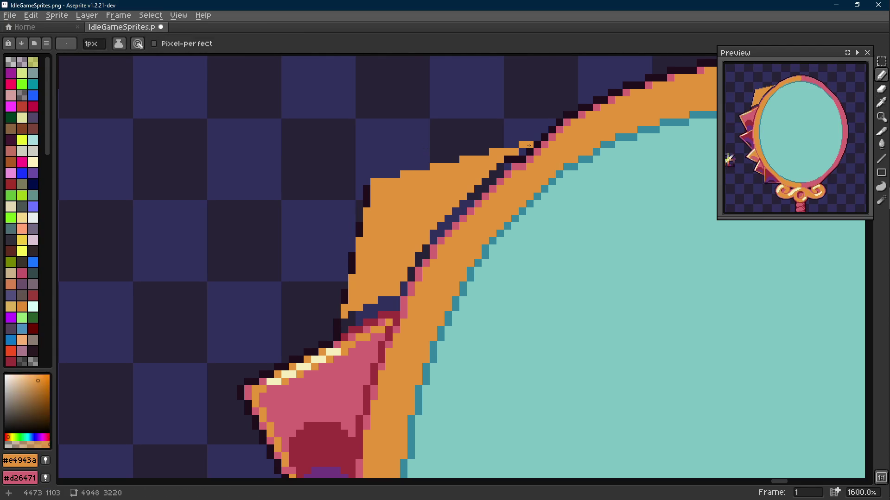
right_click(538, 152)
key(i)
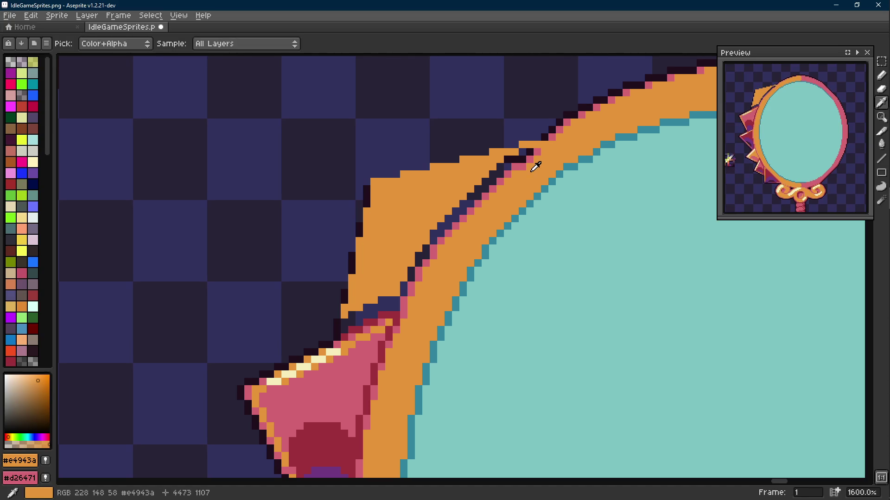
key(b)
key(i)
key(b)
click(522, 153)
key(g)
click(502, 165)
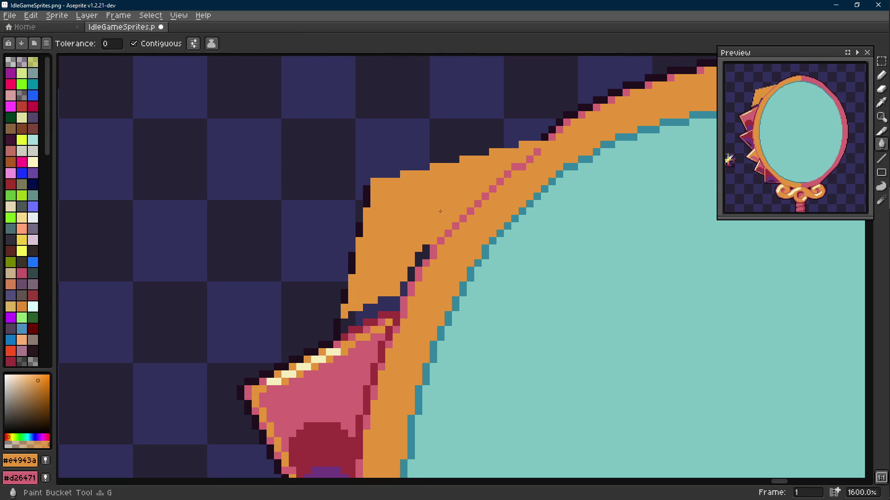
key(b)
- Paint the navy gap pixels along the spike's inner edge orange
click(425, 250)
click(411, 274)
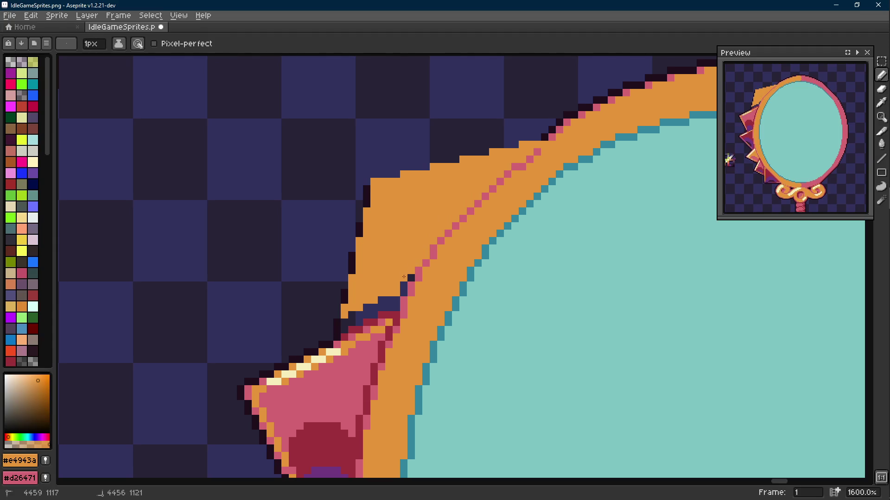
click(403, 290)
drag(396, 300, 341, 336)
click(383, 307)
click(355, 316)
scroll(352, 316, up, 2)
key(g)
click(381, 299)
key(b)
click(397, 291)
click(419, 303)
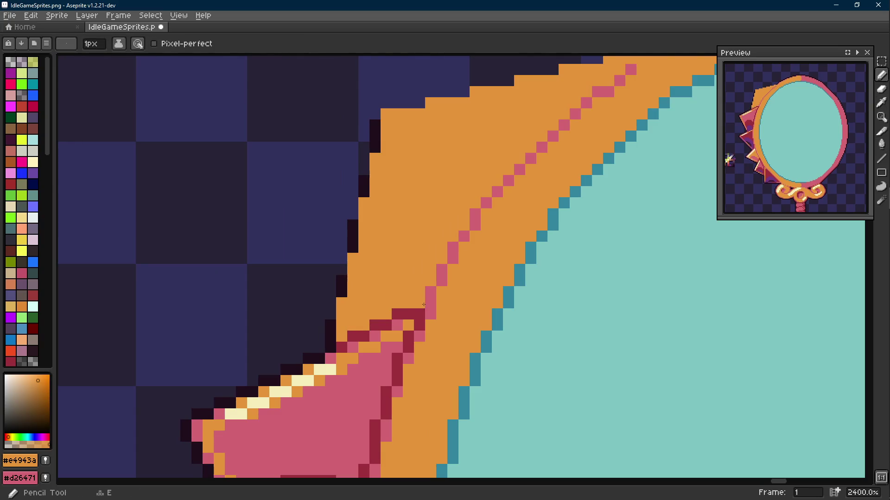
- Redraw the near-black outline up the spike's left edge and across its top to the frame
alt+click(330, 326)
click(330, 308)
click(342, 270)
click(342, 258)
drag(353, 214, 353, 203)
drag(364, 169, 364, 158)
drag(354, 203, 326, 317)
click(346, 219)
key(l)
mouse_move(346, 218)
mouse_down()
mouse_move(390, 218)
mouse_move(607, 165)
mouse_move(527, 191)
mouse_up()
click(399, 206)
click(493, 186)
- Save IdleGameSprites.png
key(b)
scroll(607, 165, down, 8)
key(ctrl+s)
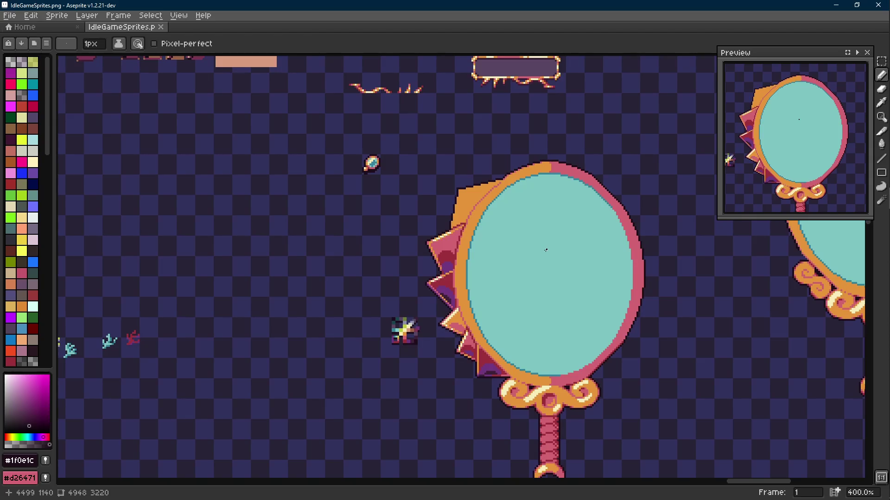
- Save the sheet, then zoom out and back in close on the new upper-left orange spike
drag(546, 250, 443, 237)
key(ctrl+s)
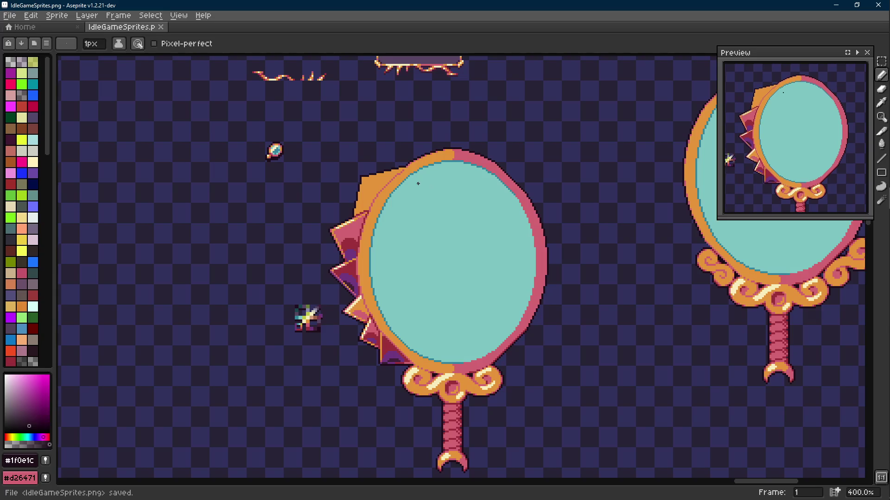
scroll(418, 184, down, 3)
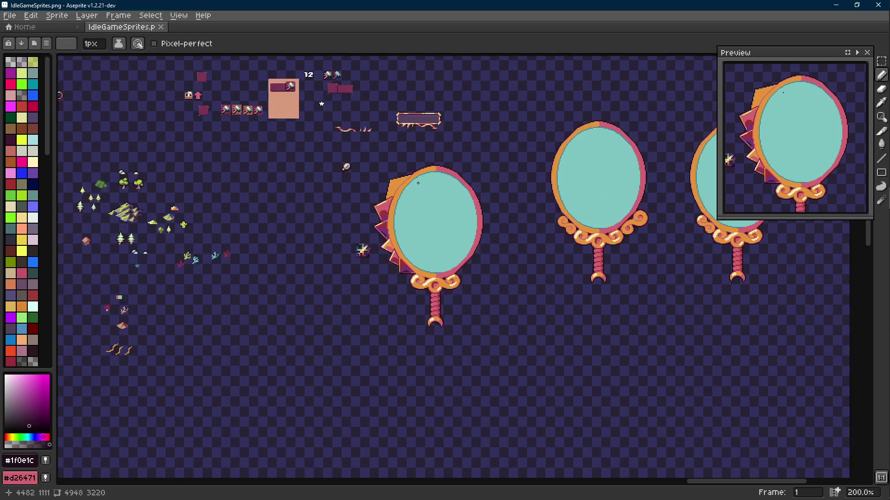
scroll(418, 183, up, 1)
scroll(415, 212, up, 2)
drag(396, 207, 372, 227)
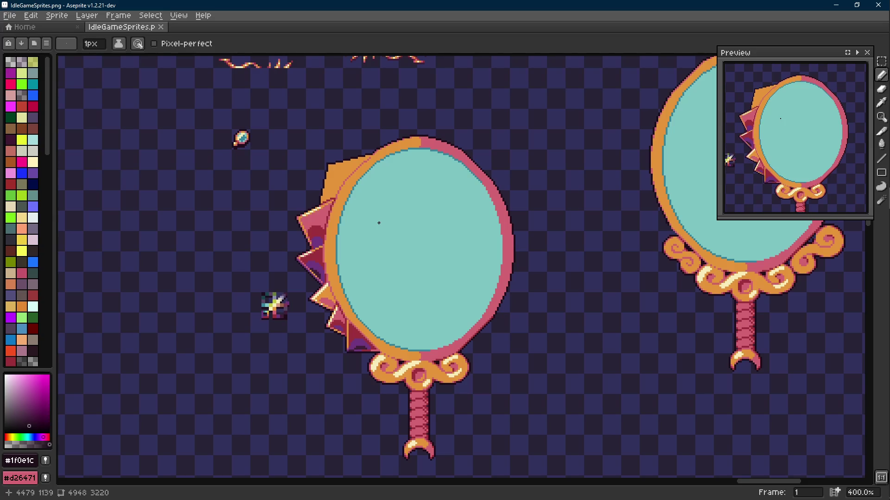
scroll(379, 223, down, 2)
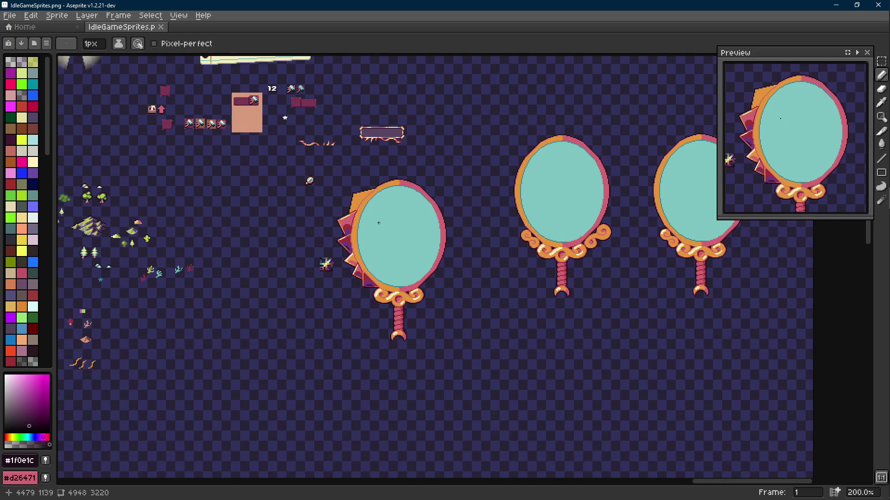
scroll(370, 217, up, 7)
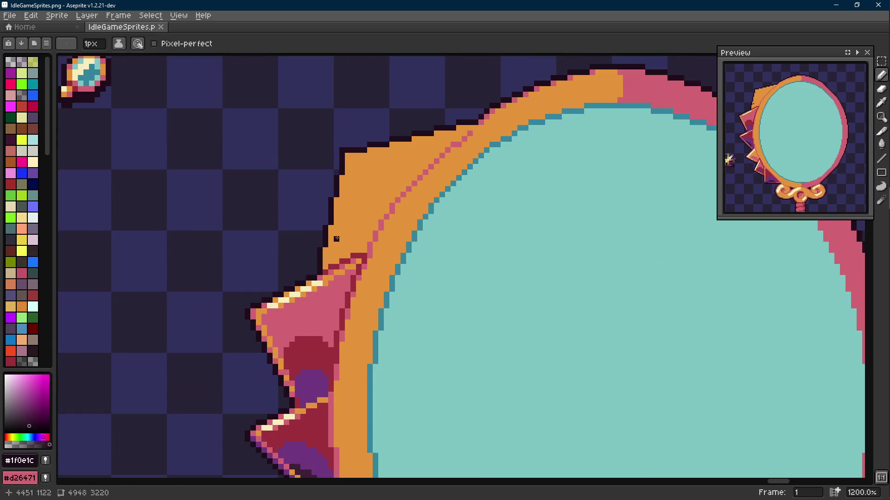
- Draw a cream highlight line along the orange spike's left edge
key(i)
click(261, 312)
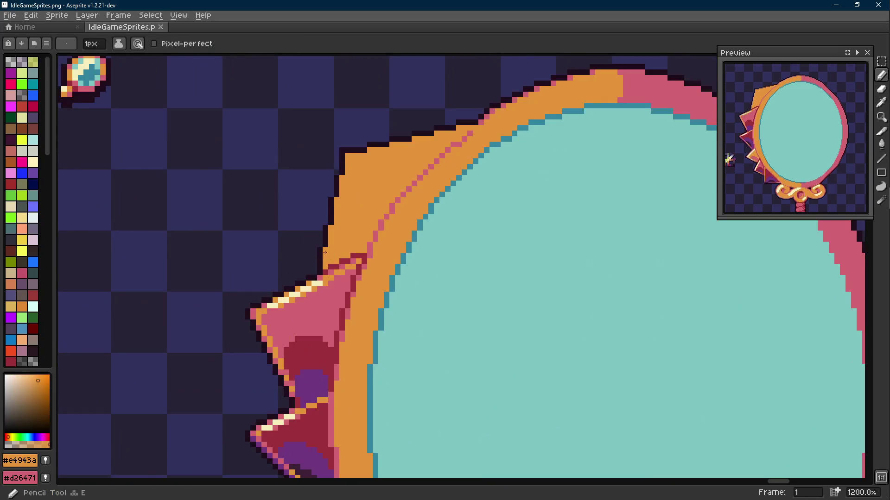
click(321, 280)
key(shift+e)
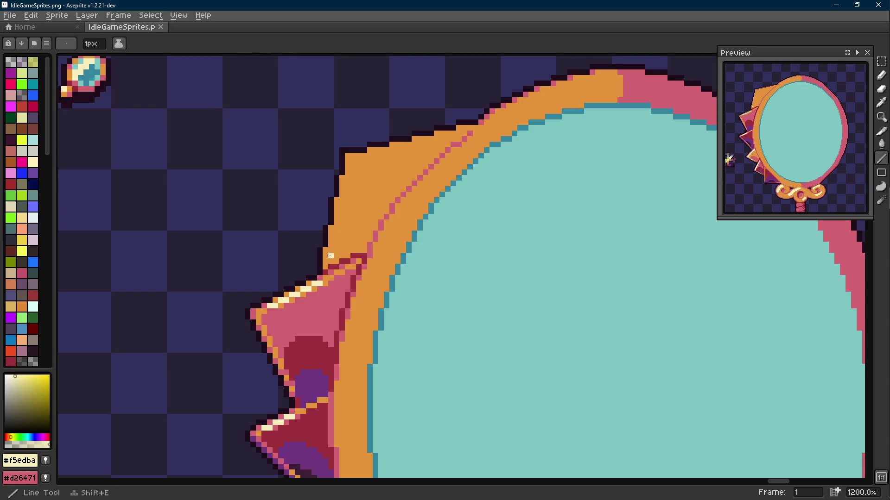
mouse_move(325, 261)
mouse_down()
mouse_move(348, 161)
mouse_move(394, 150)
mouse_up()
key(e)
key(shift+e)
- Add cream pixels to the spike's outline and extend the highlight along its top edge
key(i)
key(shift+e)
key(i)
click(370, 147)
key(b)
click(347, 156)
key(i)
click(391, 146)
key(i)
click(399, 146)
click(401, 141)
click(404, 144)
key(l)
drag(420, 138, 464, 131)
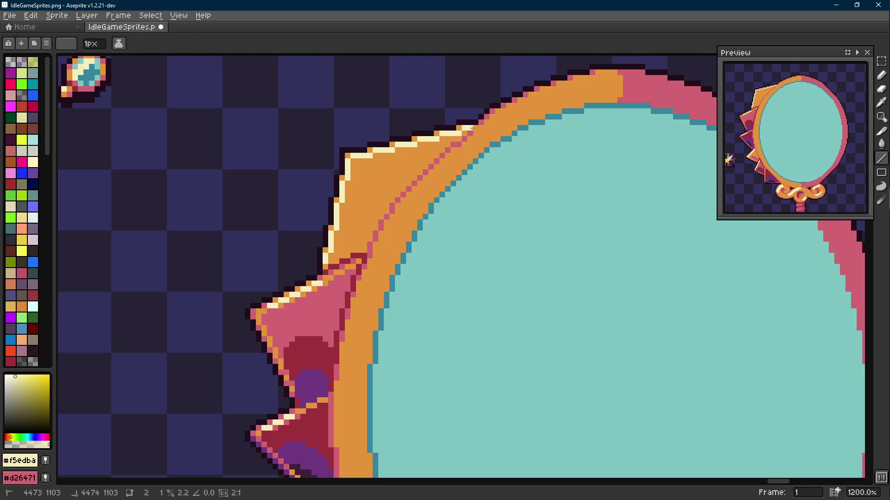
scroll(480, 151, down, 5)
scroll(480, 151, up, 3)
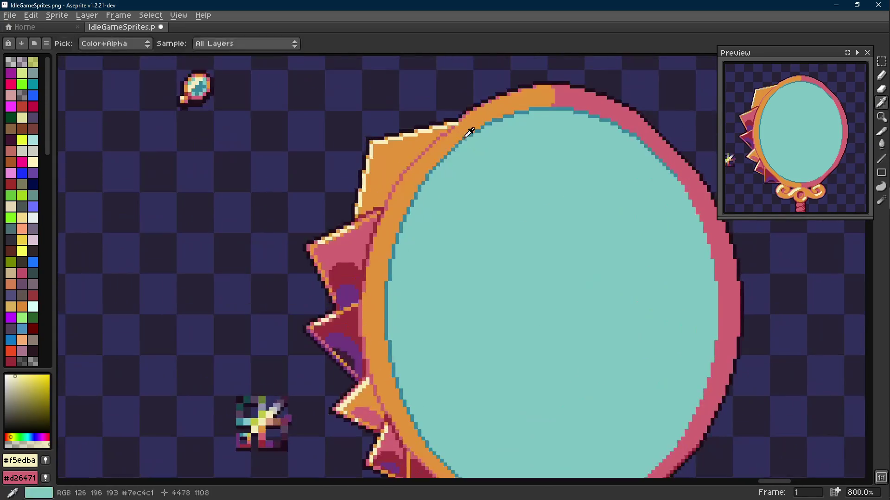
- Sample the lower spike's pink and draw a pink shading line inside the orange spike
key(b)
alt+click(458, 126)
scroll(457, 124, down, 2)
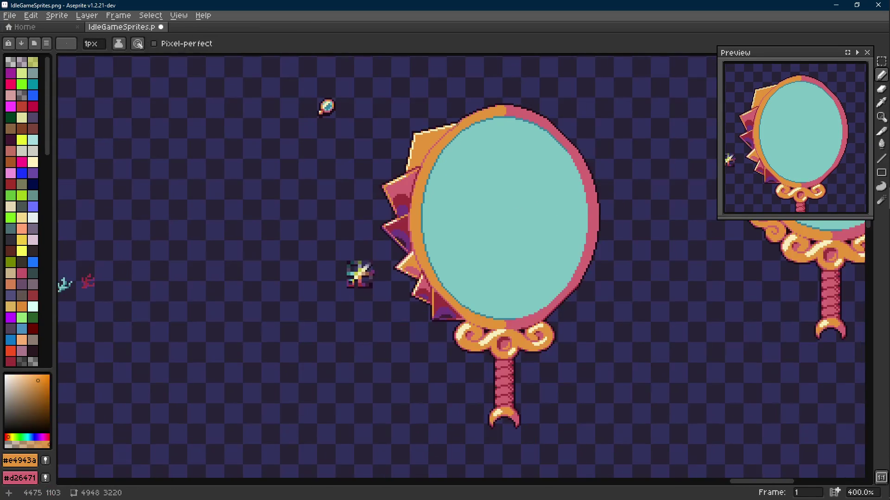
scroll(456, 309, up, 3)
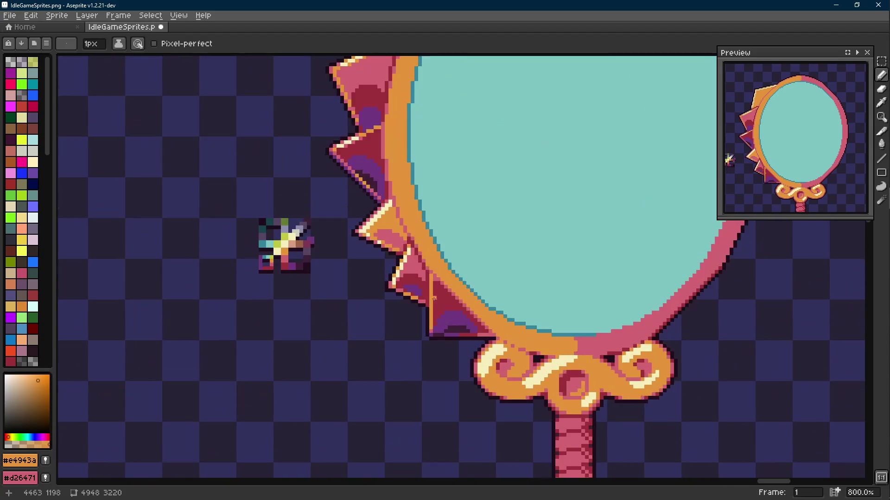
key(alt)
alt+click(384, 220)
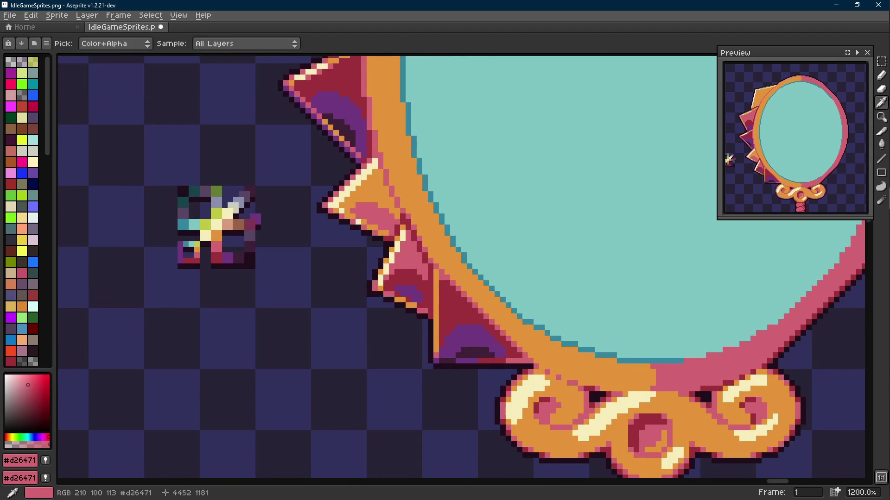
scroll(362, 224, up, 3)
click(341, 243)
key(ctrl+z)
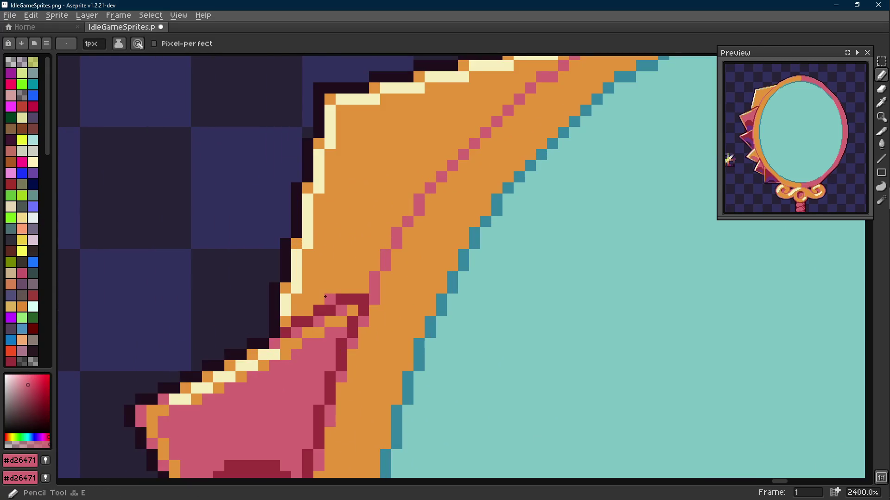
key(l)
drag(318, 299, 339, 215)
key(ctrl+z)
mouse_move(329, 269)
mouse_down()
mouse_move(318, 239)
mouse_move(307, 278)
mouse_up()
drag(304, 343, 304, 310)
- Close the pink shading's top edge across the spike and flood-fill the enclosed area pink
key(b)
click(341, 211)
click(341, 199)
click(352, 188)
mouse_move(352, 188)
mouse_down()
mouse_move(363, 177)
mouse_move(419, 177)
mouse_move(419, 185)
mouse_up()
key(g)
click(396, 195)
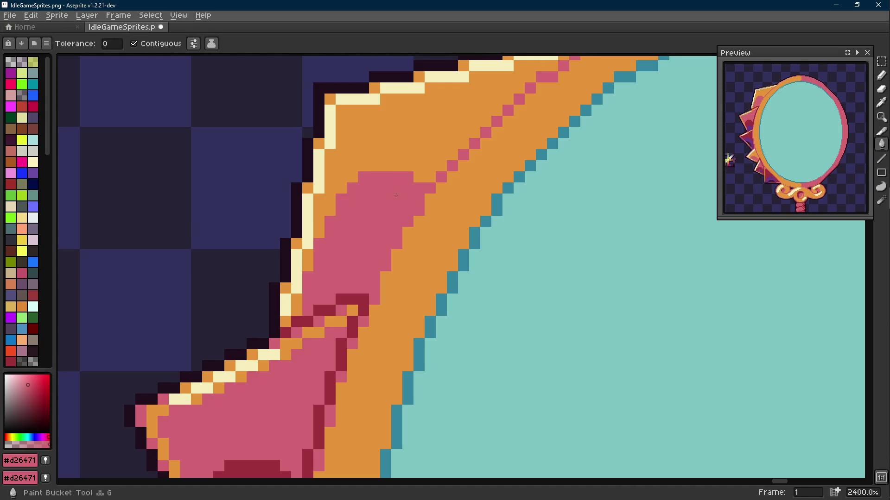
scroll(395, 195, down, 10)
scroll(414, 201, up, 3)
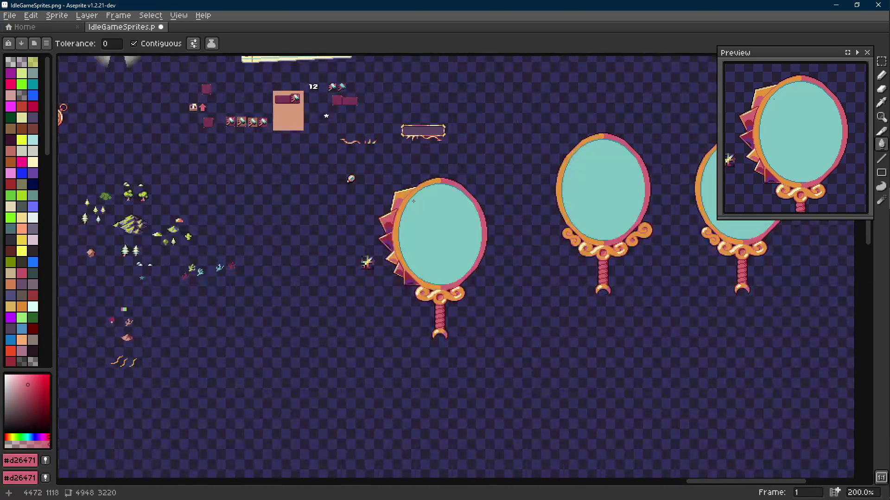
scroll(413, 200, up, 7)
- Undo a stray pencil stroke and bring the YouTube browser window forward
key(i)
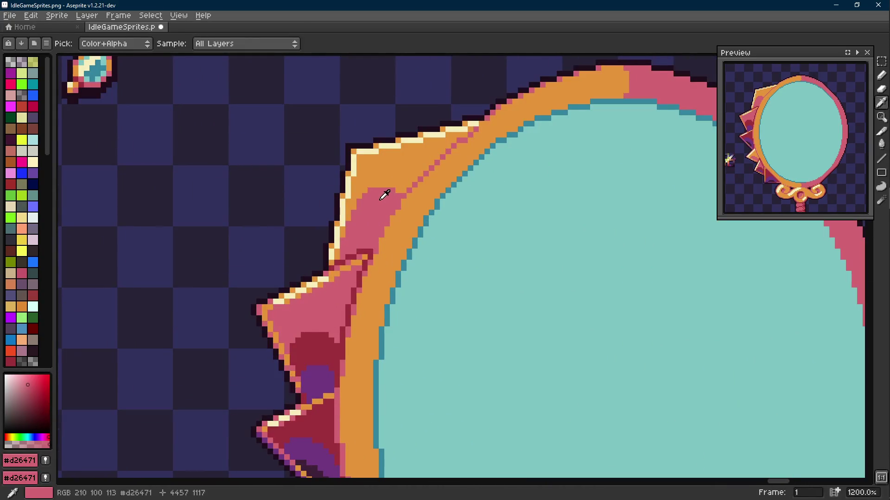
key(l)
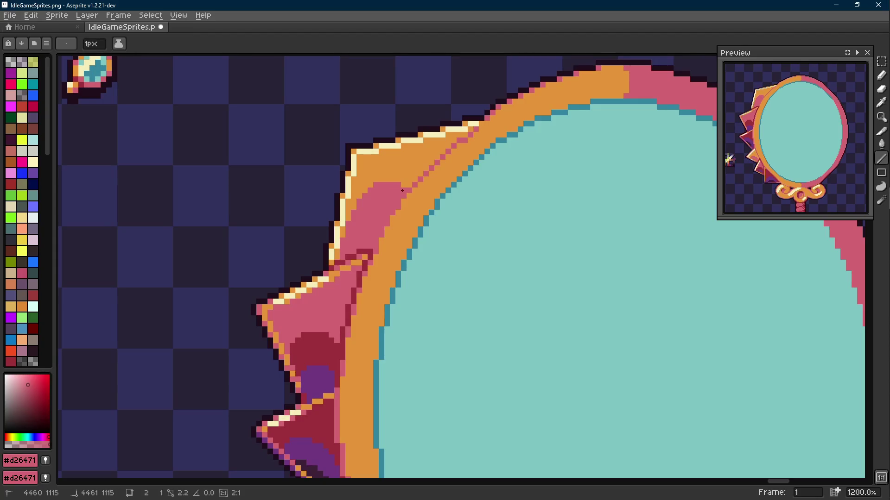
alt+click(385, 174)
alt+click(405, 182)
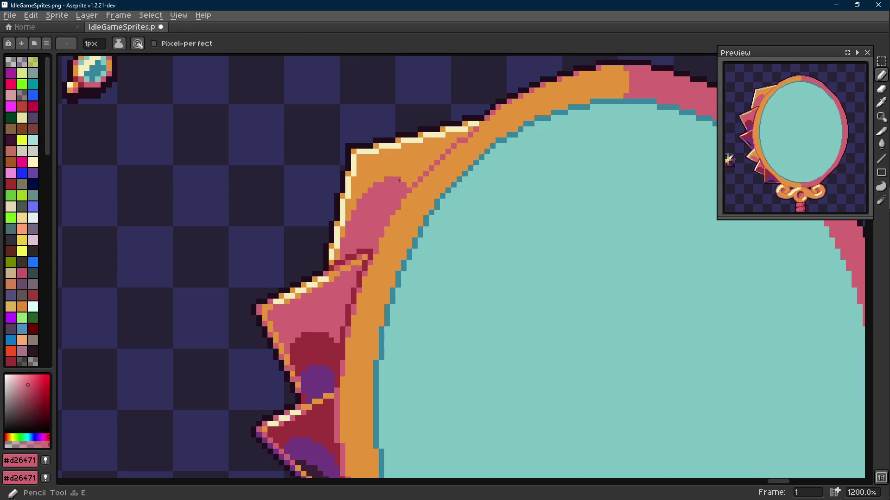
scroll(407, 184, down, 6)
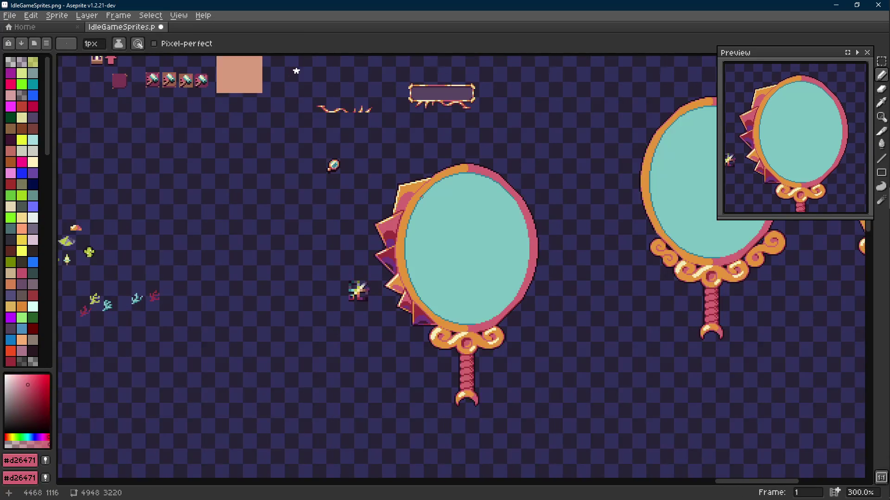
scroll(424, 195, down, 1)
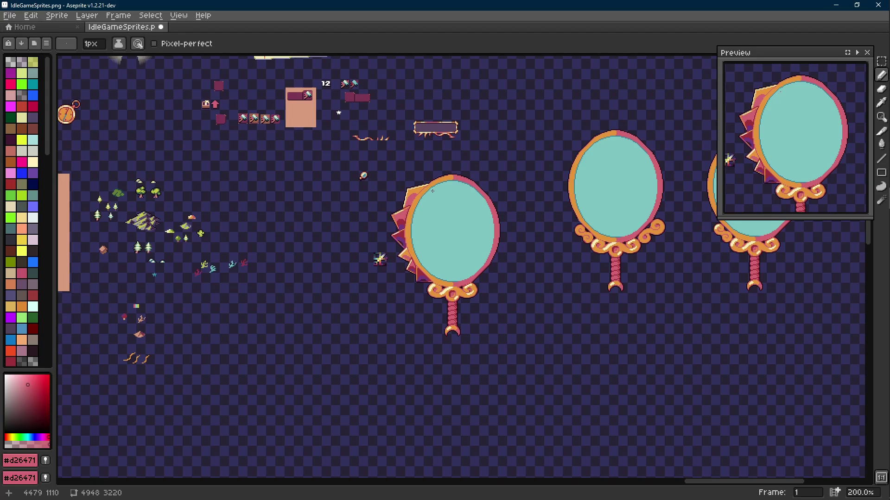
scroll(429, 191, up, 3)
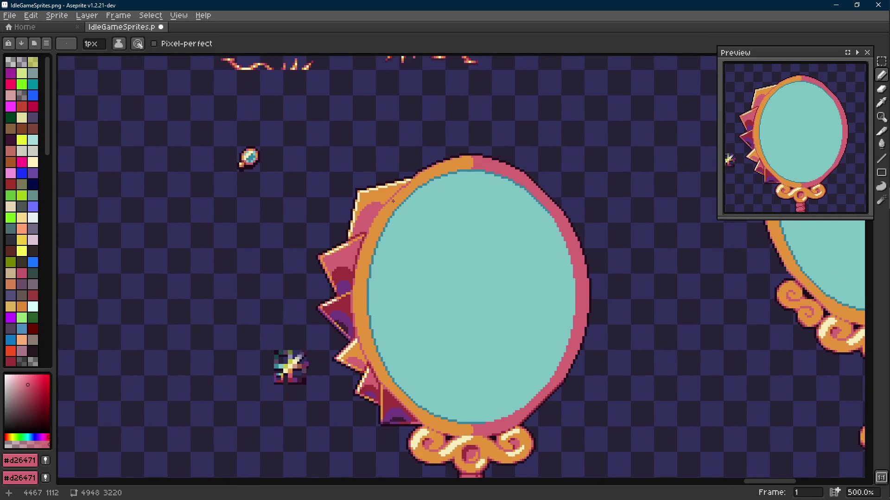
scroll(379, 202, up, 4)
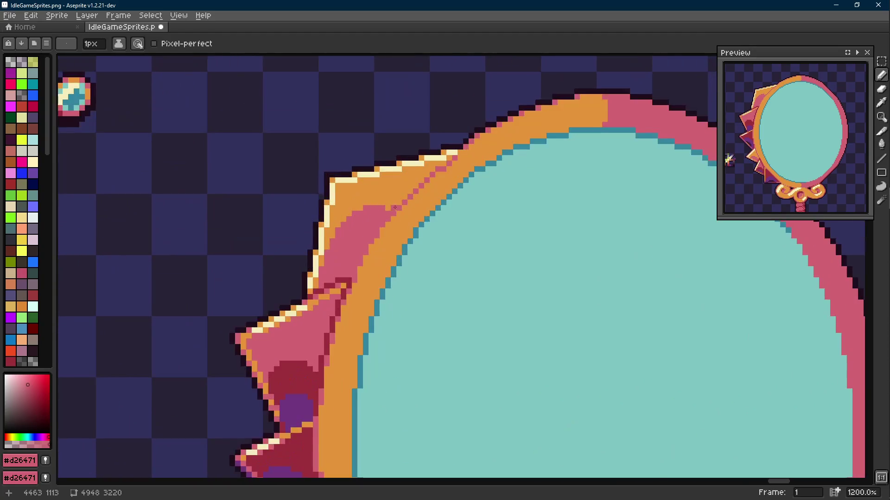
key(ctrl+z)
key(Scroll_Lock)
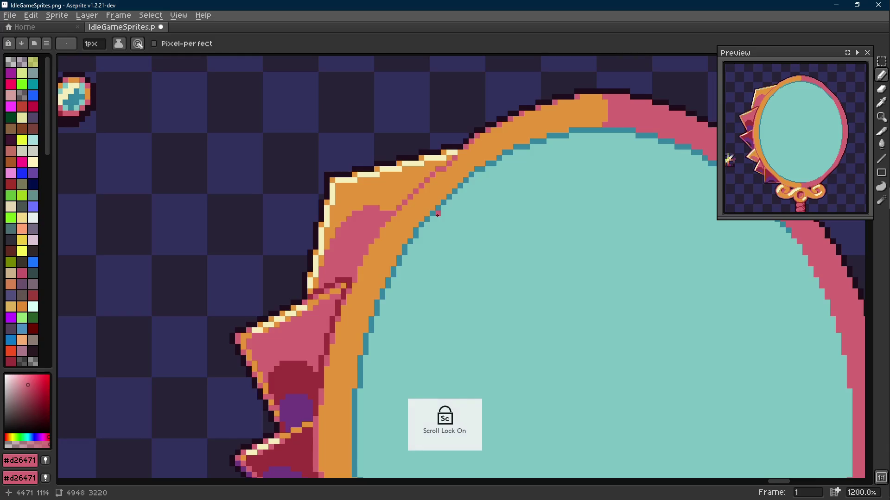
key(alt+Tab)
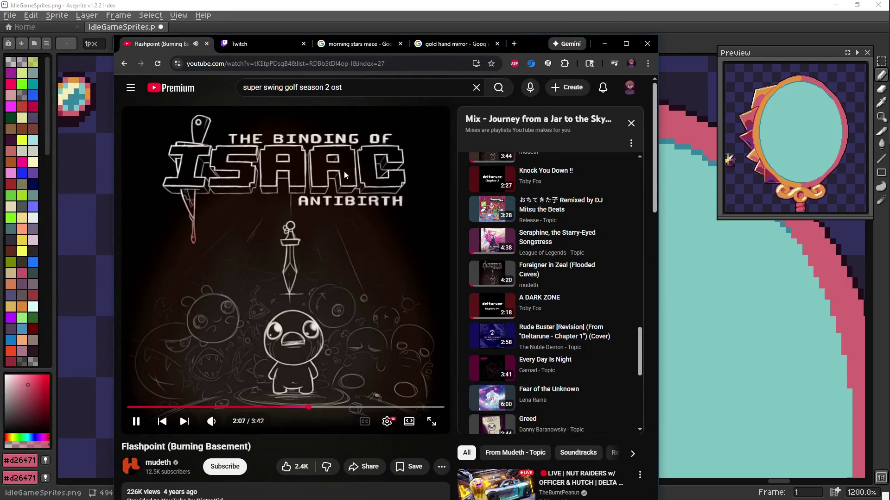
- Scroll the YouTube playlist and comments, then minimise Chrome to reveal the Aseprite canvas
scroll(477, 224, down, 3)
scroll(530, 241, up, 9)
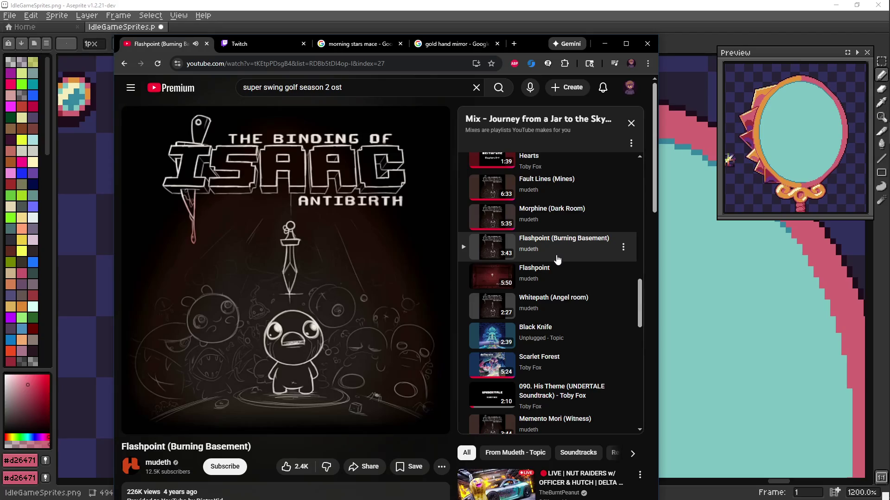
mouse_move(289, 280)
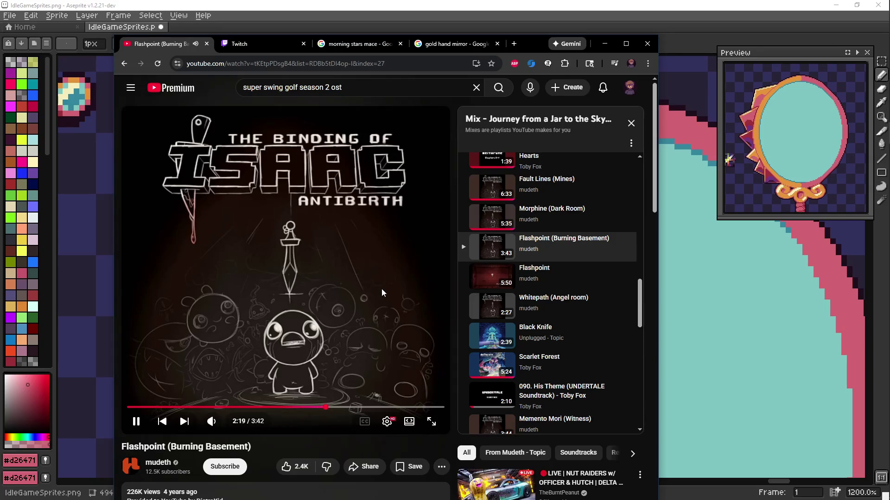
scroll(382, 289, down, 6)
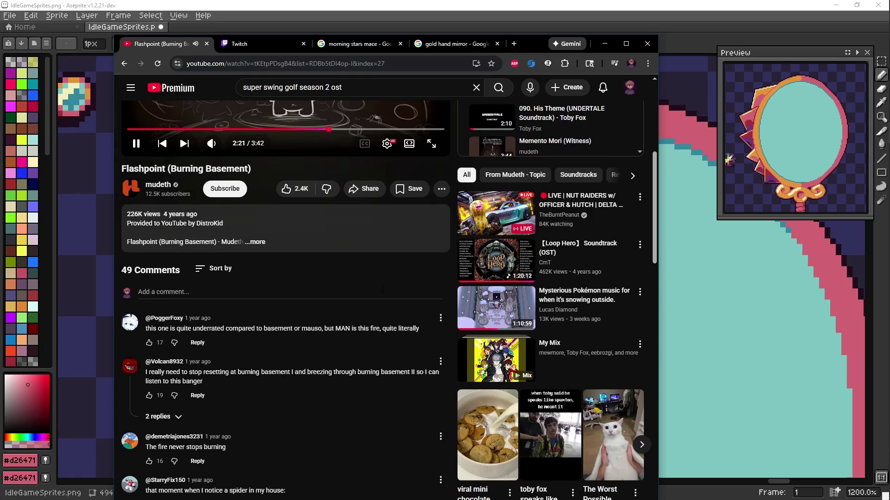
scroll(382, 288, up, 6)
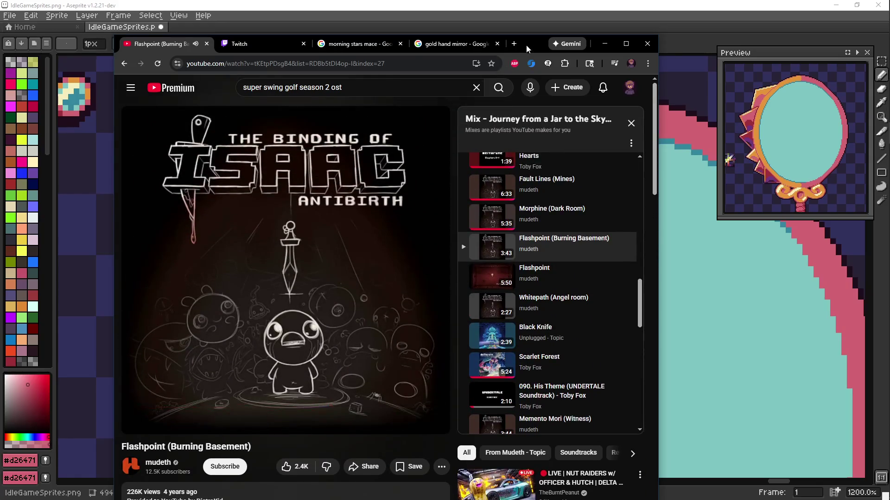
click(605, 44)
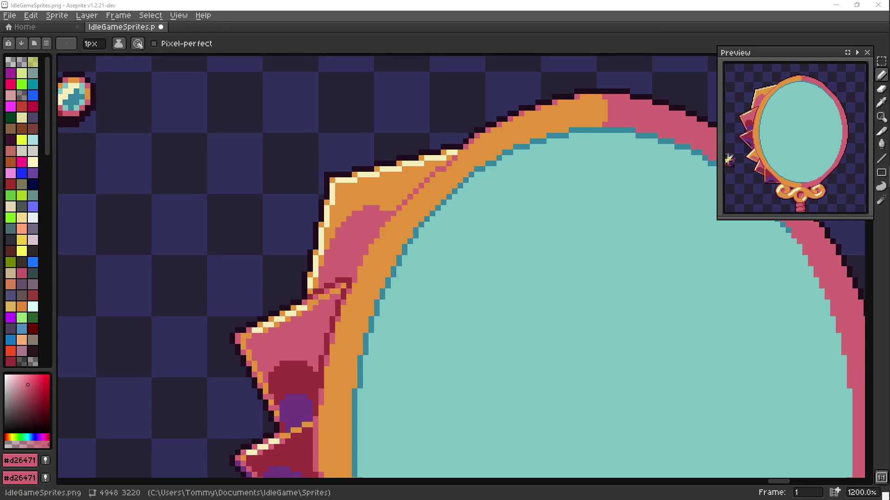
scroll(377, 229, up, 3)
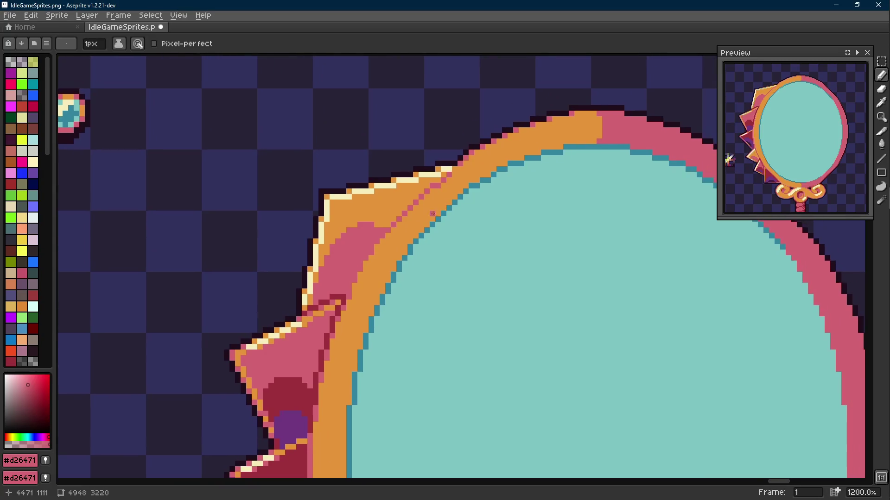
- Sample the frame orange and repaint the pink pixels along the spike's top edge orange
key(i)
click(357, 227)
key(b)
mouse_move(333, 228)
mouse_down()
mouse_move(408, 181)
mouse_move(400, 193)
mouse_move(378, 182)
mouse_move(389, 193)
mouse_up()
click(398, 203)
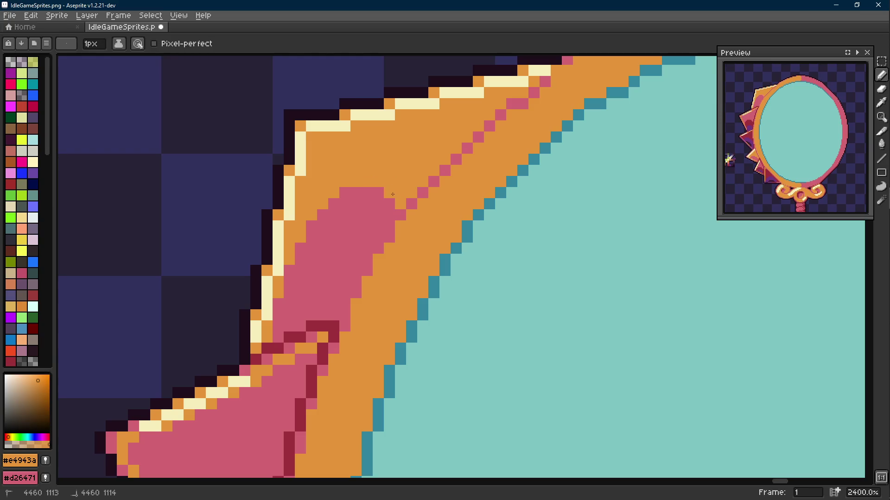
key(alt)
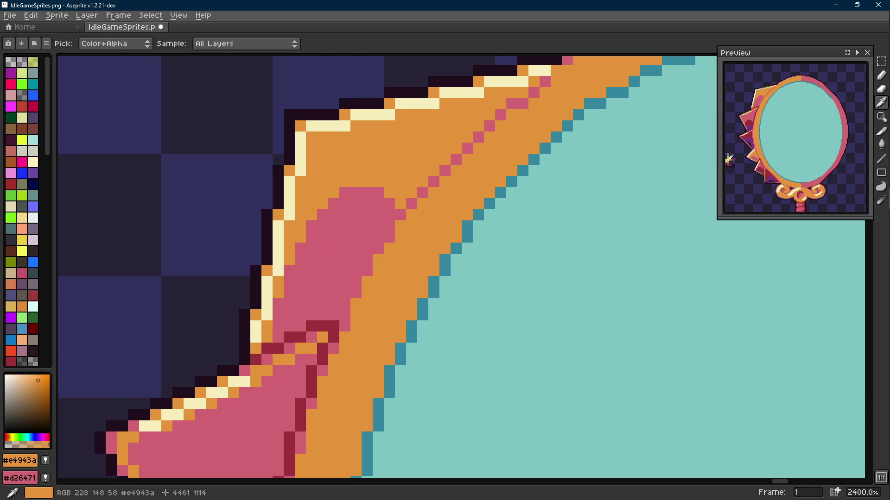
click(390, 203)
click(378, 193)
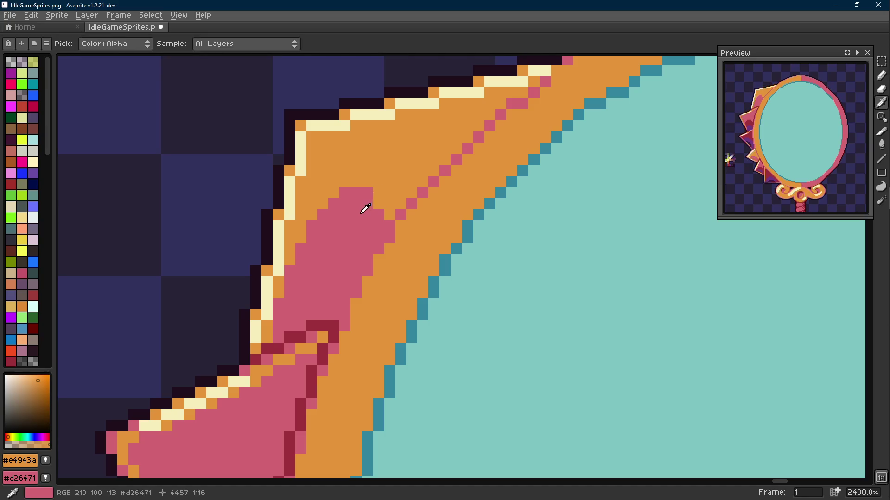
- Sample the #d26471 pink and touch up pixels along the pink shading's edge
click(367, 192)
alt+click(357, 199)
click(379, 204)
alt+click(366, 195)
alt+click(341, 210)
scroll(341, 210, down, 4)
scroll(331, 217, down, 3)
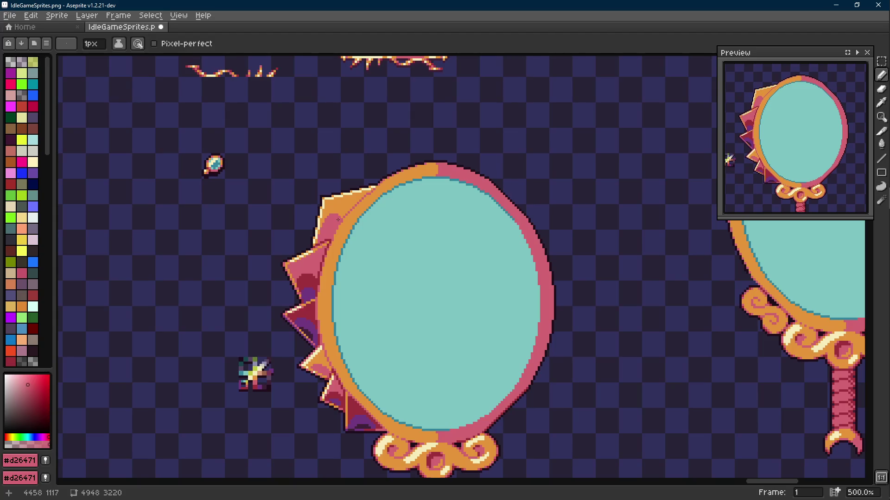
scroll(325, 221, up, 1)
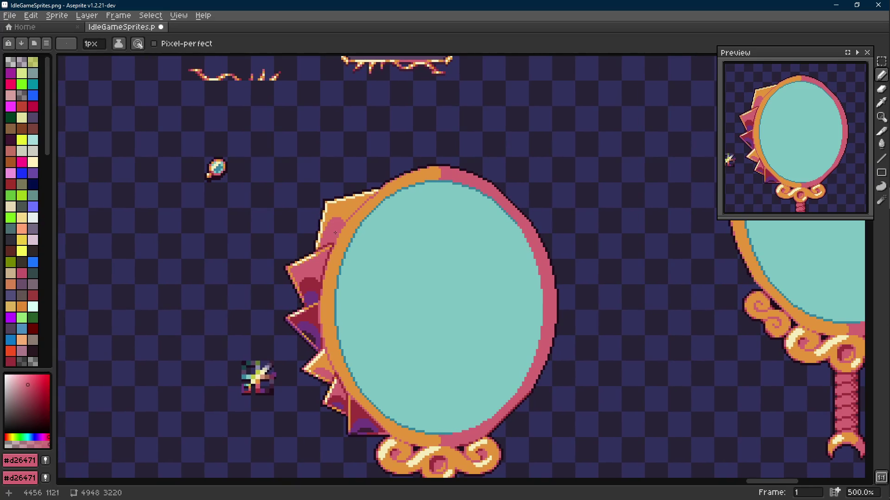
scroll(333, 230, down, 1)
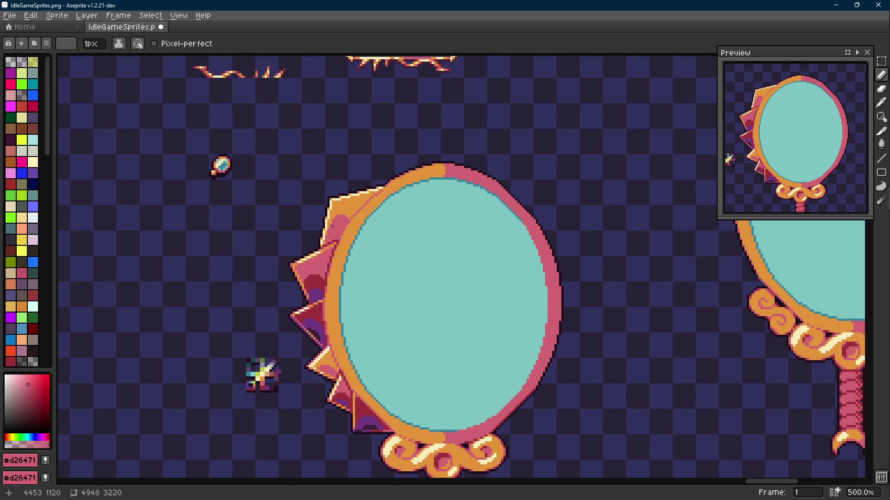
scroll(333, 224, up, 7)
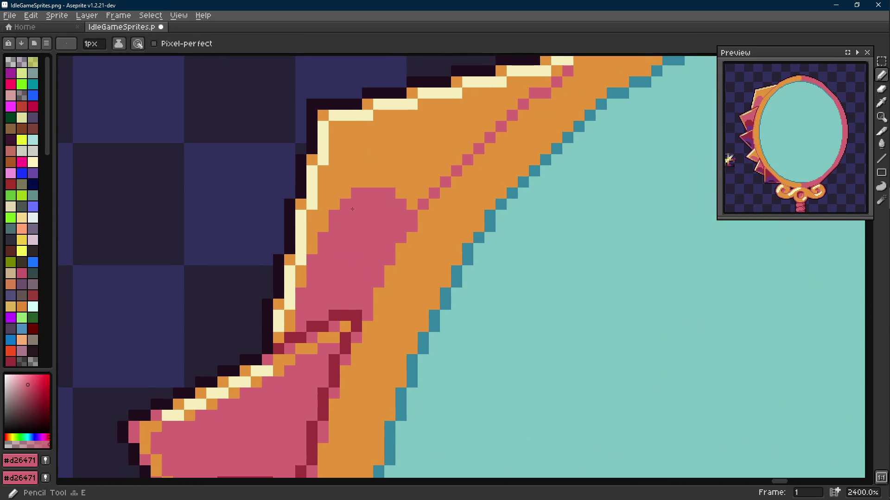
- Extend the pink shading down the top spike over a frame pixel
click(326, 212)
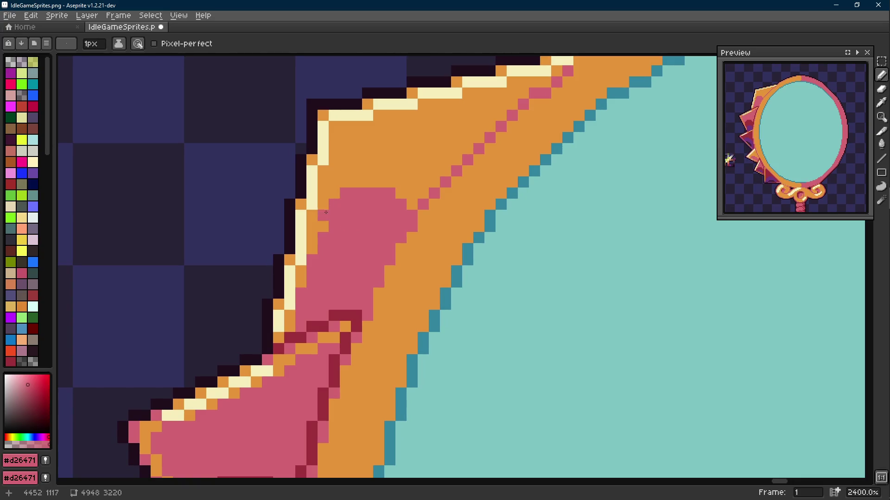
scroll(323, 221, left, 1)
mouse_move(348, 218)
mouse_down()
mouse_move(311, 332)
mouse_move(303, 319)
mouse_move(325, 247)
mouse_move(324, 215)
mouse_up()
alt+click(305, 336)
- Add cream highlight pixels down the spike's left edge and one more pink pixel
alt+click(334, 200)
click(326, 224)
click(324, 241)
click(323, 252)
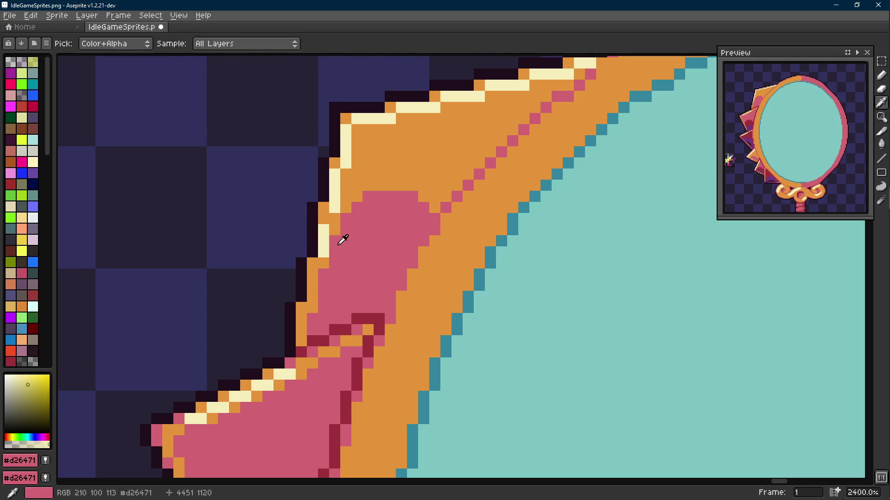
alt+click(342, 241)
click(324, 210)
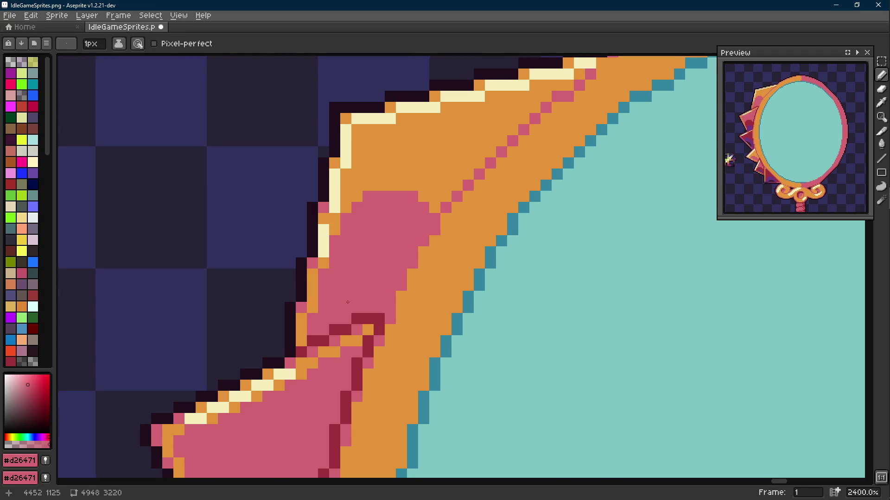
scroll(302, 303, down, 9)
scroll(365, 301, down, 1)
scroll(365, 302, up, 1)
drag(365, 301, 368, 276)
scroll(368, 276, up, 4)
alt+click(344, 334)
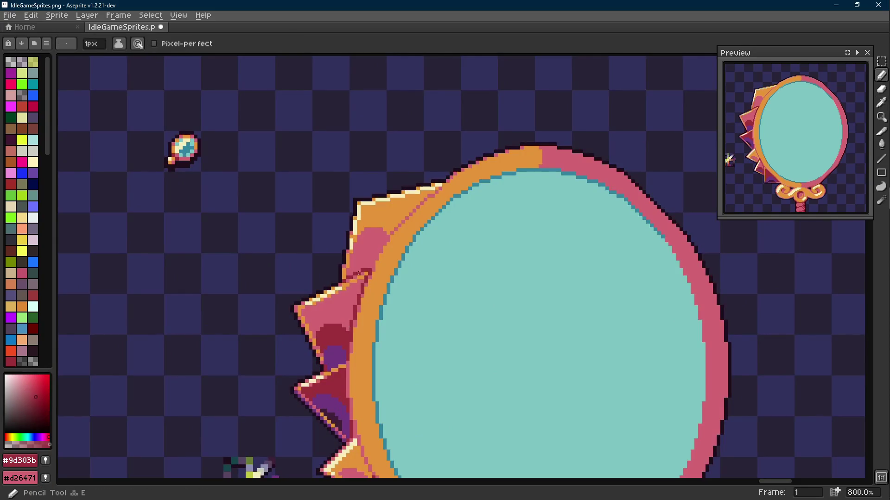
- Outline a dark red shape inside the spike's pink area and bucket-fill it dark red
scroll(351, 272, up, 3)
click(346, 275)
mouse_move(346, 276)
mouse_down()
mouse_move(370, 240)
mouse_move(388, 260)
mouse_move(379, 276)
mouse_up()
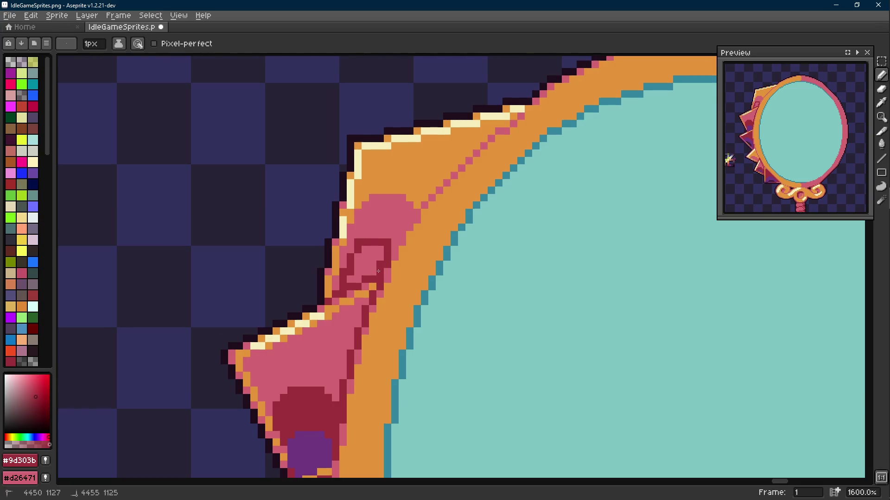
key(g)
click(367, 262)
scroll(368, 255, down, 2)
scroll(371, 241, up, 1)
key(b)
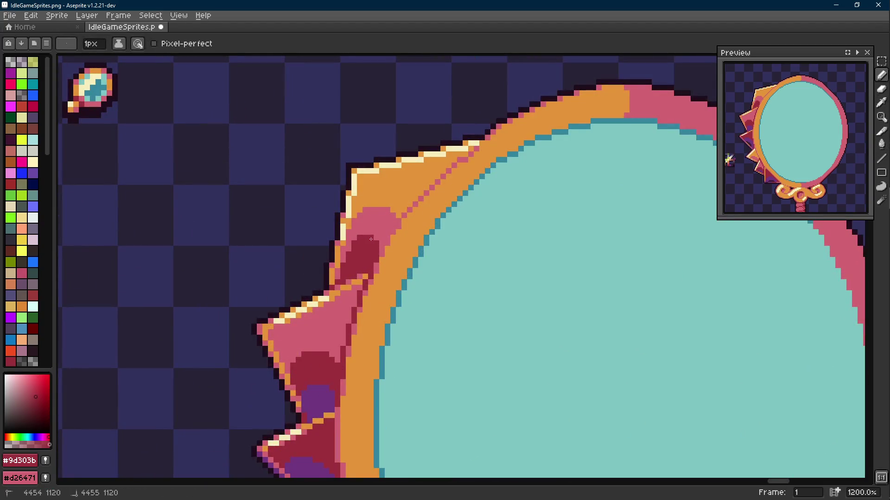
scroll(371, 239, down, 6)
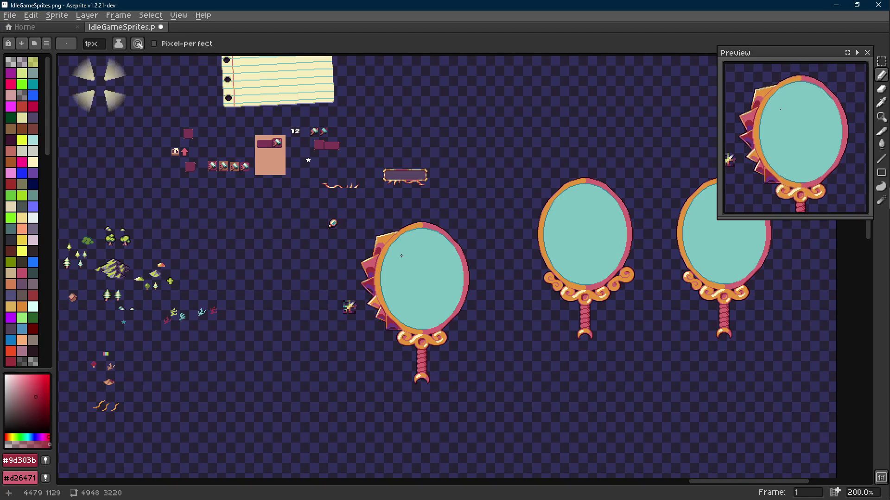
scroll(389, 250, up, 8)
- Pick the frame orange and try an orange pixel on the spike, then undo it
key(i)
click(344, 225)
key(b)
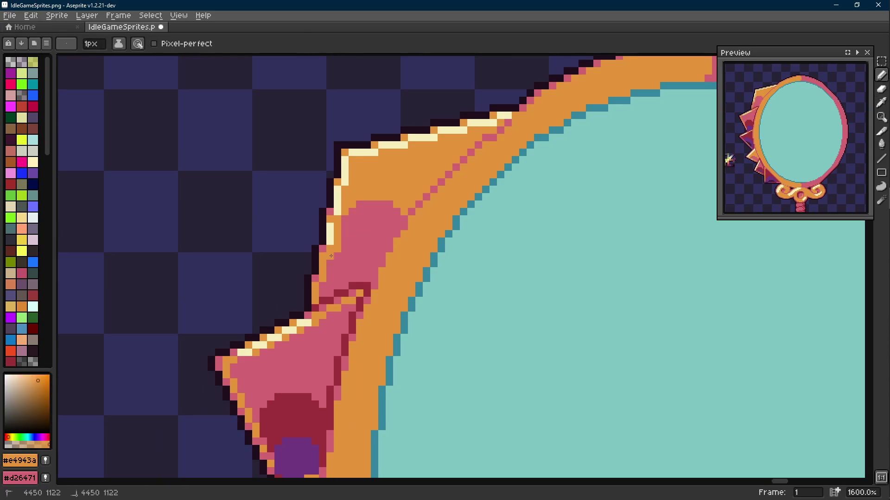
click(336, 271)
key(ctrl+z)
key(v)
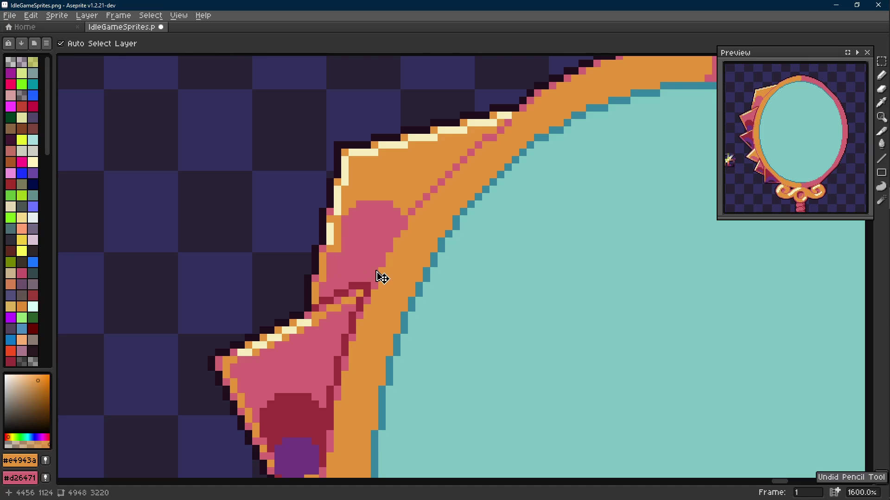
key(i)
key(b)
- Draw an orange diagonal along the spike and fill the pink blob on its edge orange
drag(346, 224, 385, 245)
click(396, 227)
click(397, 219)
key(g)
click(398, 217)
- Sample the pink, orange and cream colours from the top spike
key(i)
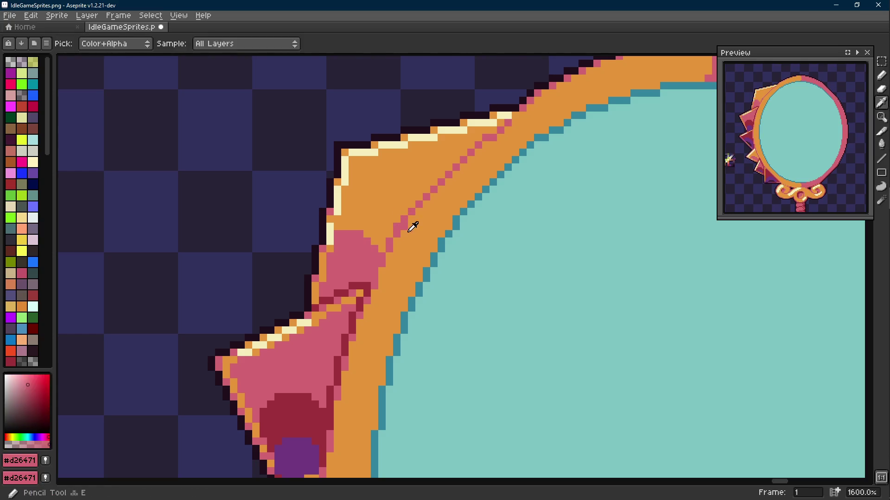
key(b)
key(i)
key(b)
alt+click(354, 237)
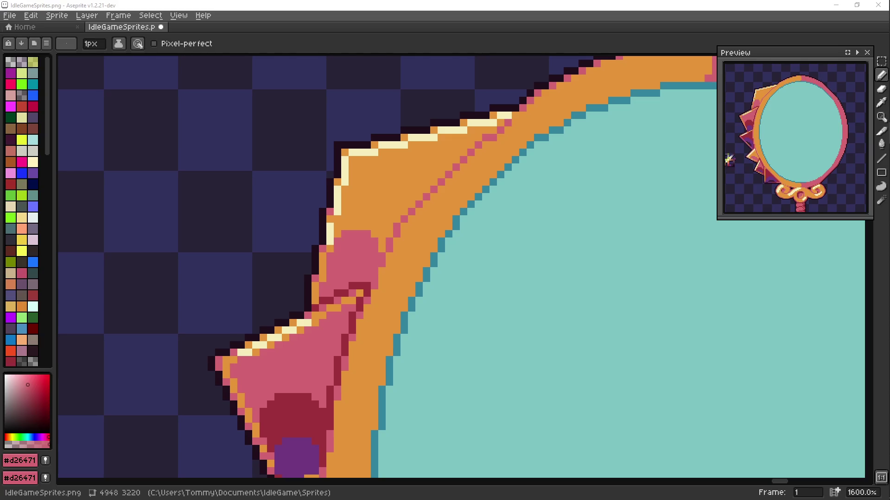
key(alt+Tab)
scroll(314, 244, left, 2)
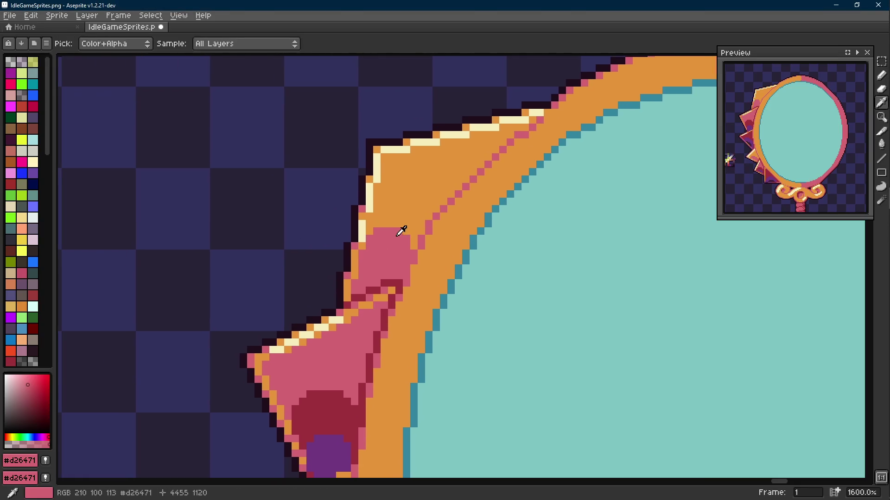
alt+click(396, 223)
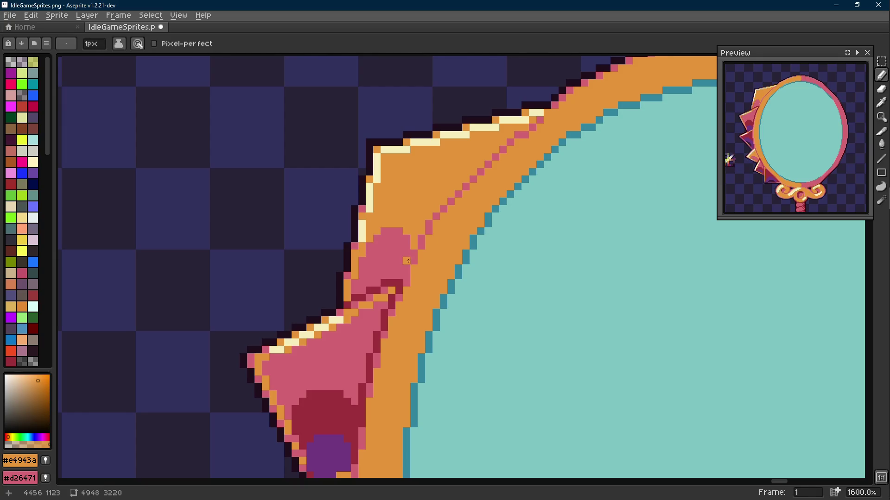
alt+click(362, 232)
scroll(355, 262, down, 6)
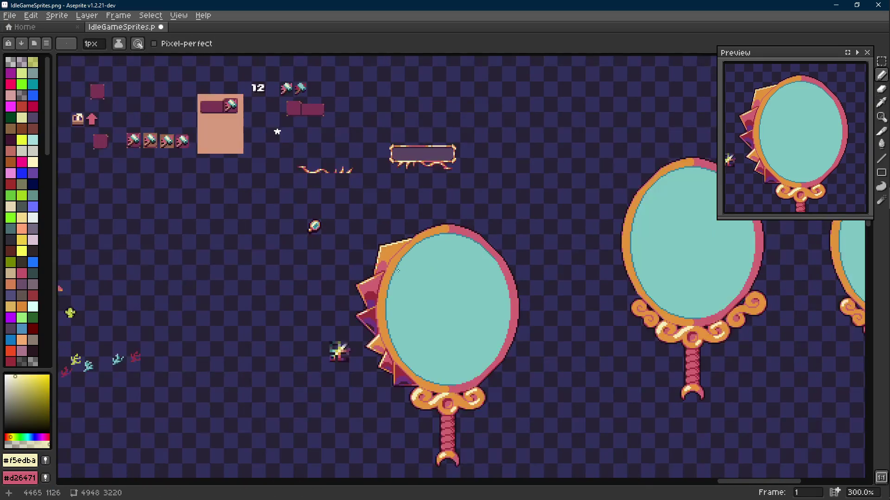
scroll(397, 271, up, 7)
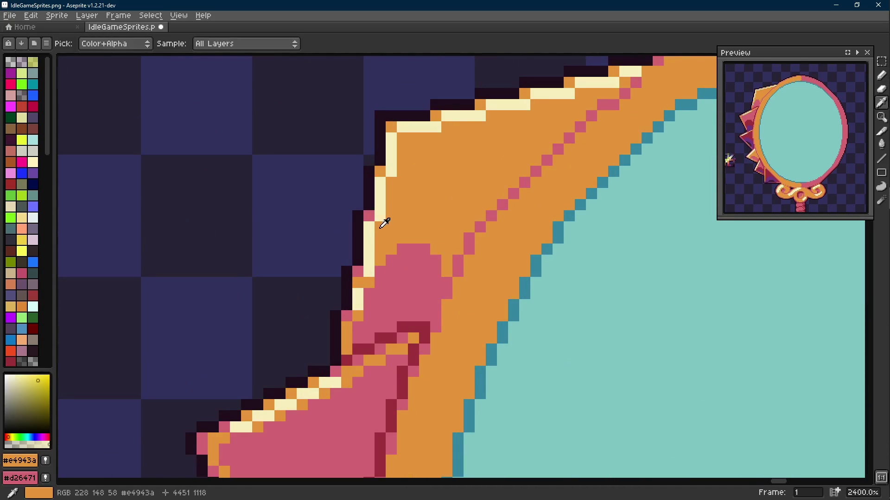
alt+click(387, 224)
scroll(384, 231, down, 7)
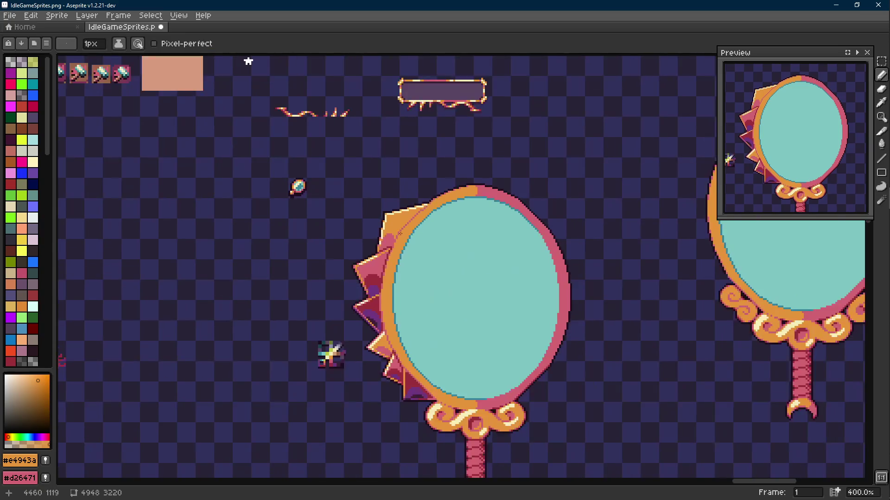
scroll(388, 232, up, 2)
- Save IdleGameSprites.png, undo the last pencil stroke, and save the sheet again
key(ctrl+s)
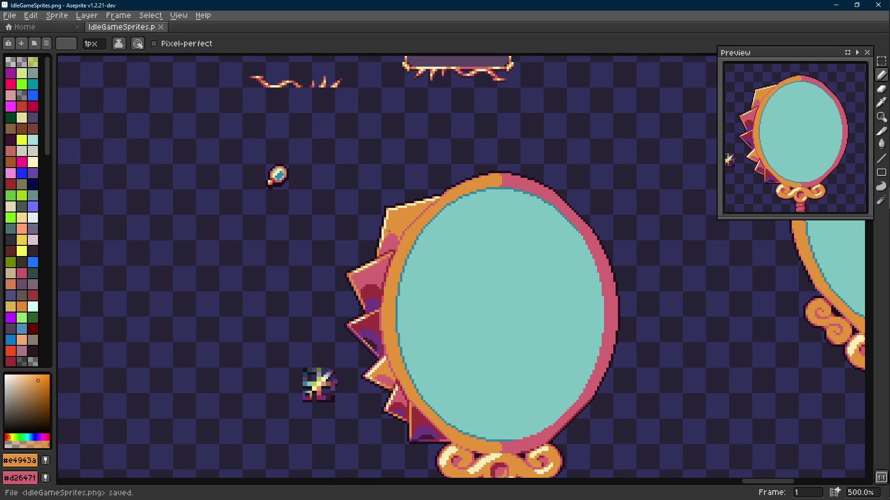
key(ctrl+z)
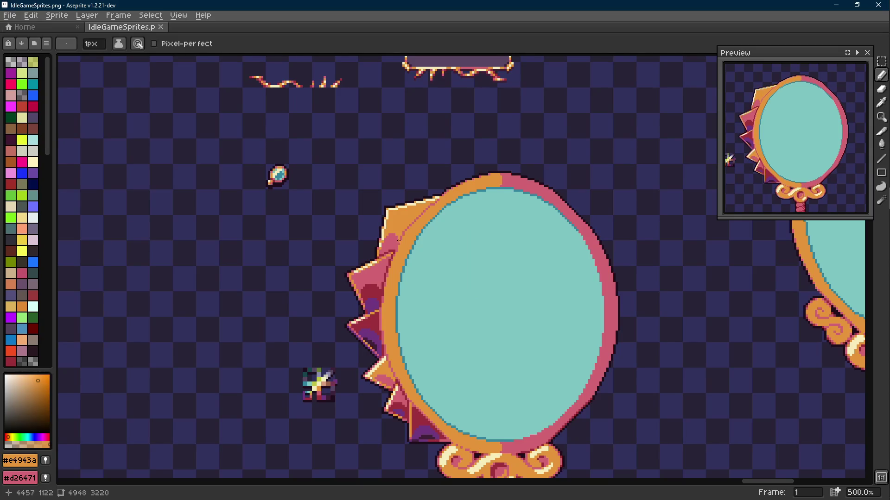
scroll(398, 241, up, 5)
key(b)
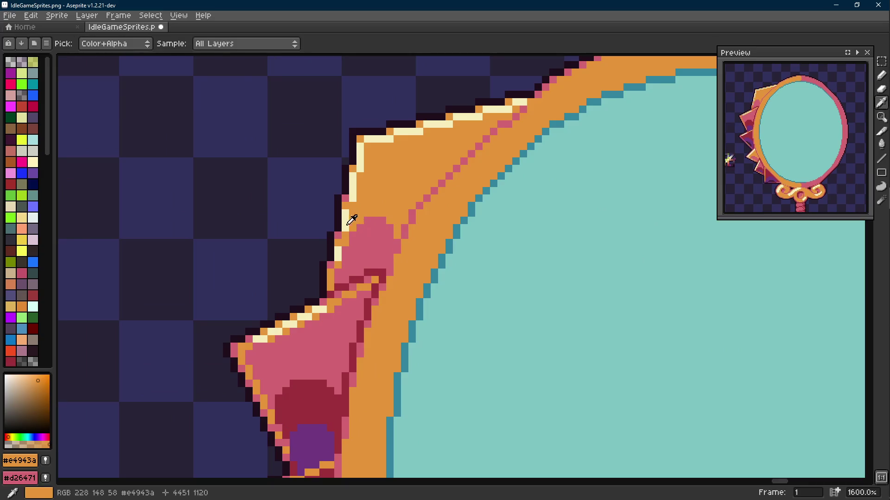
alt+click(345, 234)
scroll(345, 234, down, 5)
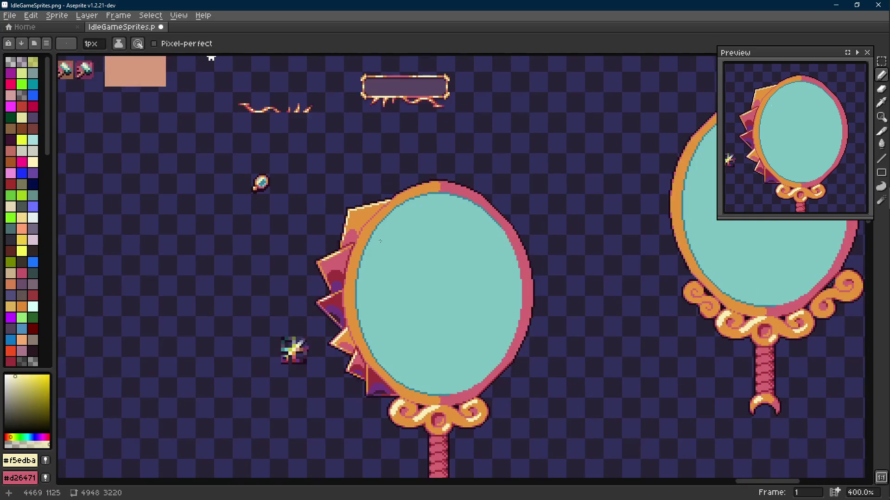
key(ctrl+s)
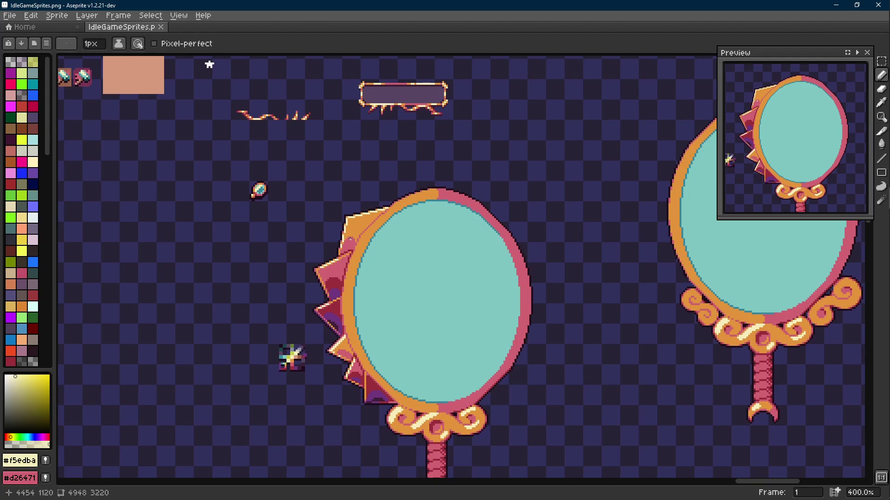
scroll(348, 239, up, 3)
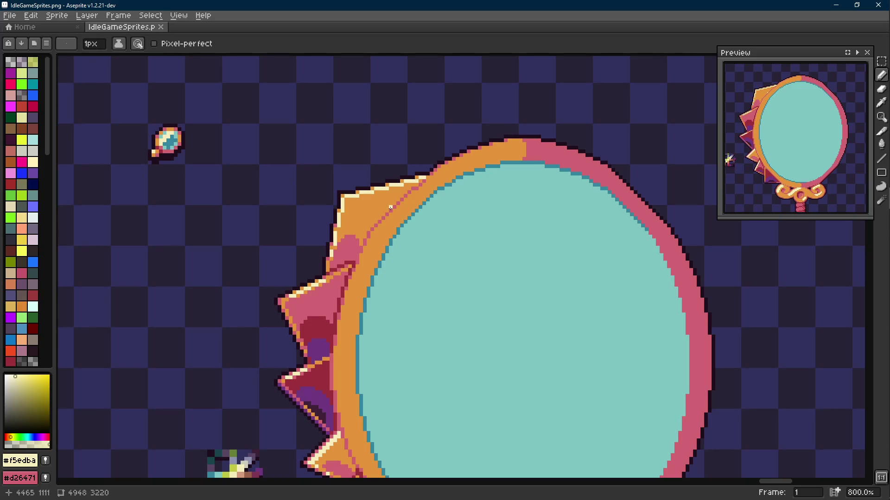
- Pick the mirror rim's orange as the pencil colour
scroll(361, 222, down, 2)
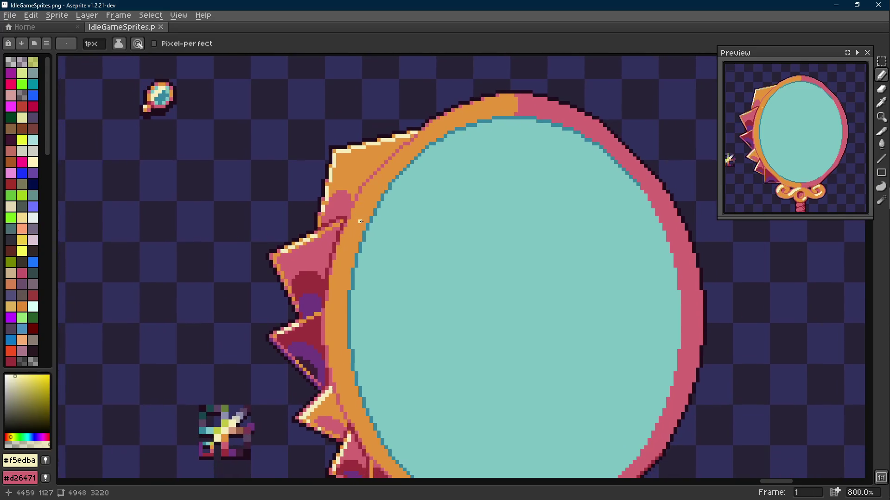
scroll(349, 202, down, 1)
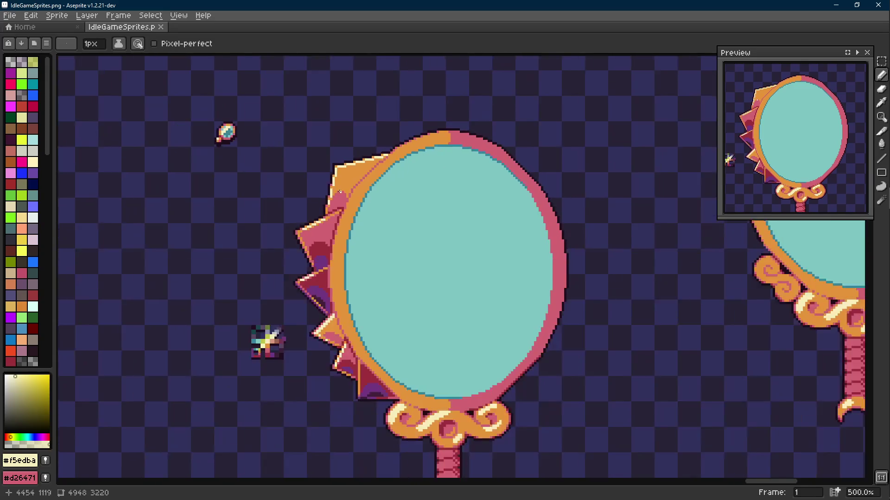
scroll(329, 186, up, 7)
key(i)
click(329, 186)
key(b)
- Sample the rim's cream highlight, save IdleGameSprites.png, and switch to the browser
scroll(329, 185, down, 9)
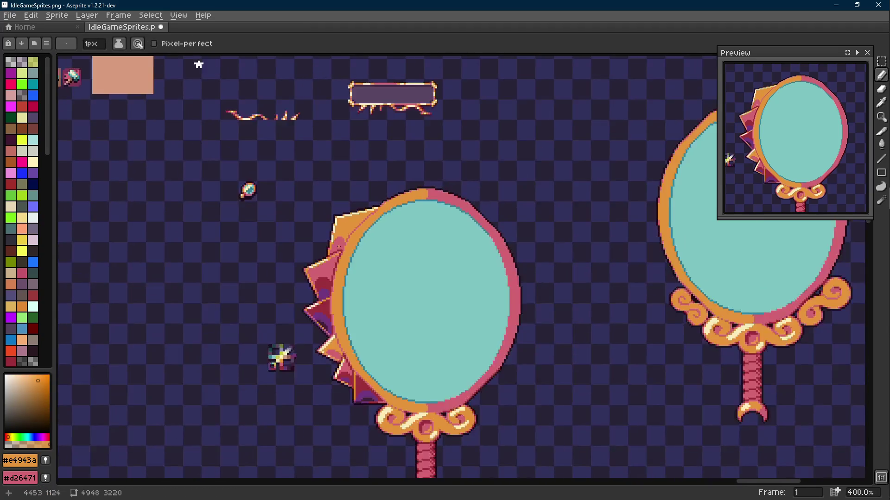
scroll(326, 225, up, 7)
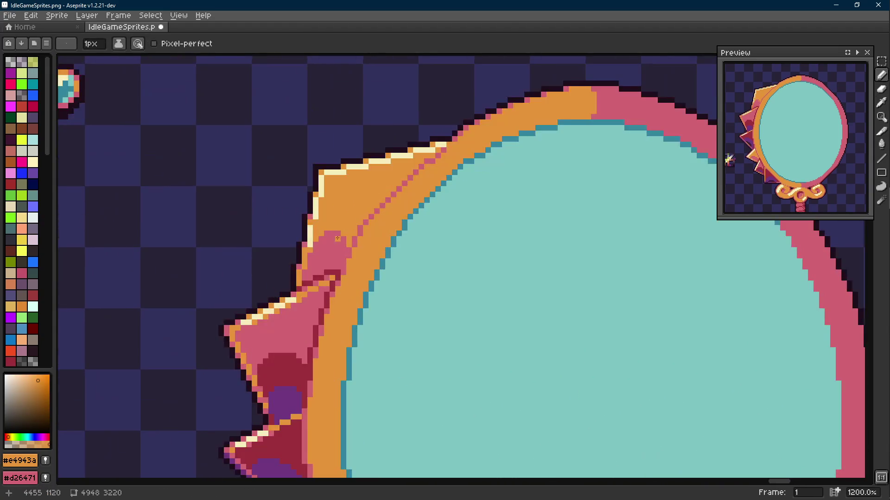
key(i)
click(316, 195)
key(b)
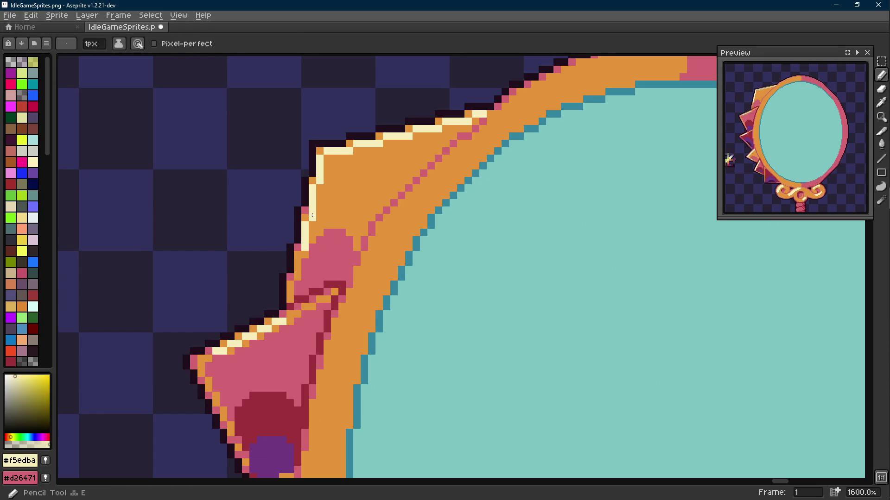
key(ctrl+s)
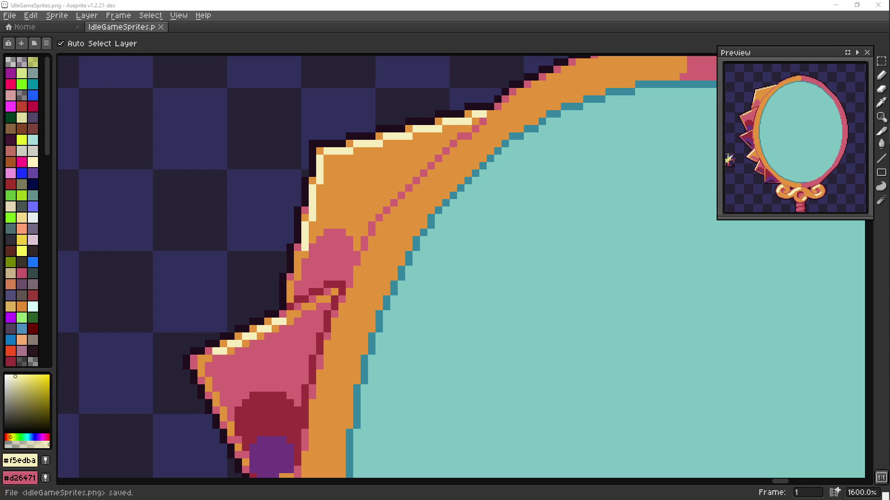
key(alt+Tab)
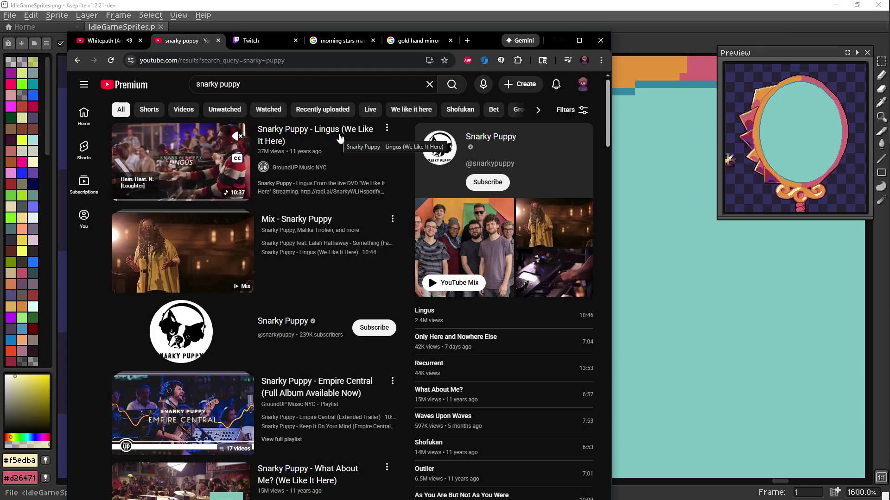
click(557, 40)
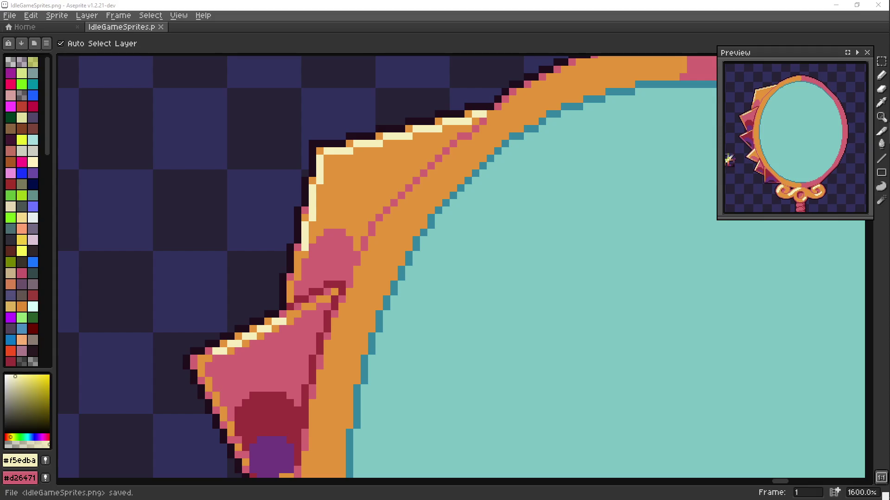
- Take the rim's orange as the pencil colour
key(b)
scroll(179, 248, down, 6)
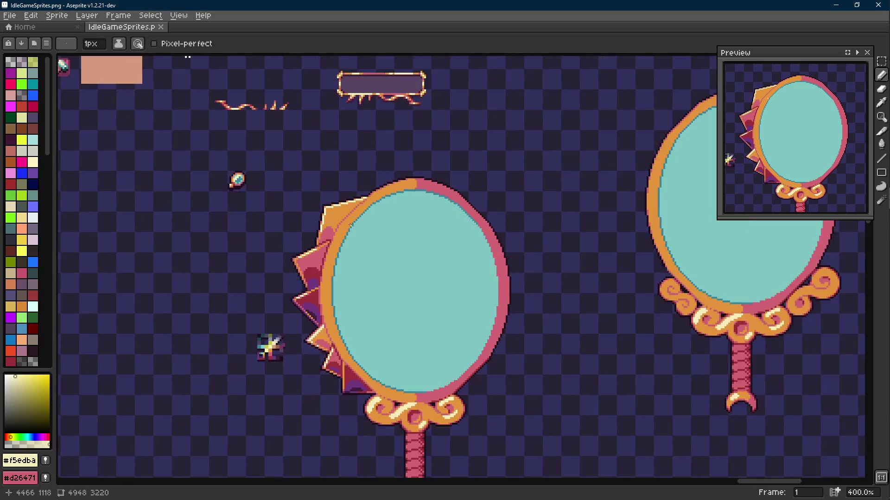
scroll(356, 206, up, 7)
key(i)
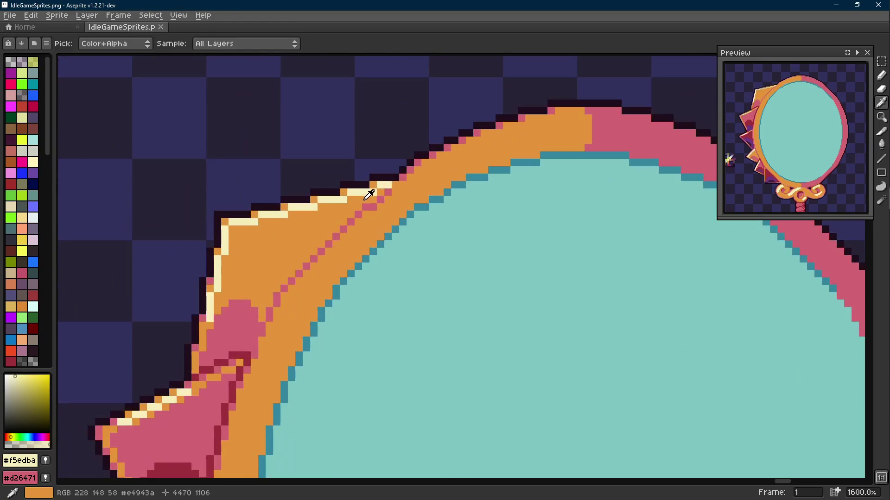
click(366, 195)
key(b)
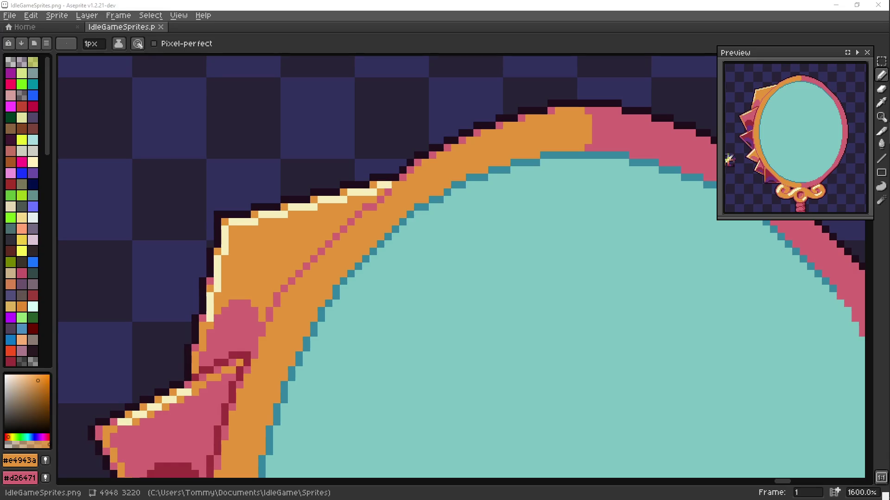
- Zoom out and pan across the neighbouring mirror sprites, then re-sample the rim's orange
scroll(362, 251, down, 5)
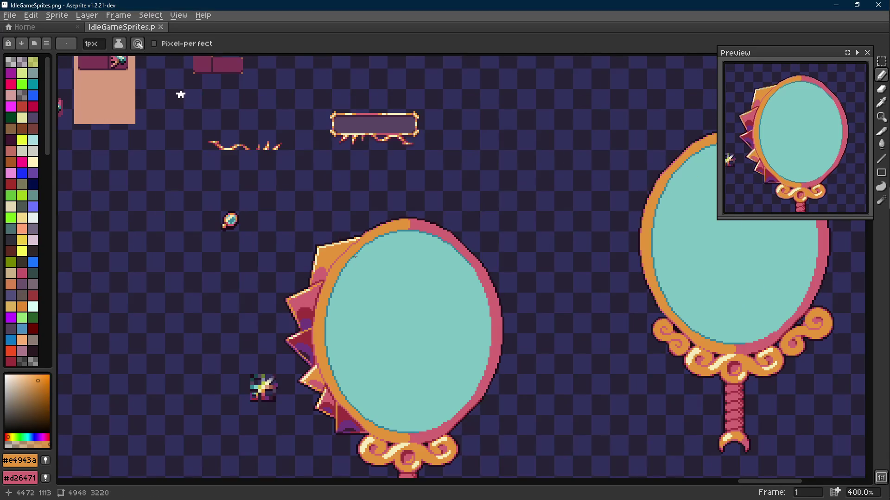
scroll(362, 250, down, 1)
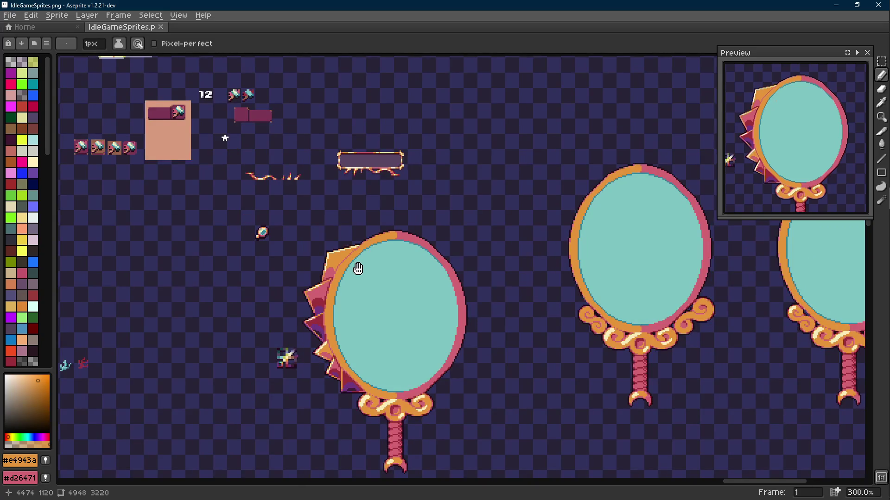
drag(357, 268, 367, 246)
scroll(366, 246, up, 4)
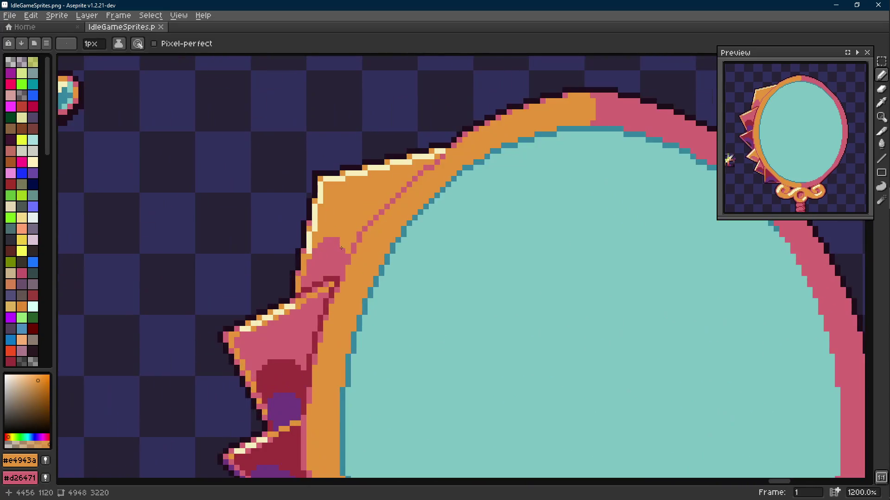
scroll(341, 248, down, 2)
scroll(341, 248, down, 3)
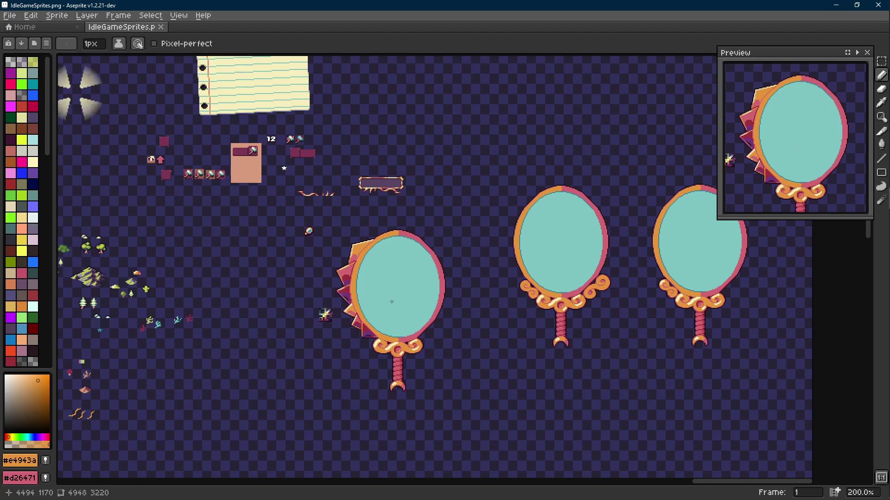
scroll(385, 274, down, 2)
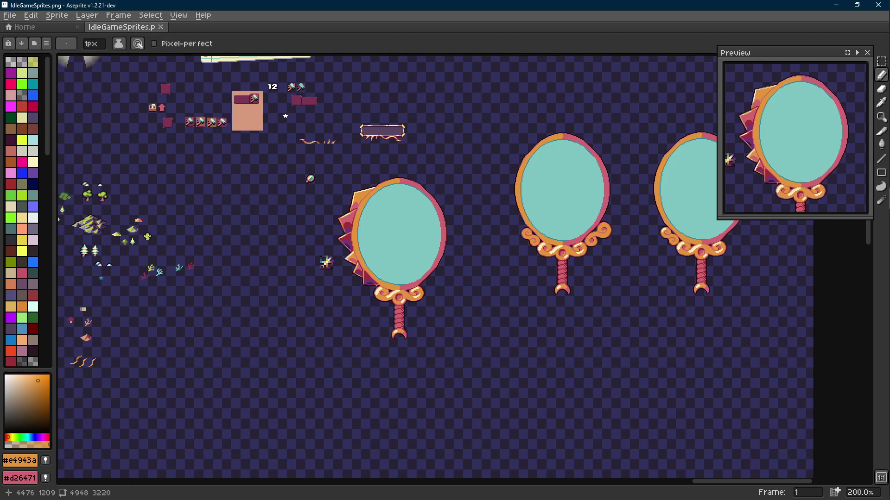
scroll(376, 282, up, 1)
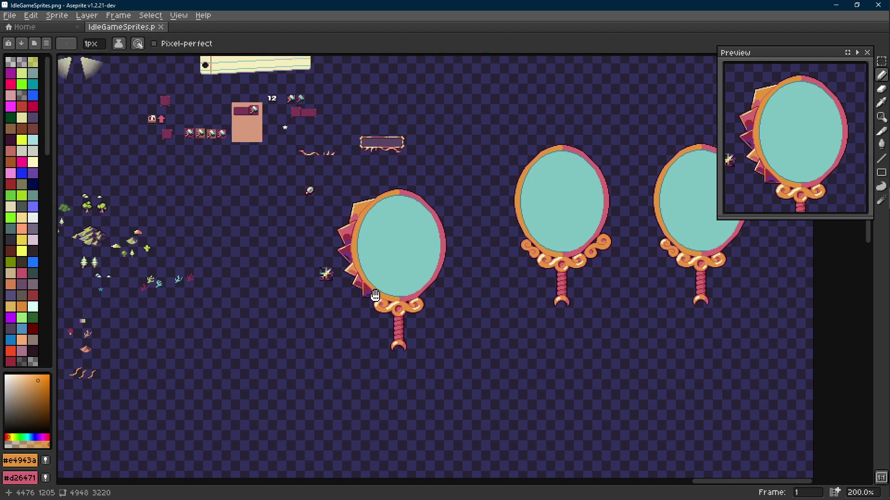
scroll(387, 274, down, 4)
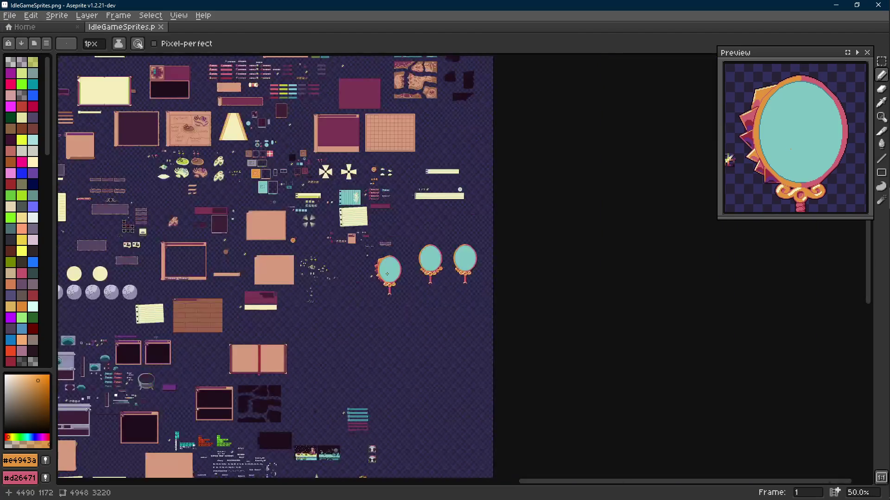
scroll(380, 260, up, 2)
scroll(367, 229, up, 7)
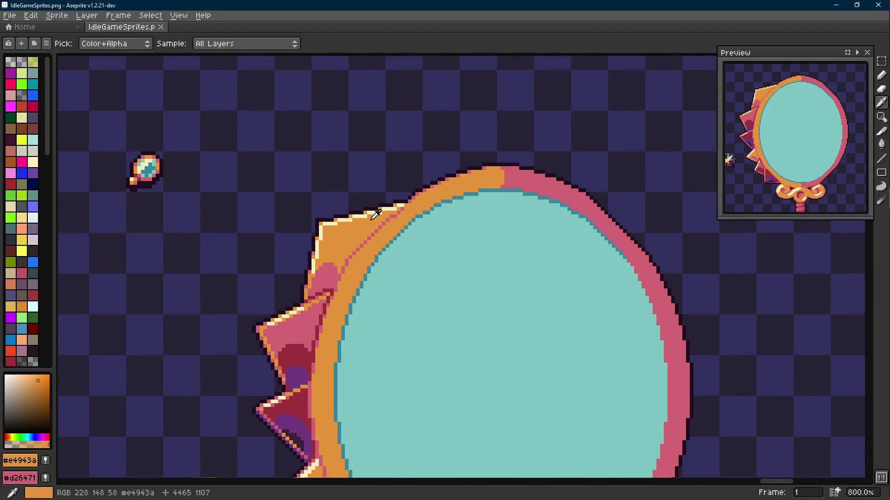
key(alt)
alt+click(375, 218)
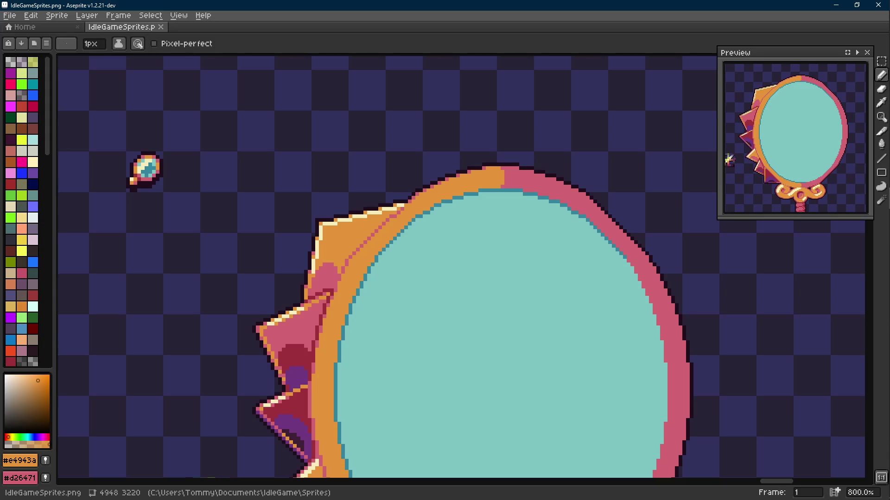
- Bring the Snarky Puppy 'Lingus' YouTube window to the front
key(alt+Tab)
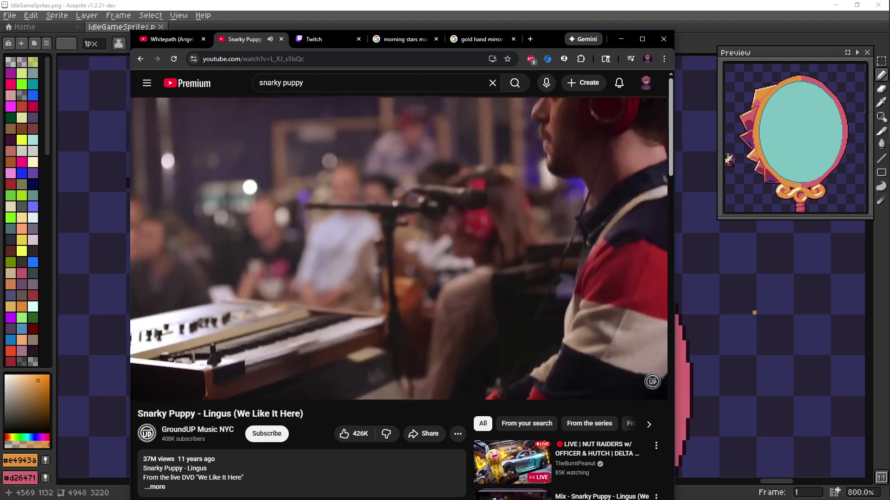
- Minimize the YouTube video window to return to the Aseprite canvas
key(Scroll_Lock)
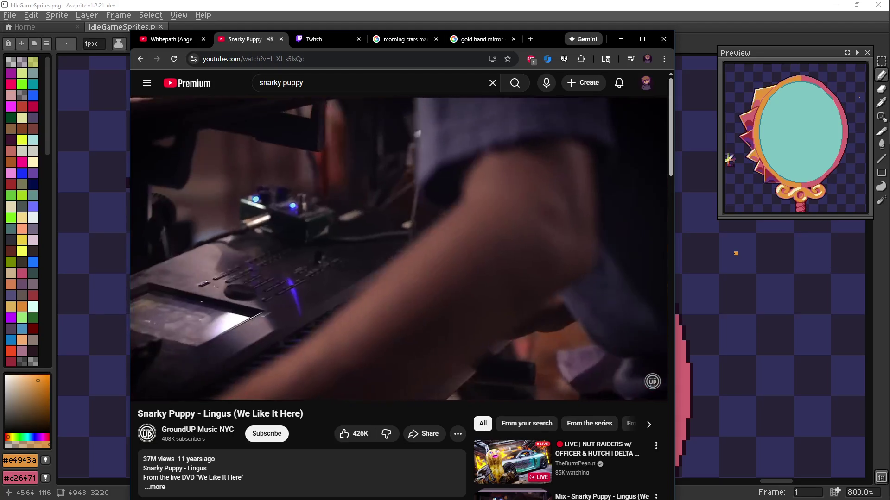
key(Scroll_Lock)
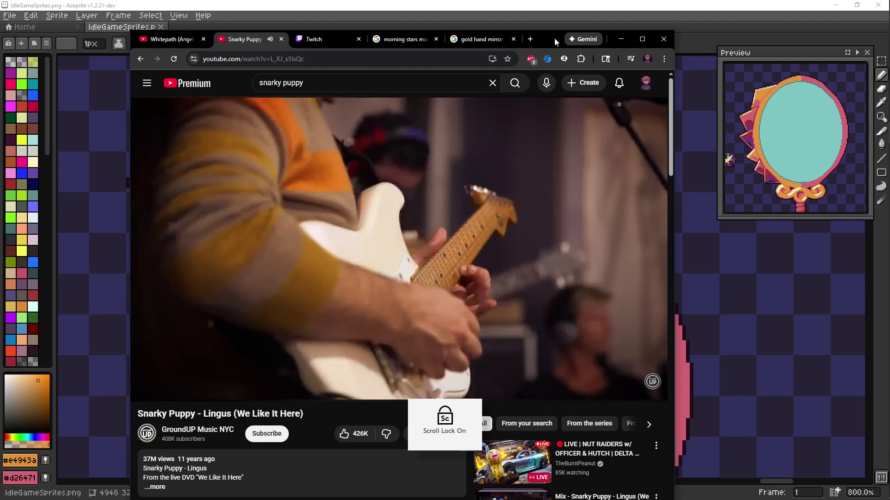
key(alt+Tab)
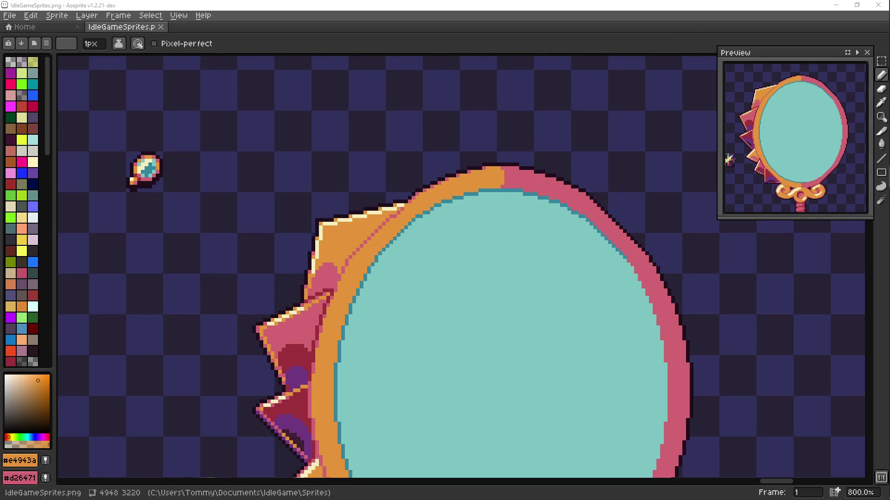
- Pick the spikes' pink #d26471 and frame the whole mirror in view
mouse_move(390, 284)
mouse_down()
mouse_move(402, 285)
mouse_move(380, 255)
mouse_up()
scroll(395, 222, down, 2)
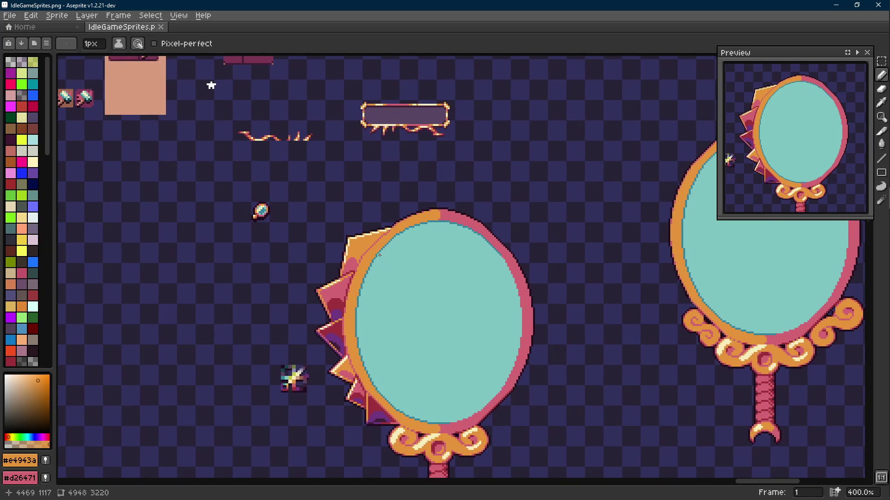
alt+click(362, 377)
scroll(384, 246, up, 5)
scroll(364, 250, up, 1)
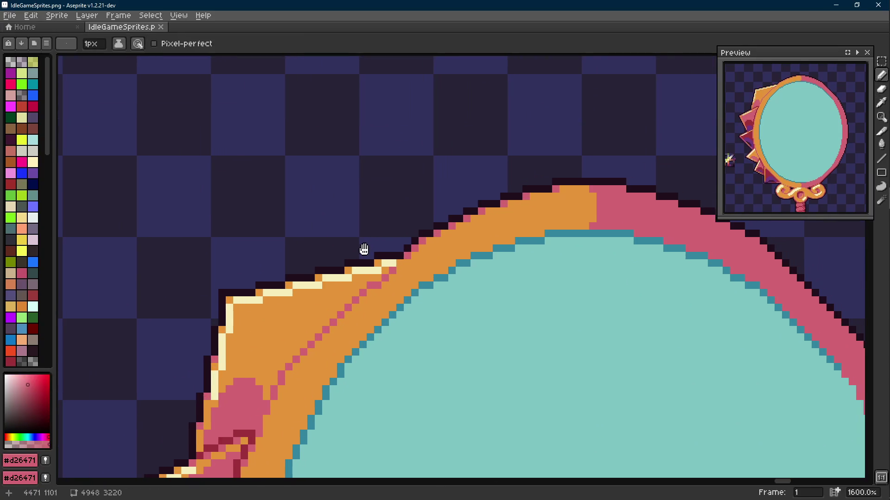
key(shift+e)
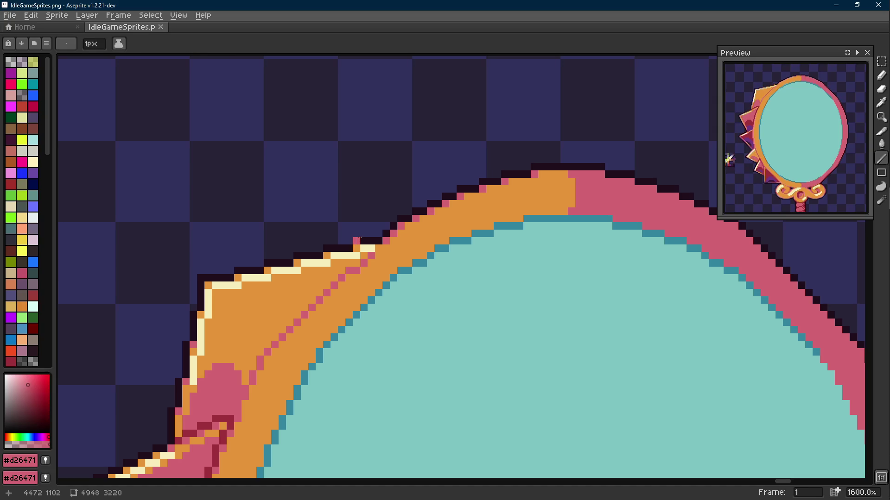
scroll(360, 239, down, 4)
drag(363, 217, 375, 156)
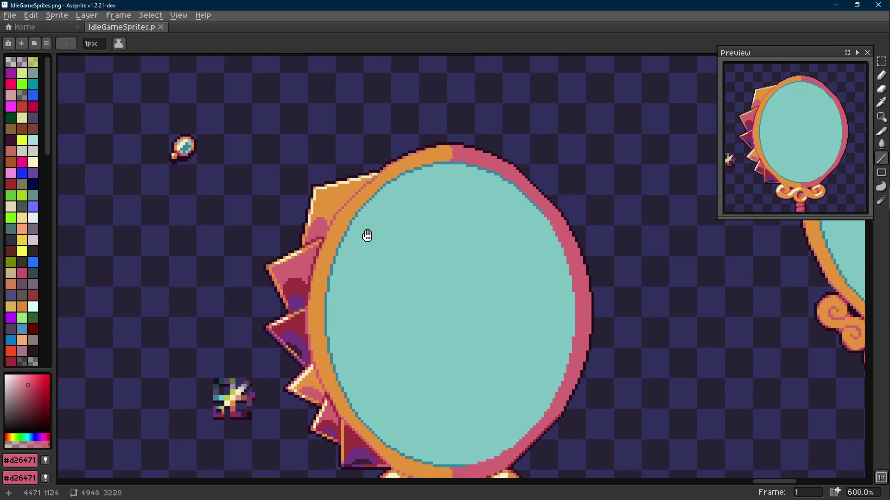
drag(367, 235, 367, 240)
key(i)
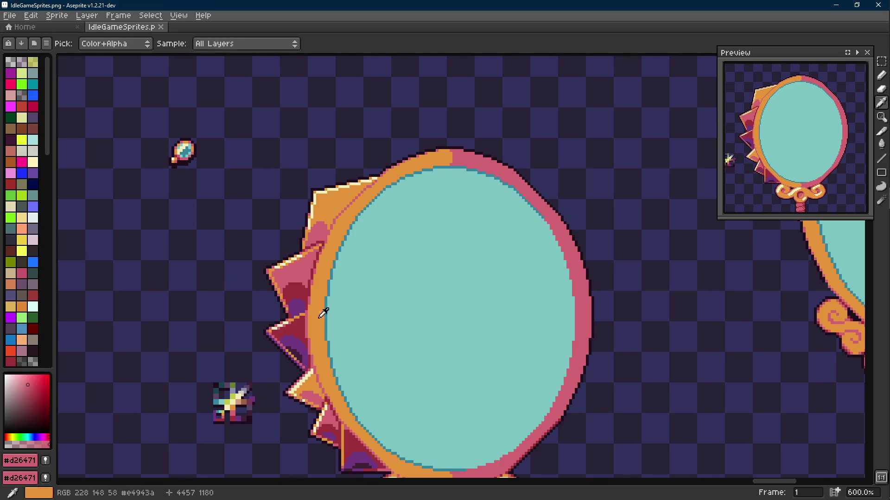
key(b)
scroll(338, 181, up, 1)
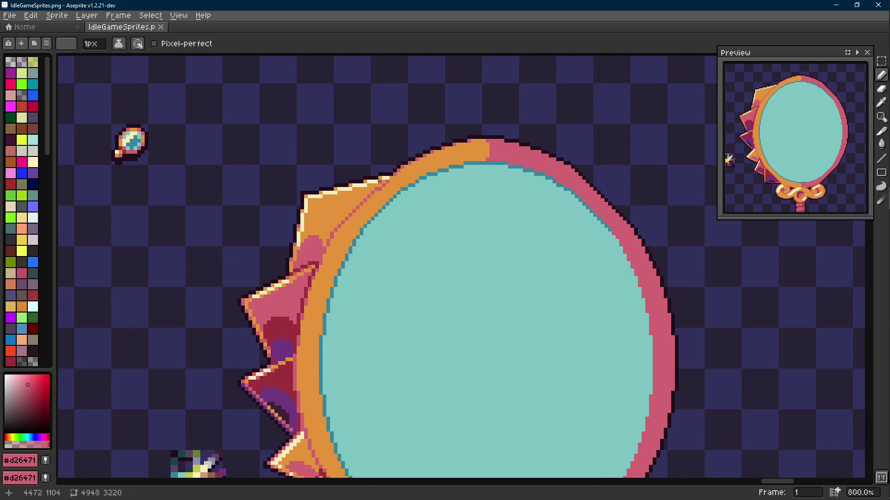
drag(379, 182, 371, 116)
scroll(372, 113, down, 1)
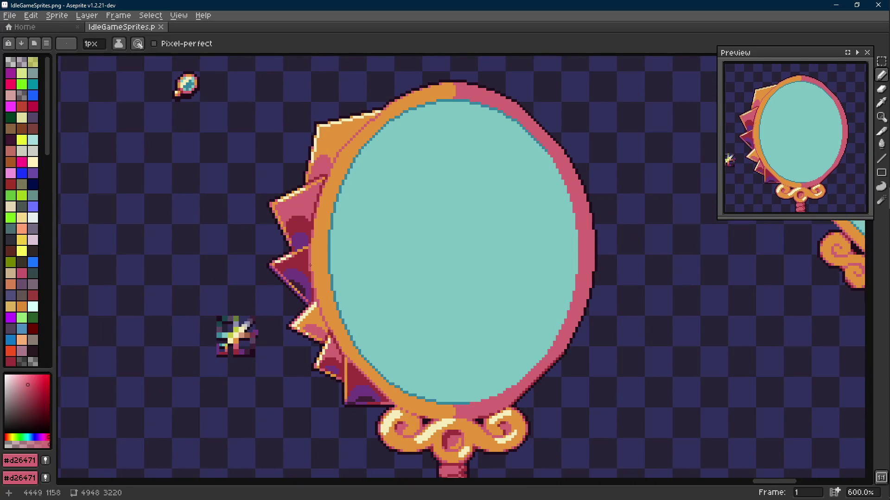
- Move the small sparkle sprite up beside the mirror and commit its position
key(m)
drag(267, 302, 199, 389)
mouse_move(234, 355)
mouse_down()
mouse_move(334, 184)
mouse_move(338, 146)
mouse_move(298, 182)
mouse_move(284, 178)
mouse_up()
key(Return)
click(375, 176)
- Save the sprite sheet with the sparkle's new position
scroll(376, 194, up, 3)
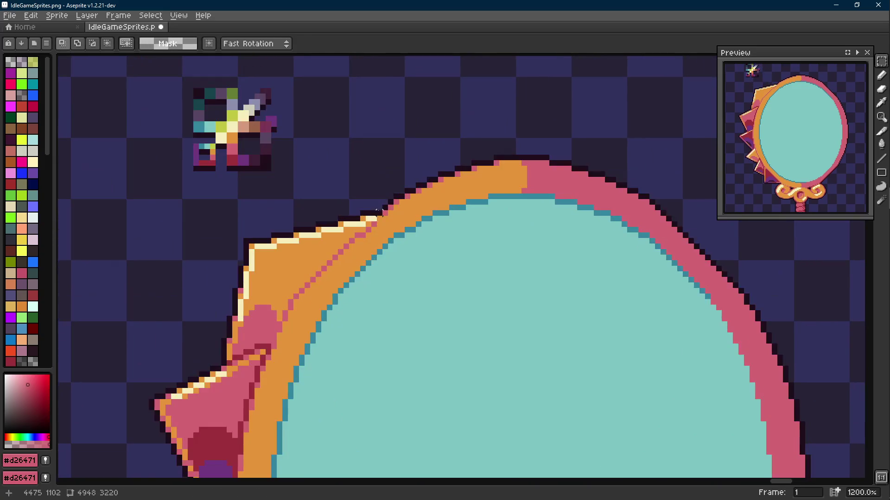
scroll(352, 259, down, 2)
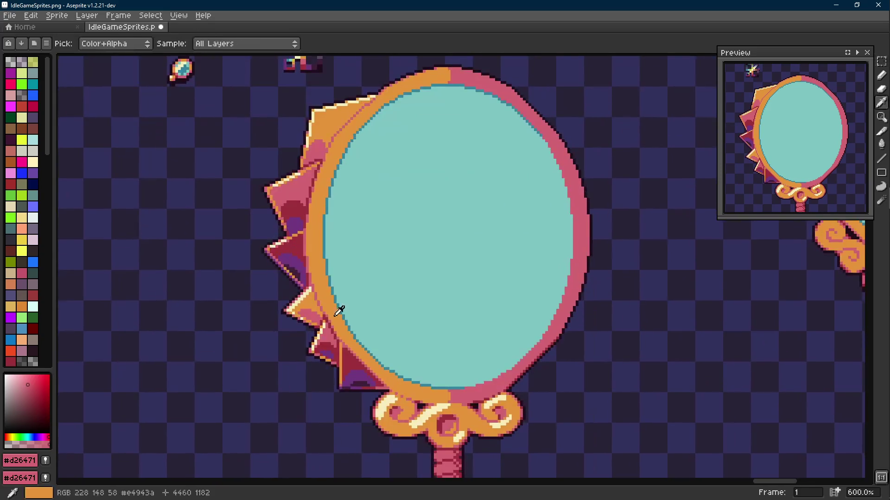
scroll(353, 278, up, 3)
key(ctrl+s)
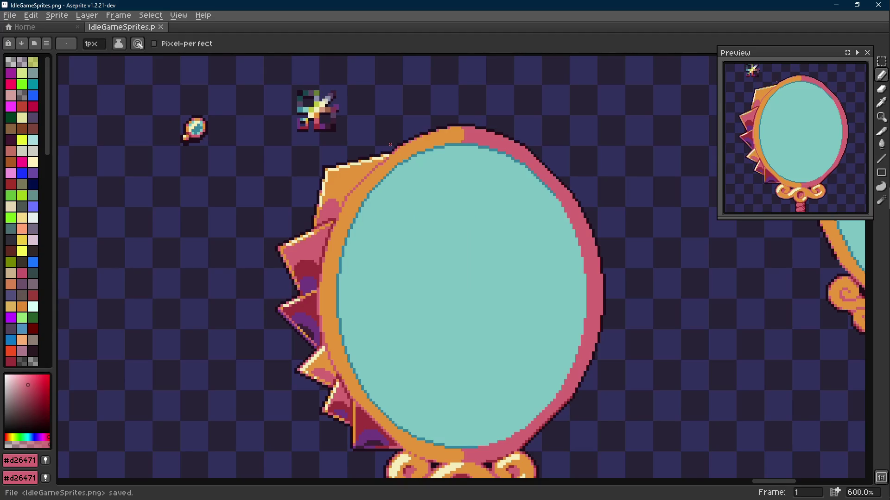
- Draw a straight pink line rising from the mirror's top-left rim
key(alt)
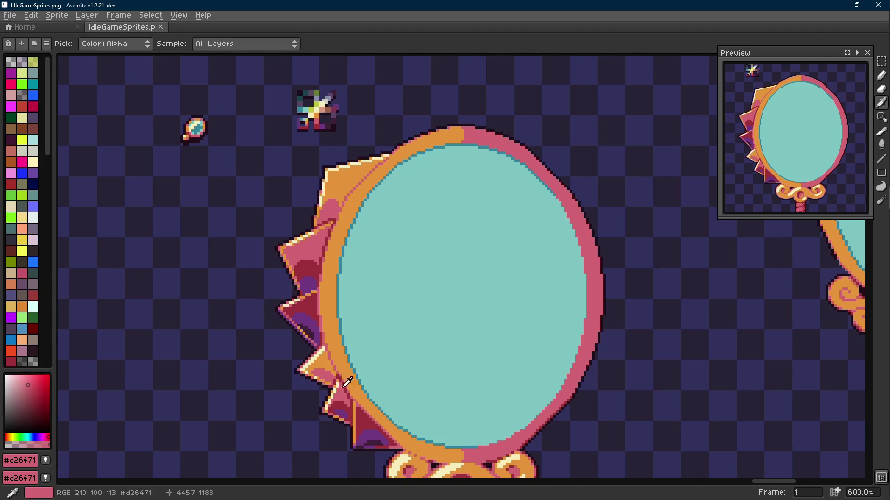
scroll(387, 135, up, 4)
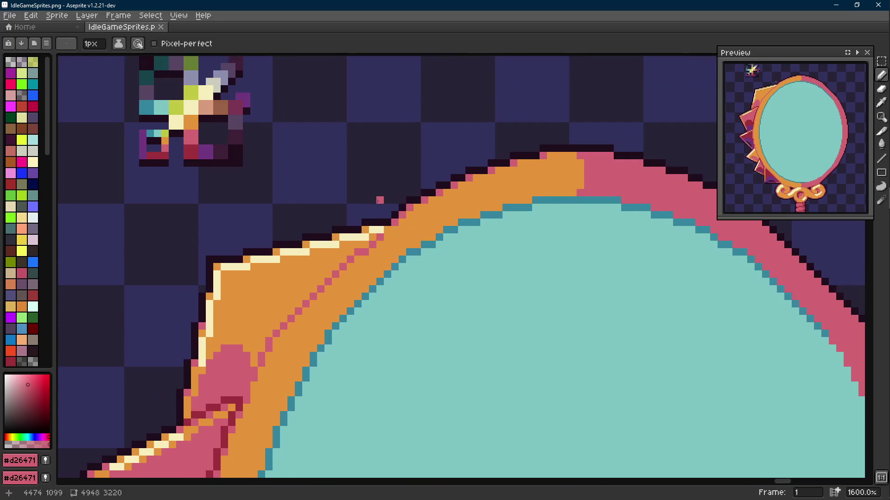
key(shift)
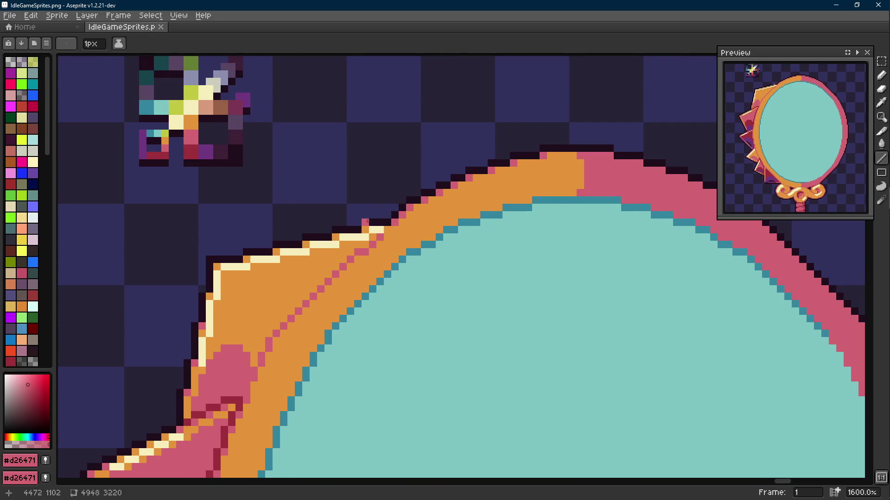
mouse_move(367, 222)
mouse_down()
mouse_move(379, 132)
mouse_move(373, 139)
mouse_move(394, 139)
mouse_move(393, 125)
mouse_up()
- Plot the pink spike's tip and right edge down toward the rim
key(b)
click(401, 126)
click(409, 125)
click(417, 133)
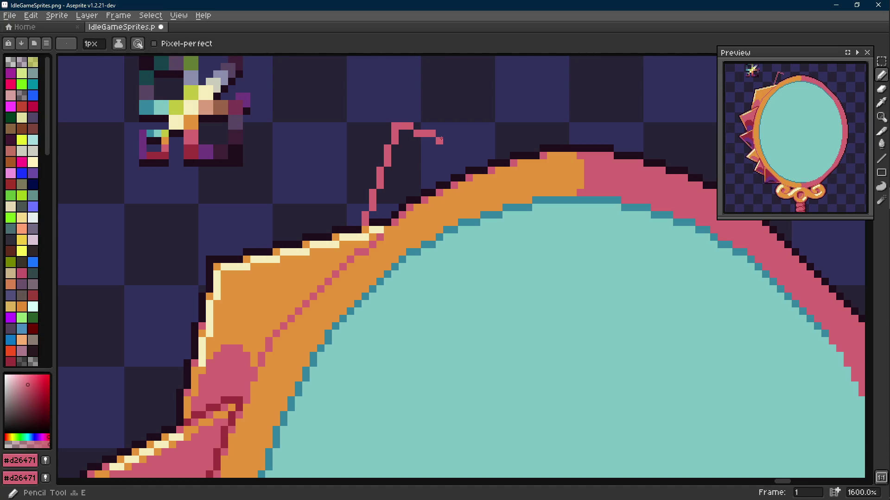
shift+click(477, 148)
click(484, 156)
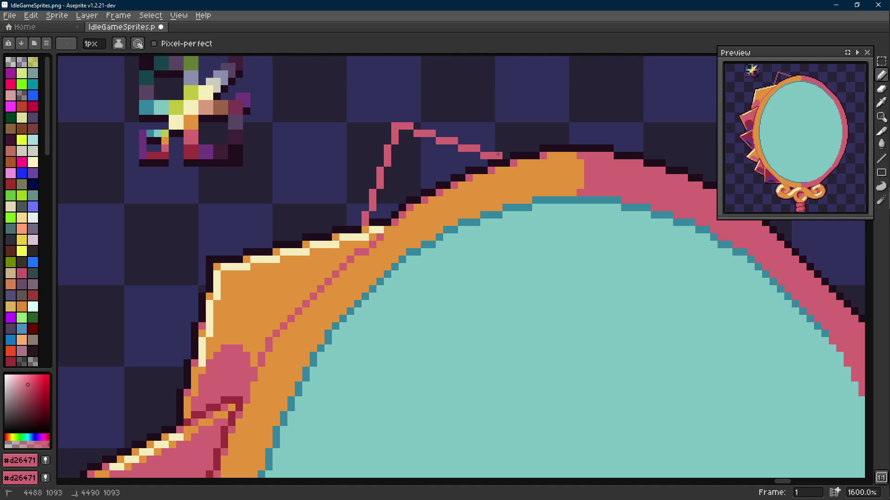
- Select the spike outline, nudge it up one pixel, and close it with a pink pixel
key(m)
drag(504, 162, 374, 112)
drag(363, 185, 362, 189)
drag(384, 168, 354, 226)
mouse_move(383, 194)
mouse_down()
mouse_move(356, 223)
mouse_move(378, 197)
mouse_up()
key(ctrl+d)
key(i)
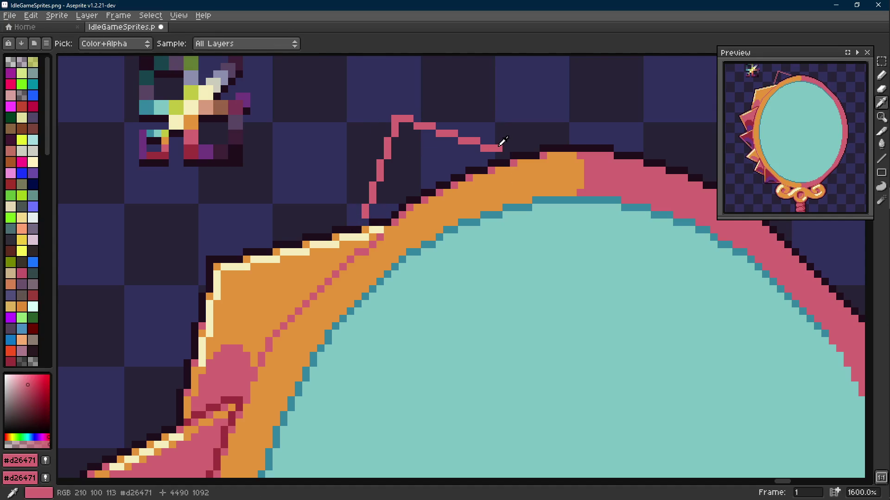
key(b)
click(521, 156)
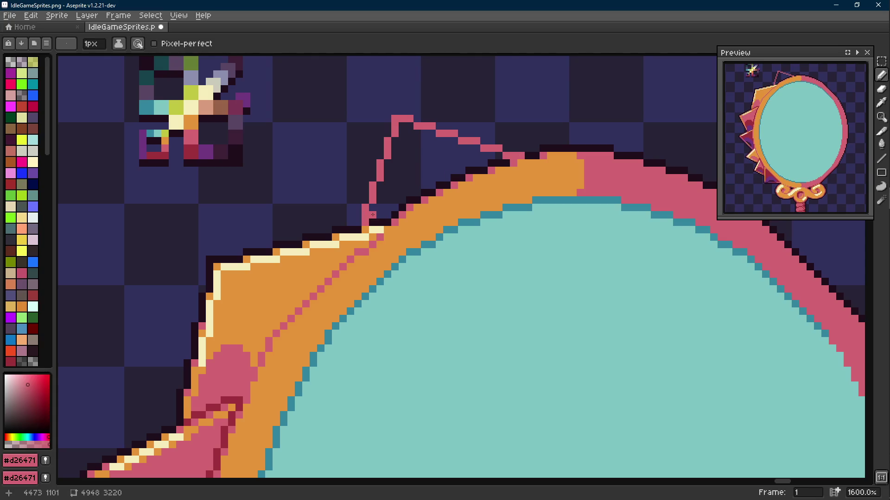
- Fill the spike's interior with pink, then undo the fill
key(g)
click(407, 199)
scroll(407, 199, down, 6)
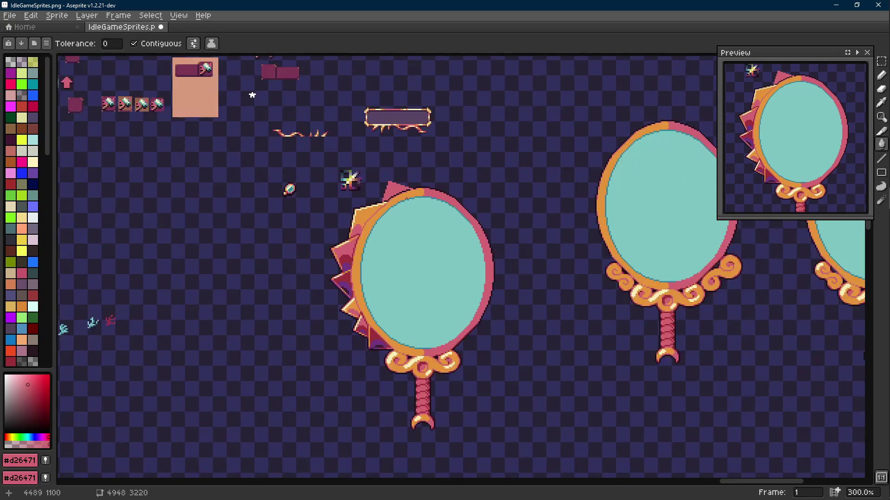
scroll(396, 197, up, 4)
key(ctrl+z)
key(ctrl+z)
key(ctrl+z)
key(ctrl+z)
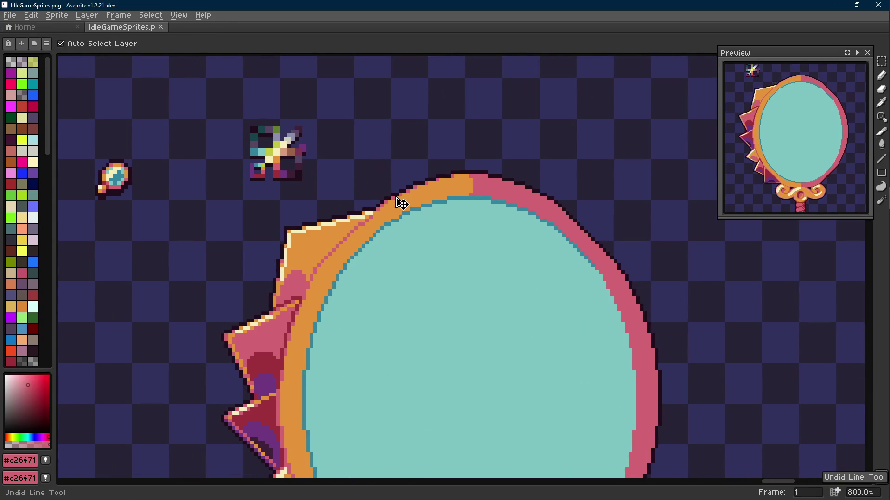
- Restore the spike outline selection and shift it two pixels left and down onto the rim
key(ctrl+y)
key(ctrl+y)
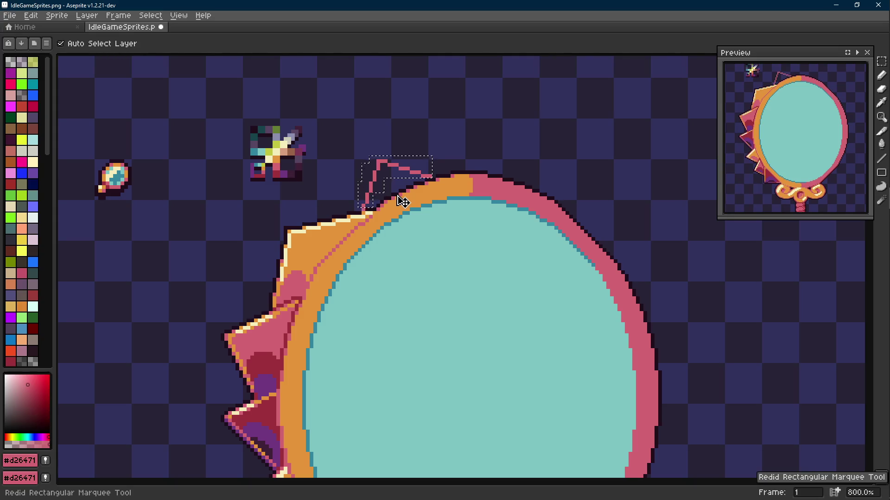
scroll(389, 197, up, 2)
key(ctrl+t)
drag(357, 194, 348, 203)
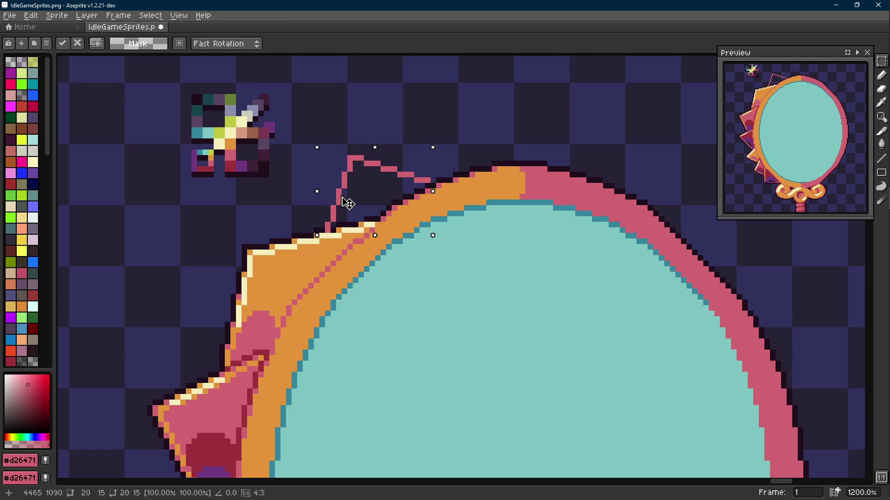
scroll(347, 203, down, 5)
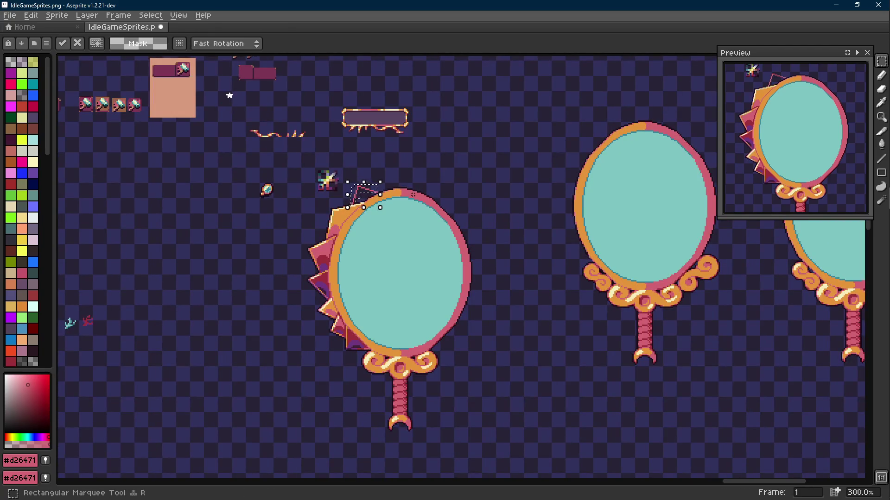
key(Return)
scroll(351, 221, up, 9)
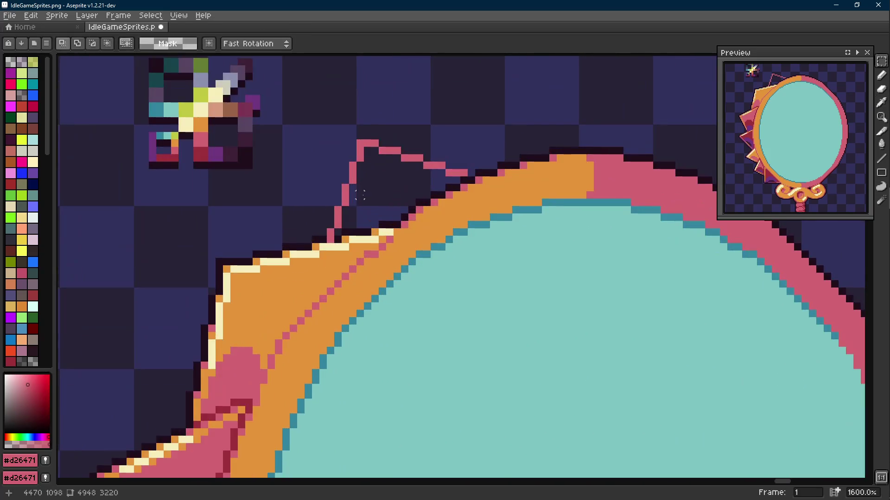
scroll(351, 222, down, 6)
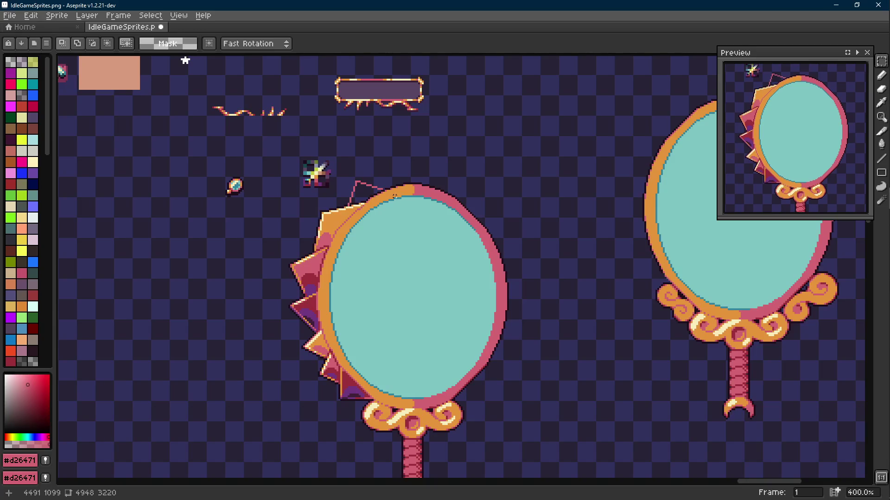
scroll(321, 254, up, 7)
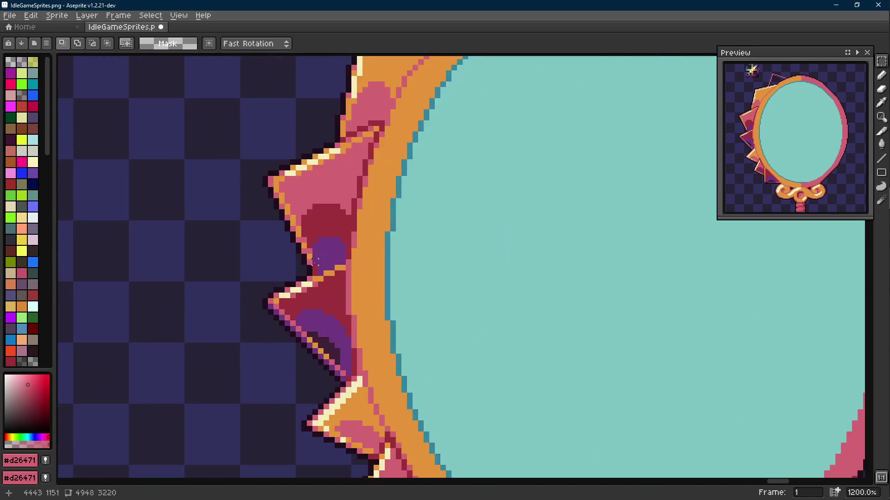
- Touch up the left spikes' edge with a maroon pixel and a short near-black line
key(i)
alt+click(320, 263)
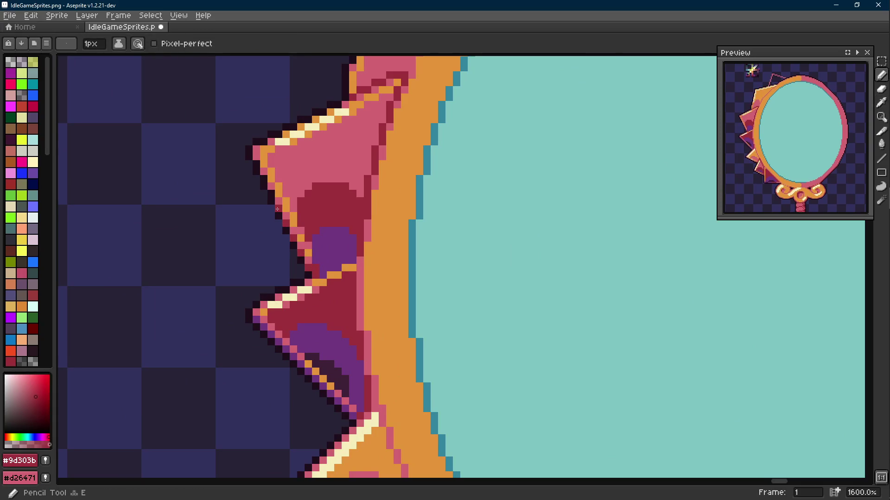
click(256, 163)
alt+click(258, 179)
key(shift+e)
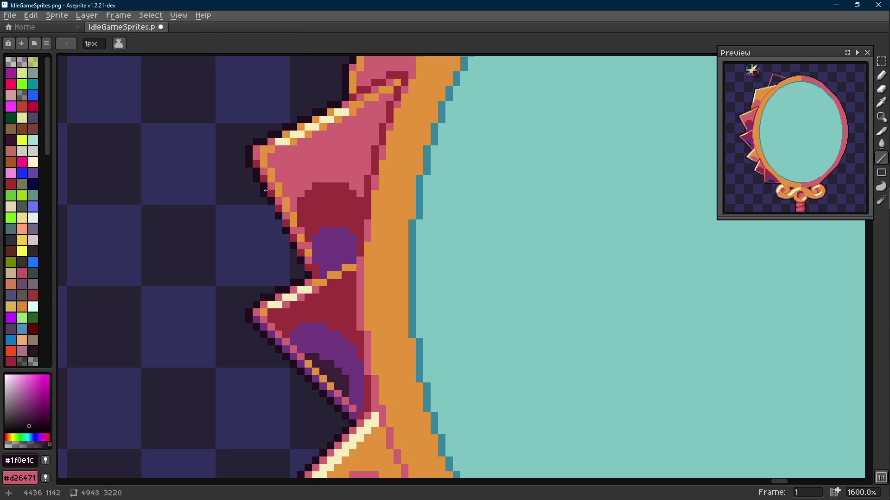
drag(274, 209, 281, 224)
key(e)
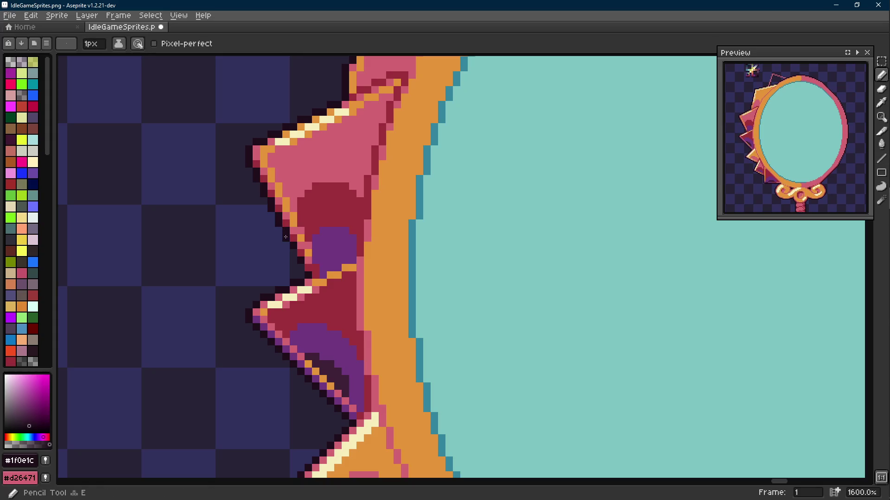
- Save IdleGameSprites.png
scroll(302, 268, down, 6)
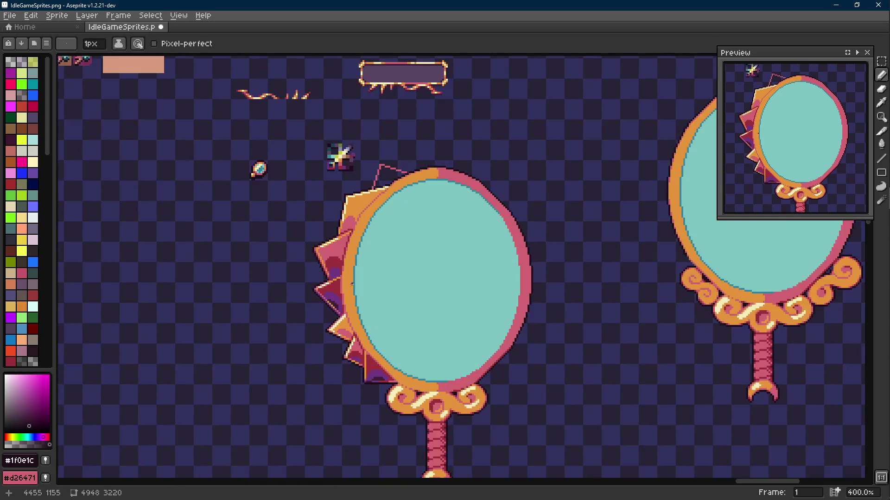
key(ctrl+s)
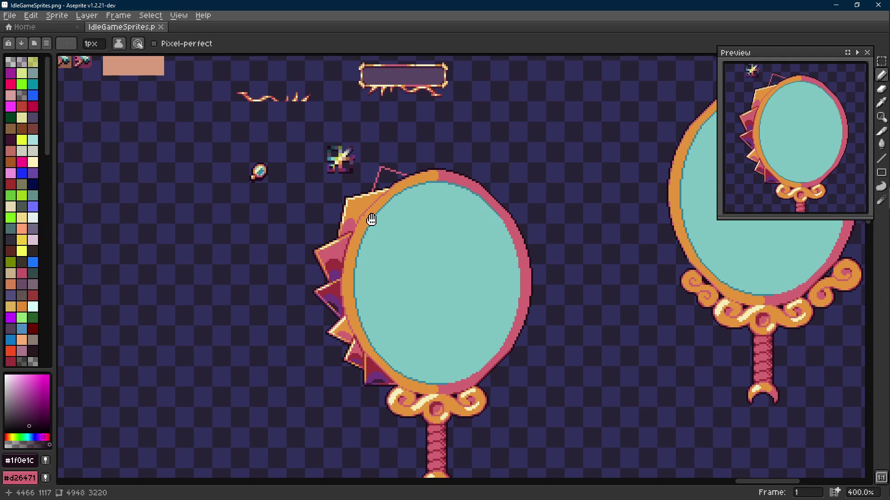
scroll(383, 208, up, 1)
scroll(384, 208, up, 6)
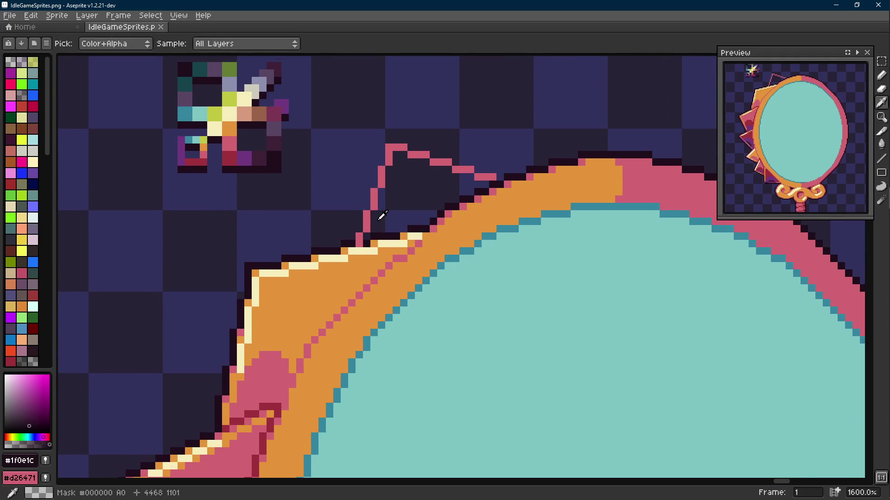
- Erase the dark outline pixels along the rim at the new spike's base
key(e)
click(366, 237)
drag(370, 237, 399, 236)
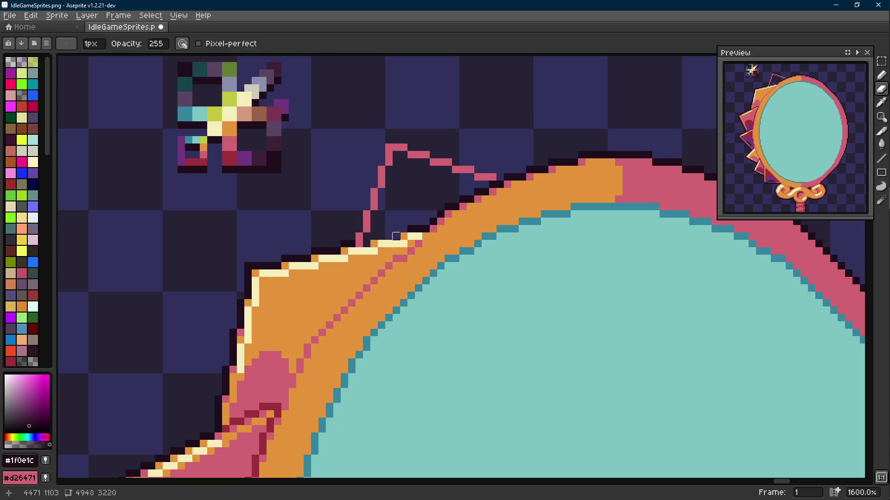
scroll(403, 224, up, 1)
- Fill the new top spike's interior with the outline's pink
key(b)
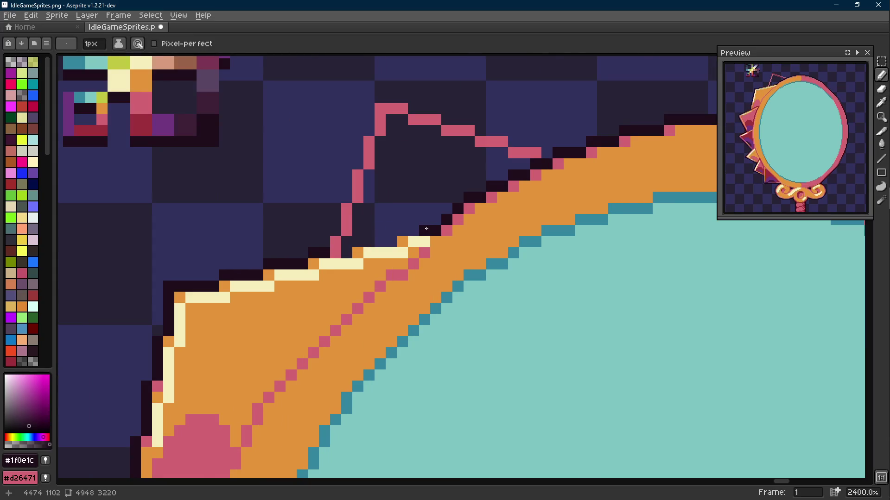
key(i)
click(357, 199)
key(g)
click(402, 203)
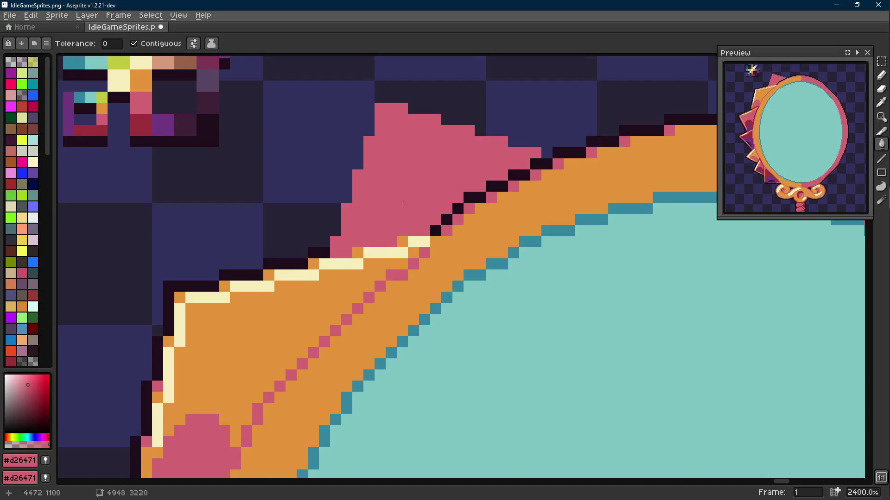
drag(403, 203, 388, 223)
- Paint the dark rim pixels beneath the spike pink
key(i)
key(l)
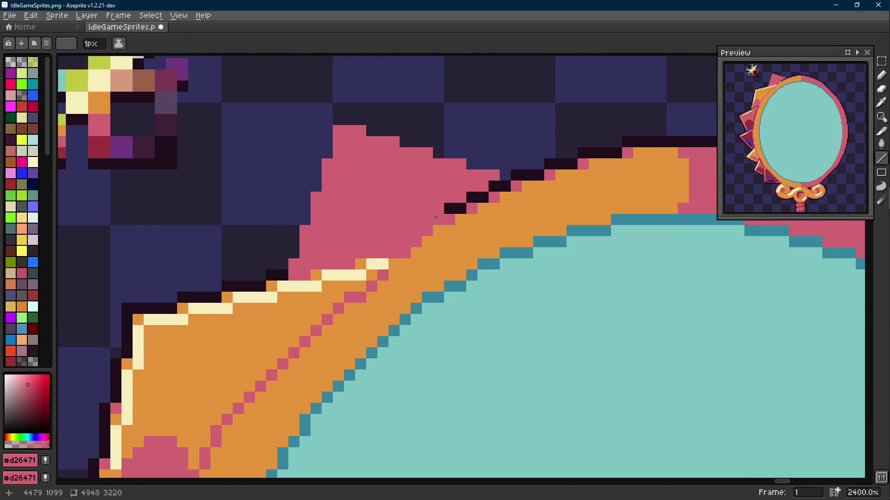
drag(447, 208, 467, 201)
click(483, 197)
key(b)
click(494, 186)
click(505, 185)
key(i)
- Pick the near-black outline colour and recentre the view on the mirror's top
mouse_move(522, 172)
mouse_down()
mouse_move(503, 193)
mouse_move(324, 142)
mouse_move(308, 157)
mouse_move(264, 287)
mouse_up()
click(503, 194)
key(l)
scroll(353, 264, down, 5)
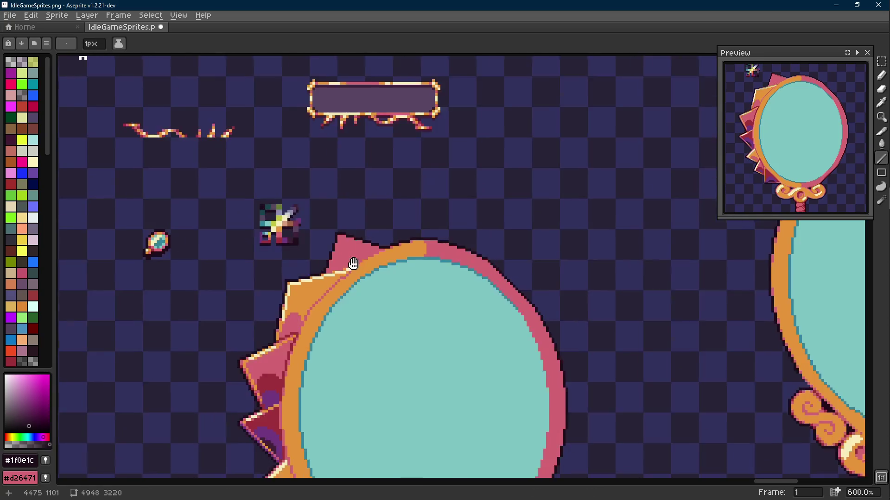
drag(352, 264, 392, 203)
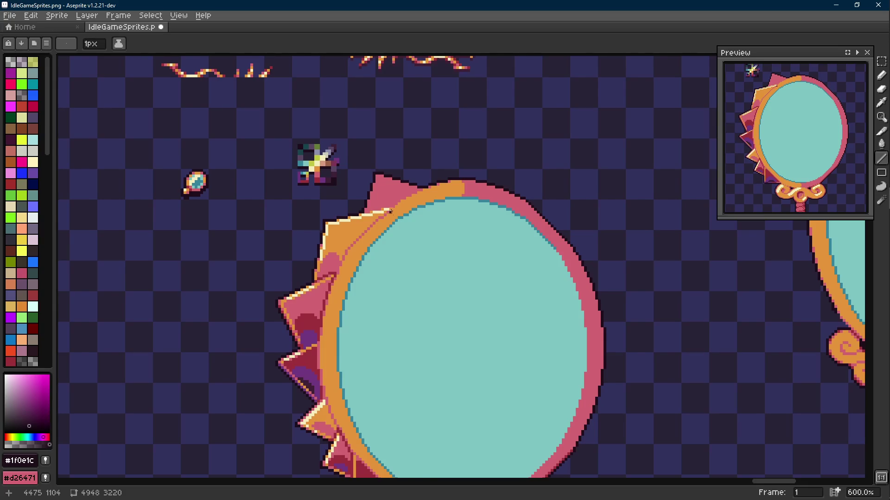
drag(390, 211, 380, 190)
drag(373, 240, 377, 193)
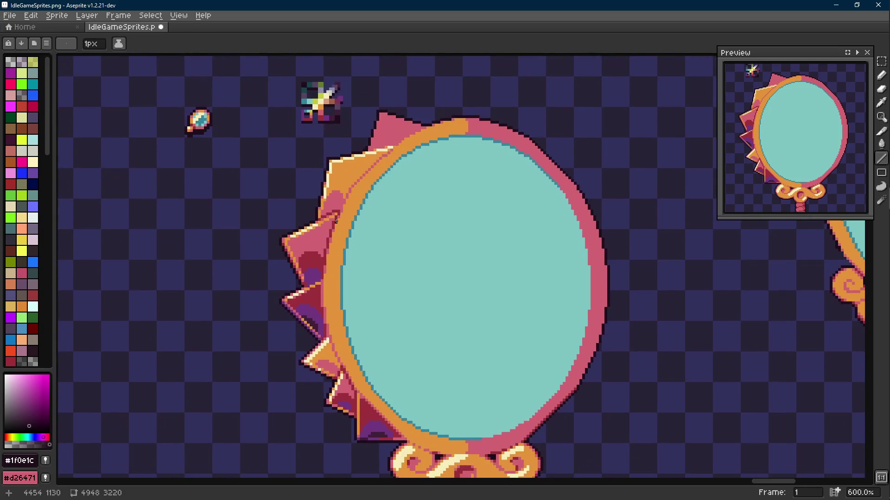
key(b)
scroll(376, 193, up, 1)
- Sample the frame's orange #e4943a and zoom out to show the whole mirror
alt+click(329, 232)
drag(382, 153, 365, 232)
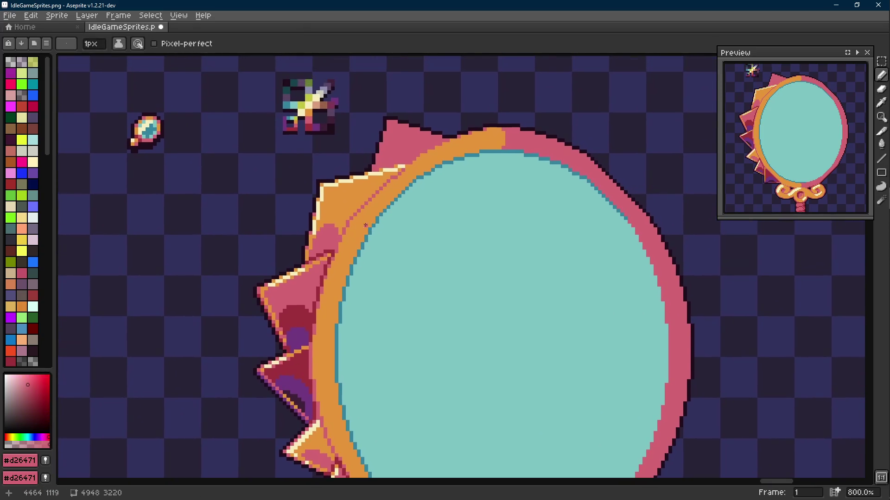
scroll(377, 166, up, 2)
scroll(378, 166, up, 1)
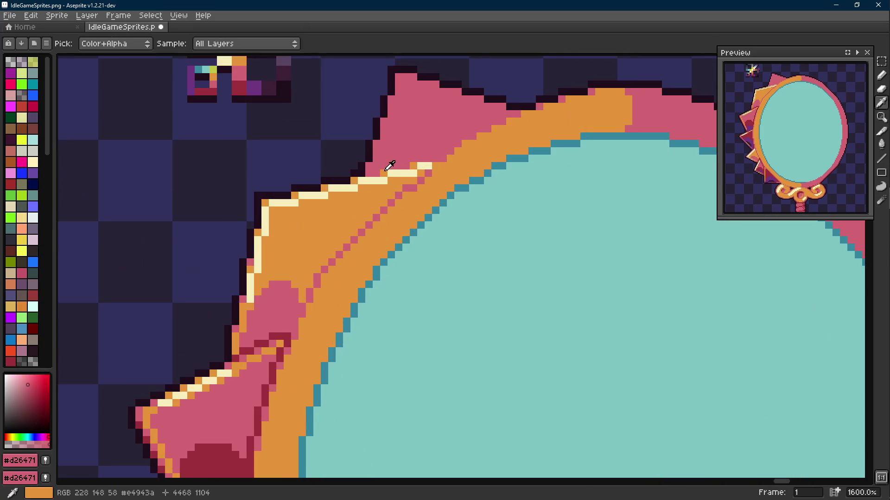
alt+click(391, 165)
scroll(373, 205, down, 2)
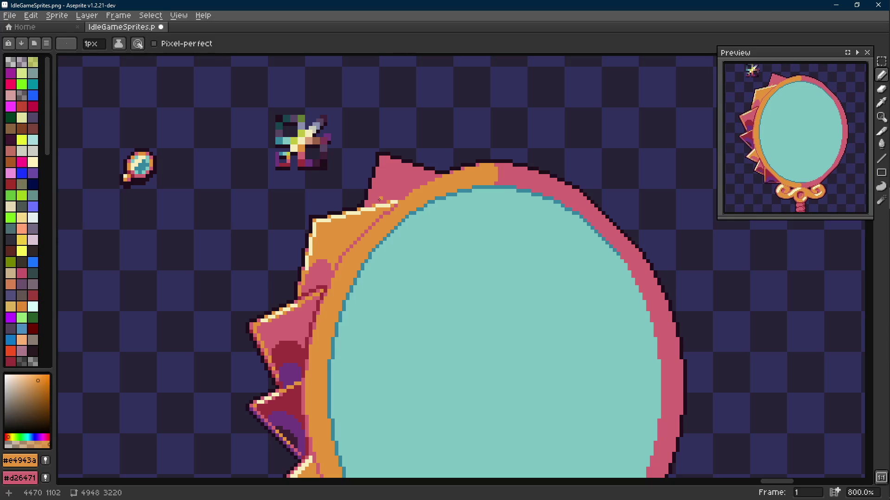
- Sample the frame's orange and draw a straight orange line down the top spike's left edge
drag(379, 200, 369, 154)
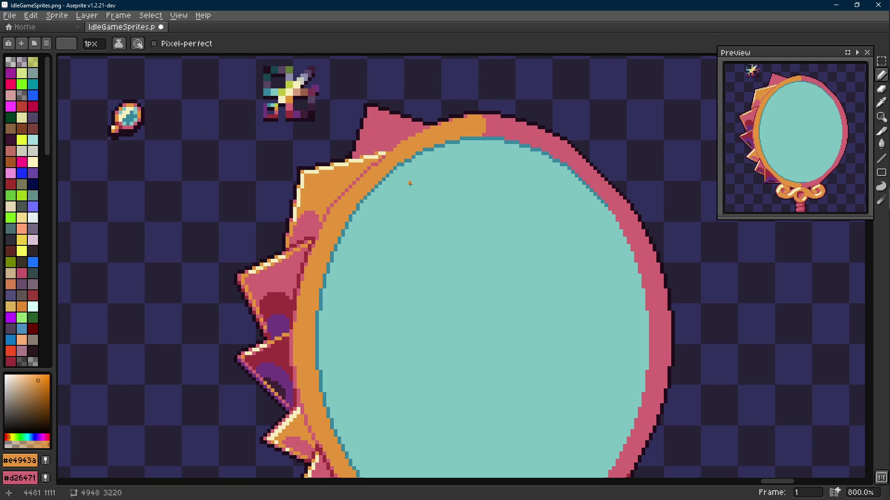
scroll(410, 184, down, 1)
key(i)
click(335, 211)
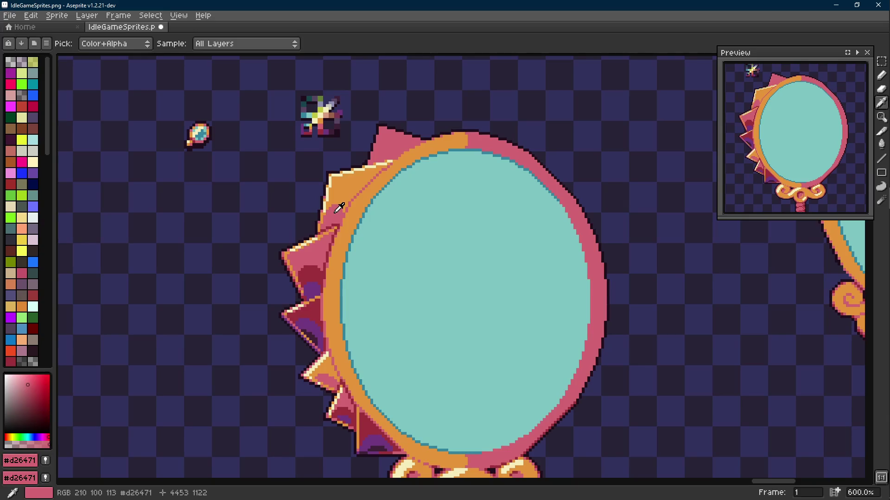
key(alt)
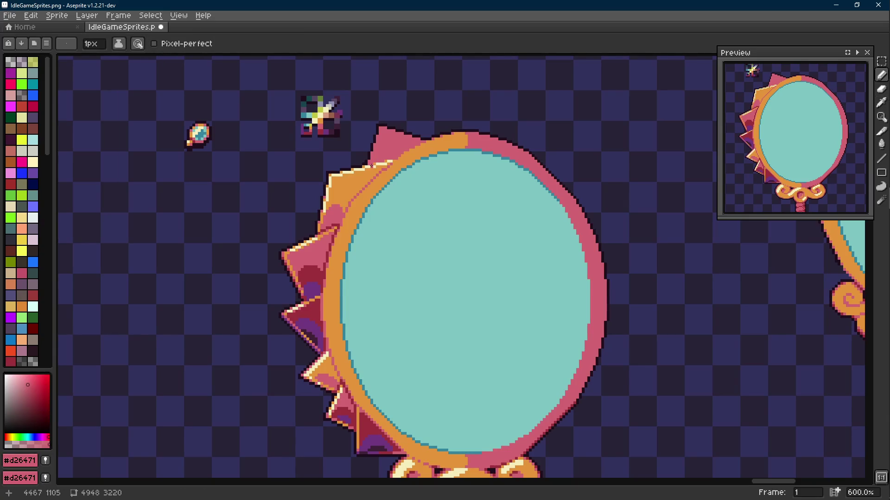
alt+click(322, 292)
scroll(365, 167, up, 5)
key(l)
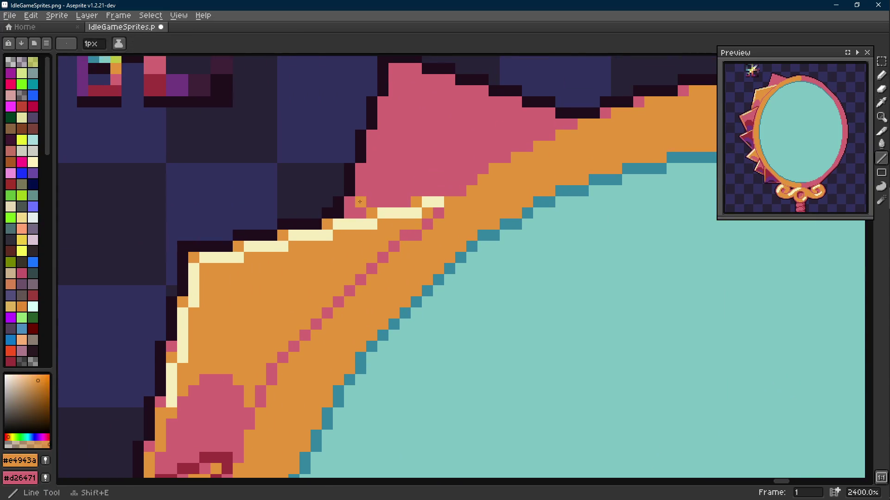
drag(359, 206, 388, 123)
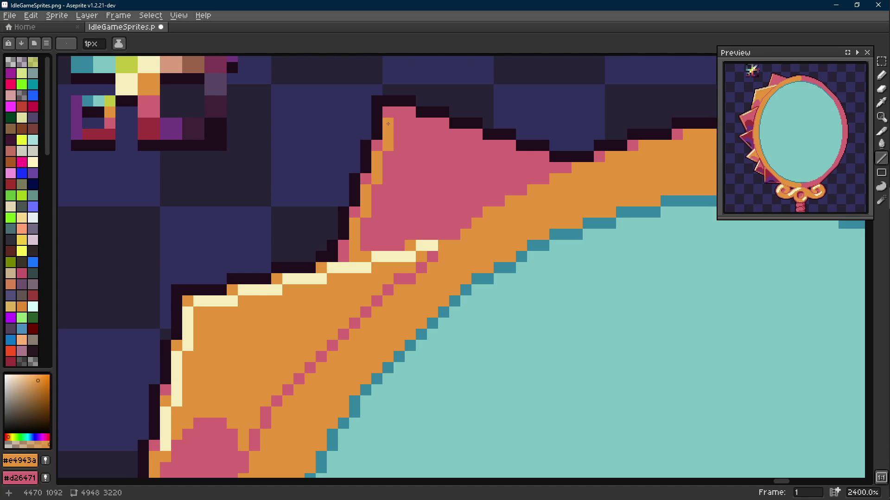
- Add an orange pixel at the spike tip and an orange line along its top edge
key(e)
click(388, 132)
key(l)
mouse_move(399, 143)
mouse_down()
mouse_move(426, 143)
mouse_move(555, 187)
mouse_up()
scroll(480, 195, down, 8)
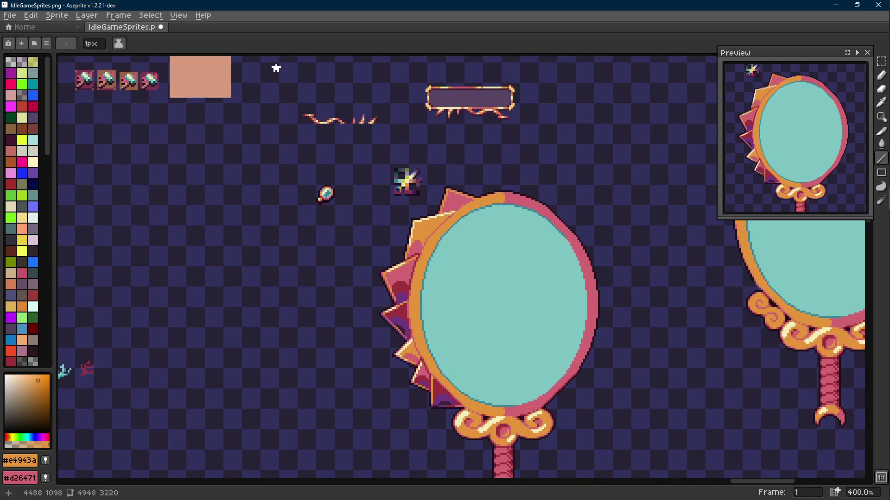
scroll(481, 203, up, 5)
alt+click(454, 191)
scroll(476, 201, down, 5)
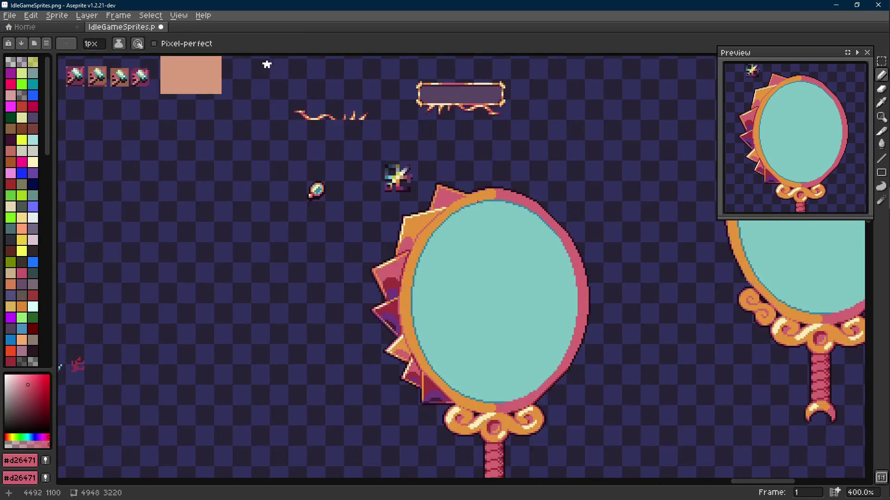
- Sample the cream highlight colour, recentre on the mirror, and save the sprite sheet
scroll(452, 207, up, 3)
alt+click(439, 204)
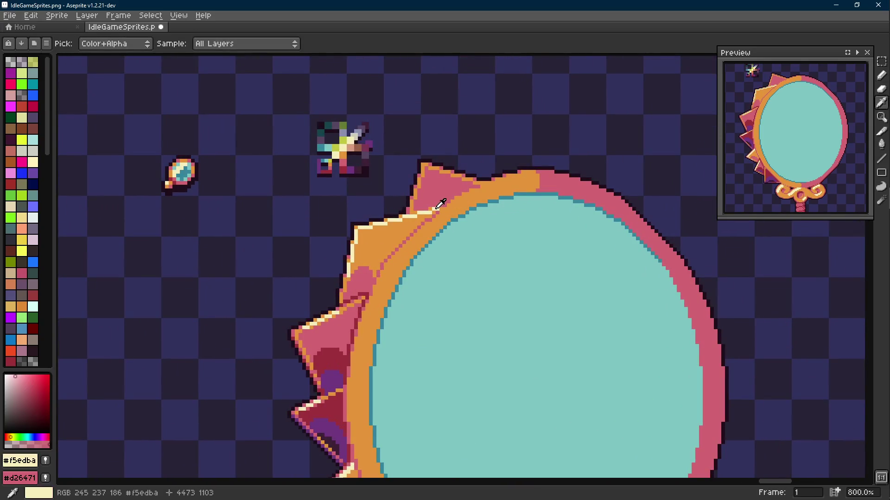
scroll(436, 204, down, 2)
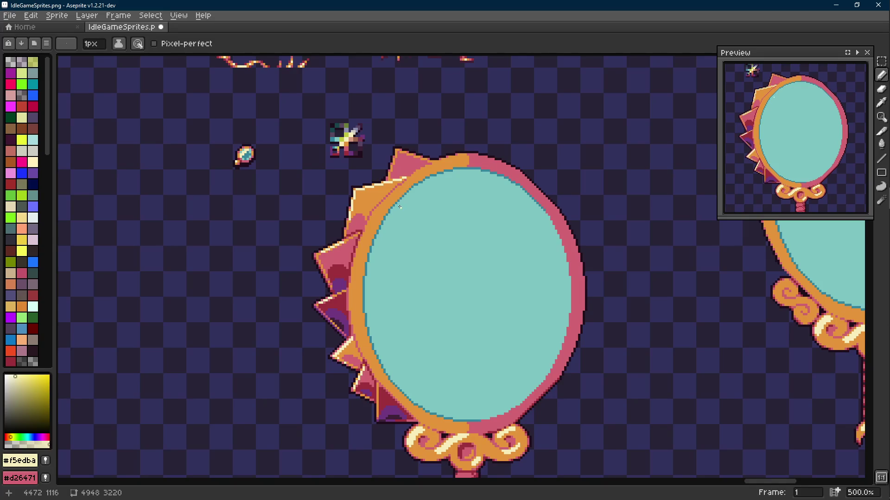
drag(400, 207, 370, 200)
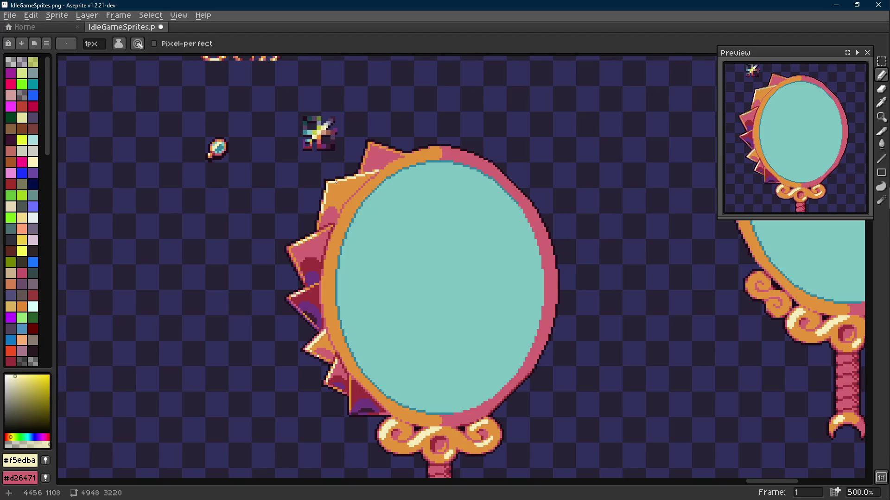
scroll(371, 200, up, 4)
key(i)
scroll(341, 198, down, 3)
key(b)
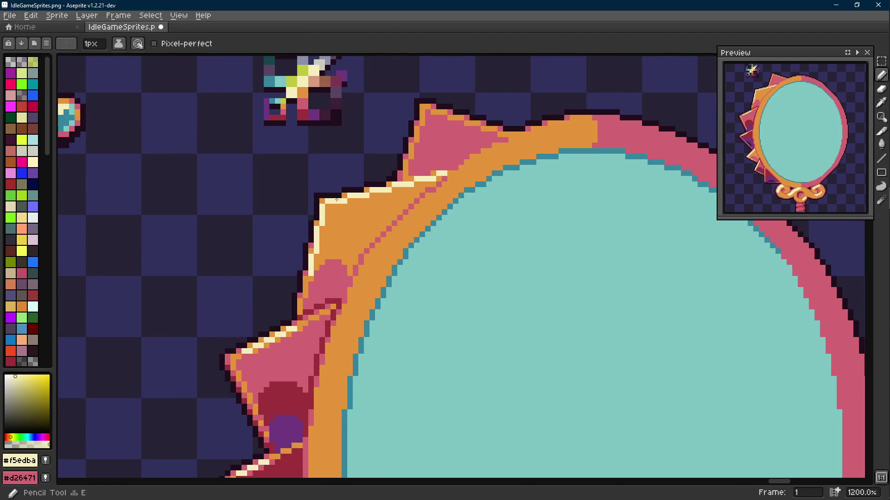
key(ctrl+s)
- Sample the frame's orange and save IdleGameSprites.png again
drag(368, 230, 352, 200)
key(i)
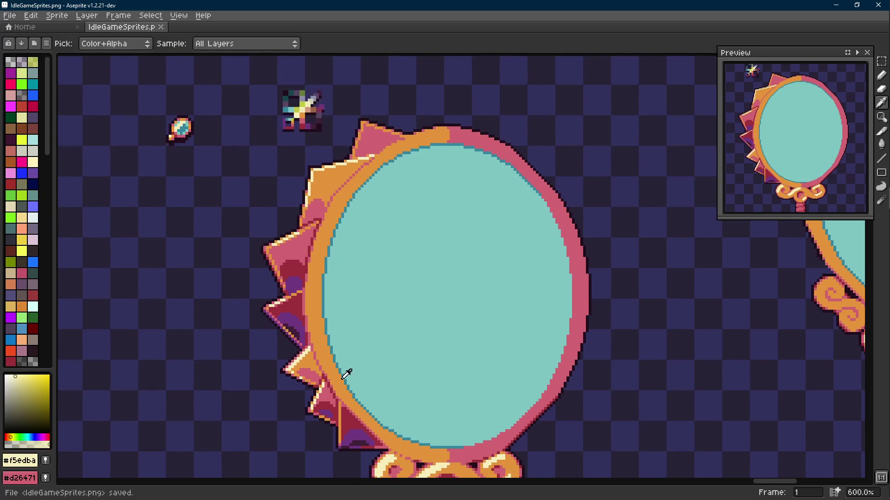
key(b)
key(i)
click(344, 391)
key(b)
scroll(341, 407, up, 4)
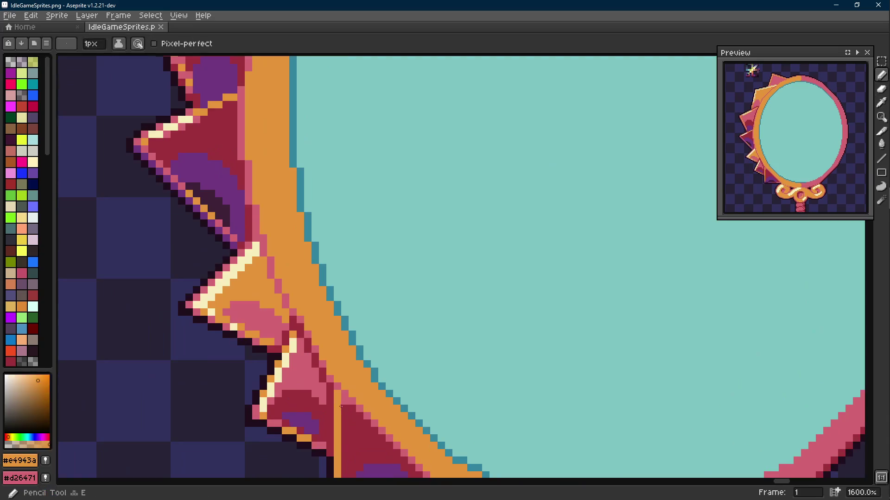
scroll(338, 390, down, 5)
key(i)
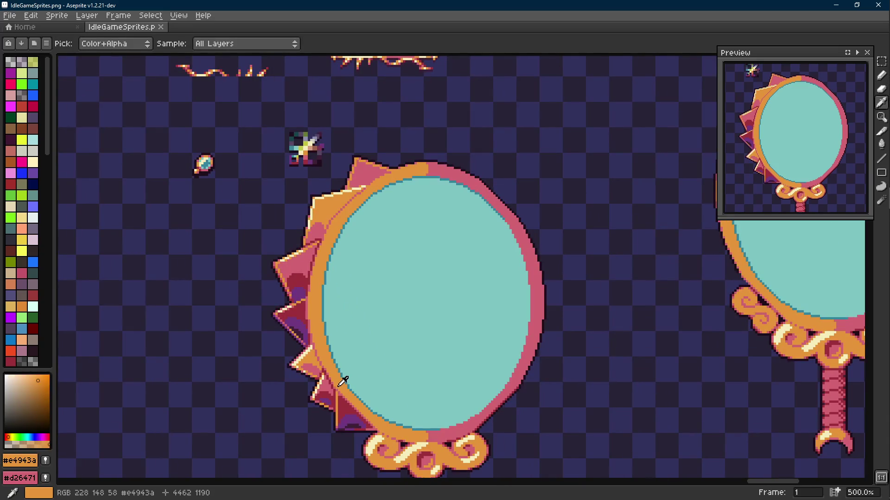
key(b)
scroll(371, 180, up, 4)
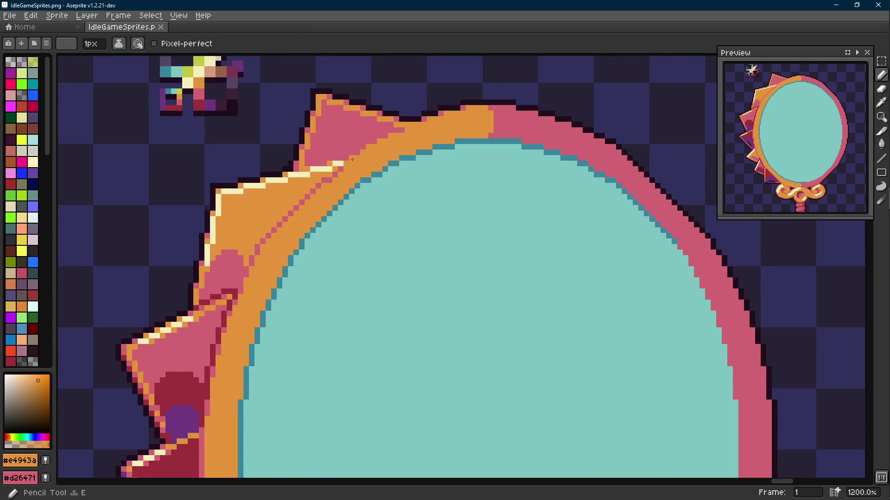
scroll(357, 154, down, 5)
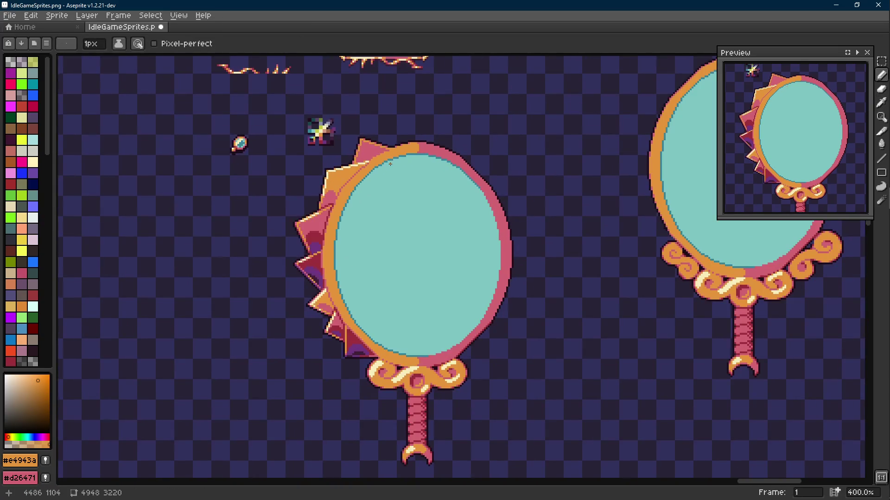
key(ctrl+s)
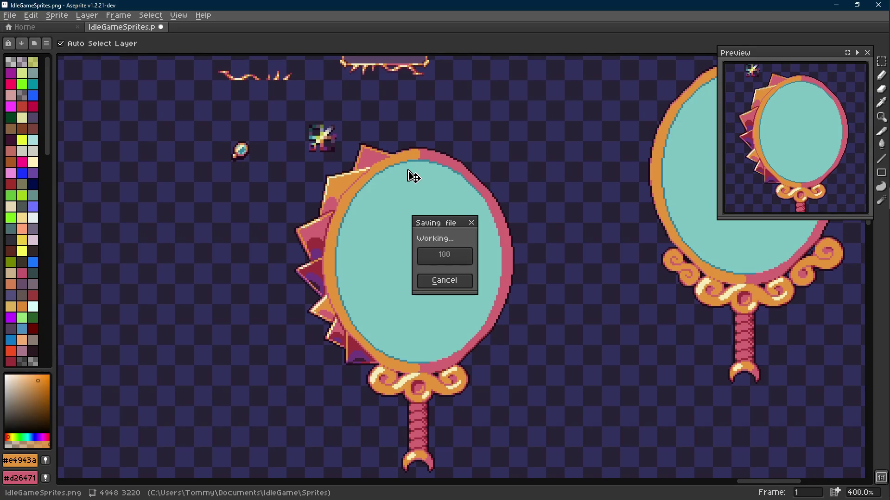
- Sample cream and pink, then take the dark maroon #9d303b as the drawing colour
scroll(358, 164, up, 3)
key(i)
click(368, 174)
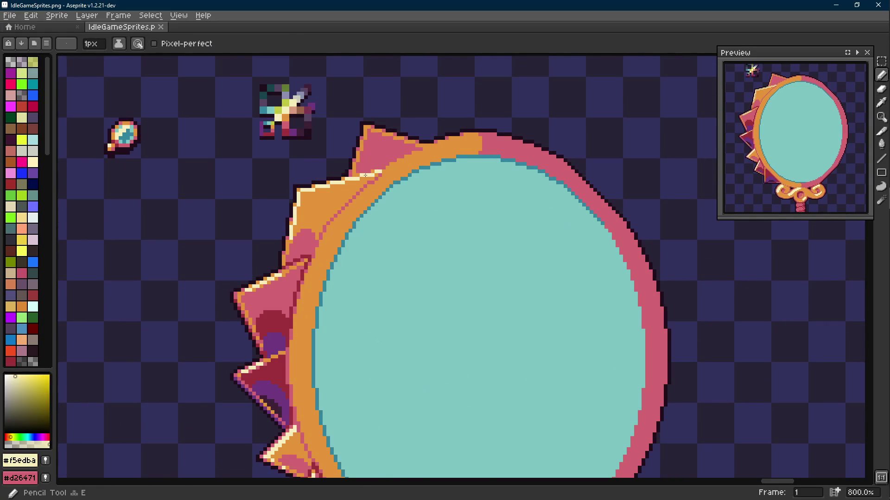
scroll(366, 169, down, 1)
scroll(337, 308, up, 3)
click(339, 326)
key(b)
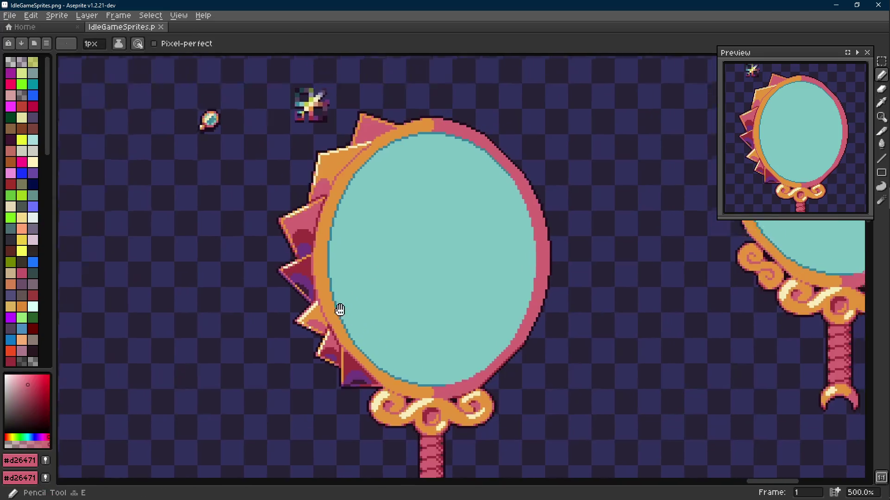
scroll(341, 297, down, 4)
scroll(325, 287, up, 3)
scroll(310, 282, down, 1)
alt+click(250, 280)
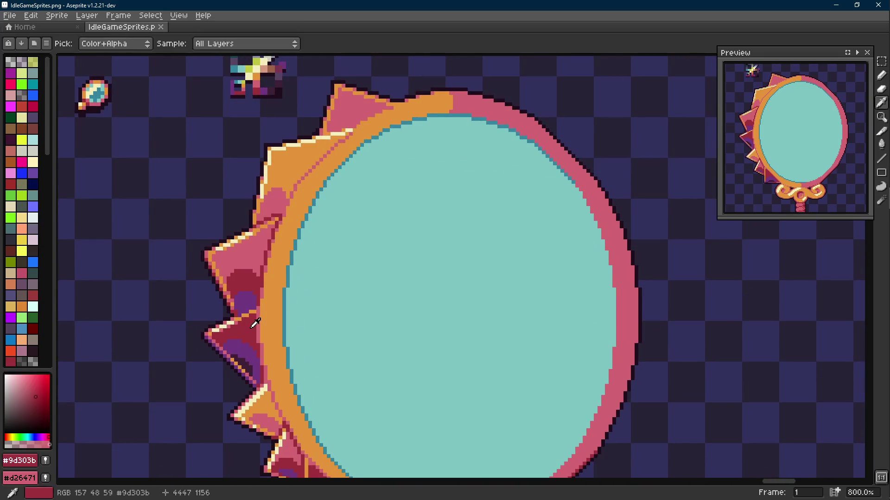
scroll(278, 278, down, 3)
scroll(278, 278, up, 3)
scroll(346, 187, up, 4)
scroll(324, 217, up, 1)
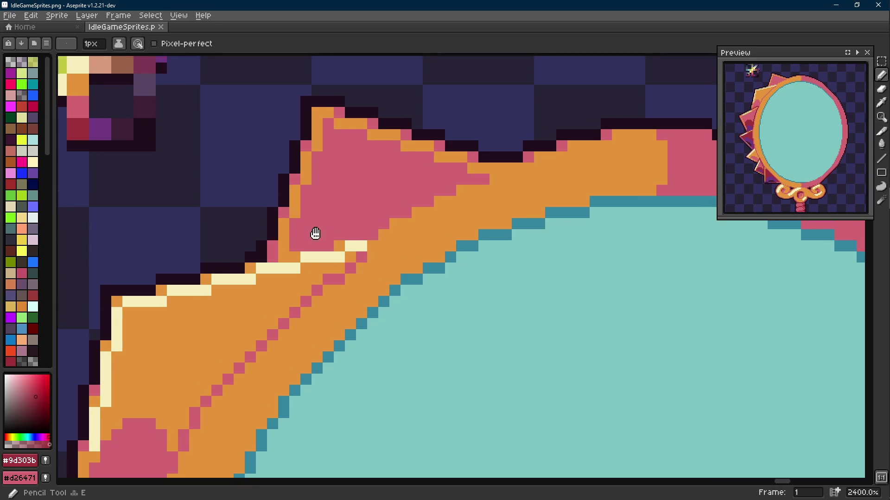
- Outline a maroon shadow inside the top spike and fill the enclosed area with maroon
drag(305, 246, 339, 202)
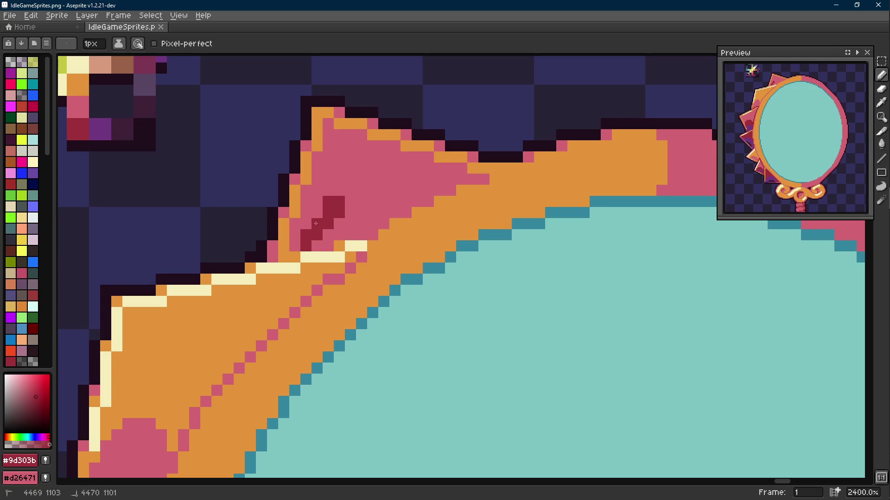
shift+click(379, 192)
mouse_move(379, 191)
mouse_down()
mouse_move(406, 190)
mouse_move(417, 201)
mouse_move(323, 242)
mouse_up()
click(351, 223)
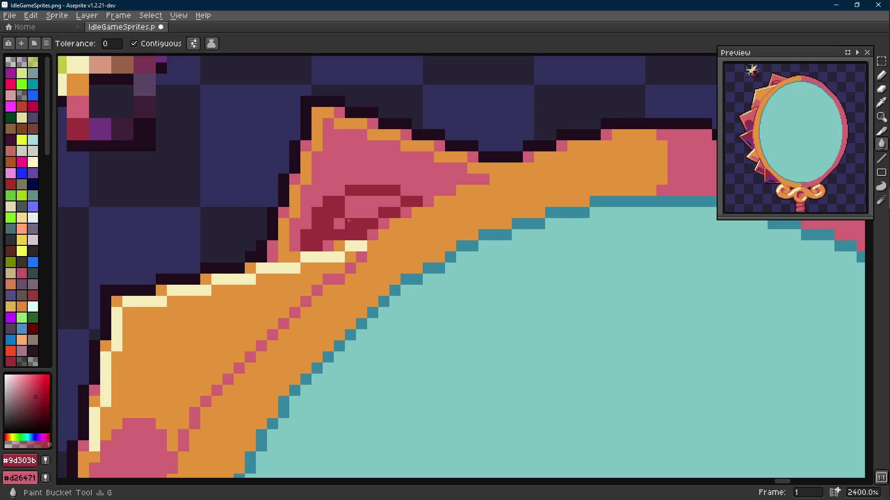
key(g)
click(356, 209)
key(b)
- Resample the spike's pink and maroon, then save the sprite sheet
scroll(351, 199, down, 1)
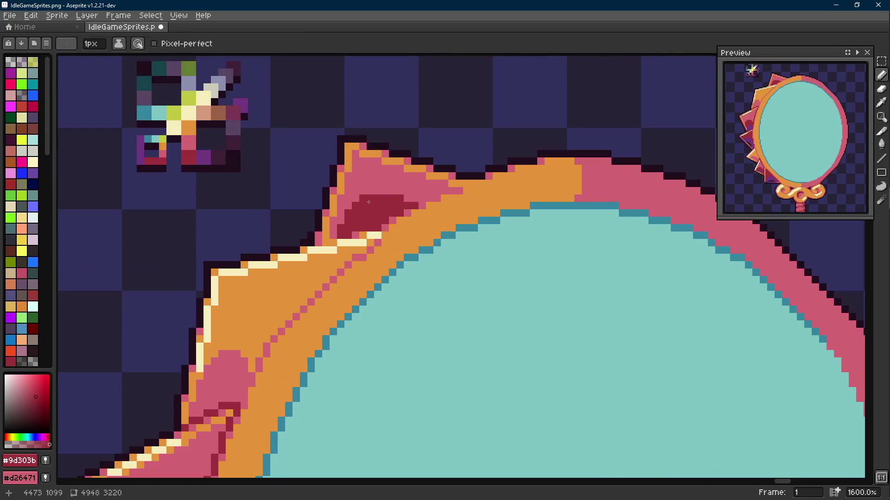
scroll(351, 199, down, 3)
scroll(372, 209, up, 4)
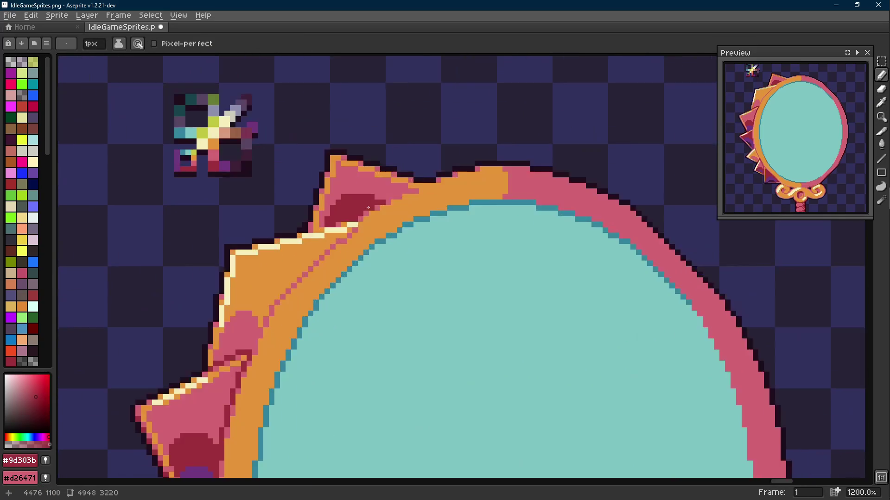
alt+click(399, 183)
alt+click(356, 191)
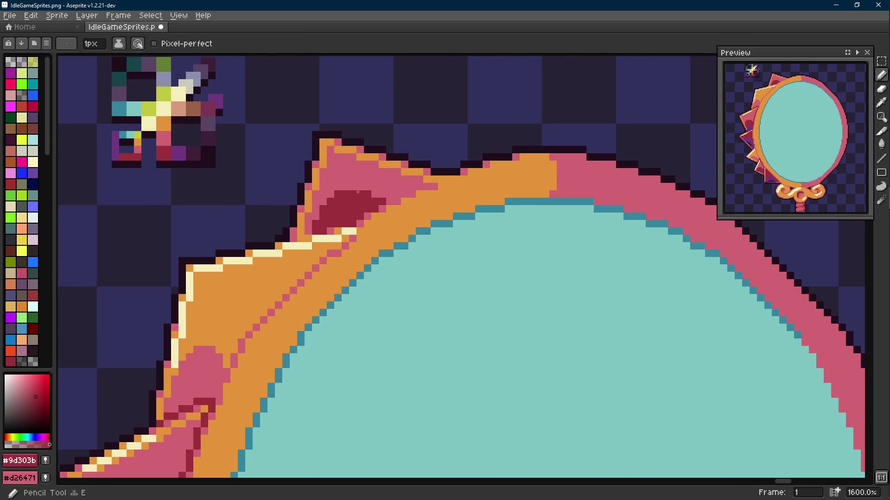
scroll(365, 189, down, 3)
key(ctrl+s)
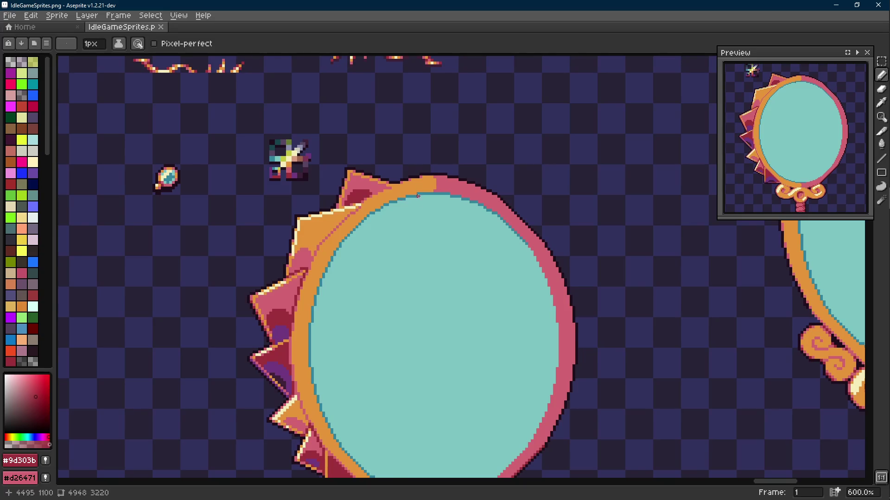
- Paint a maroon stroke into the spike shadow and darken two pink edge pixels
scroll(362, 186, up, 4)
mouse_move(373, 135)
mouse_down()
mouse_move(340, 135)
mouse_move(320, 180)
mouse_up()
click(306, 190)
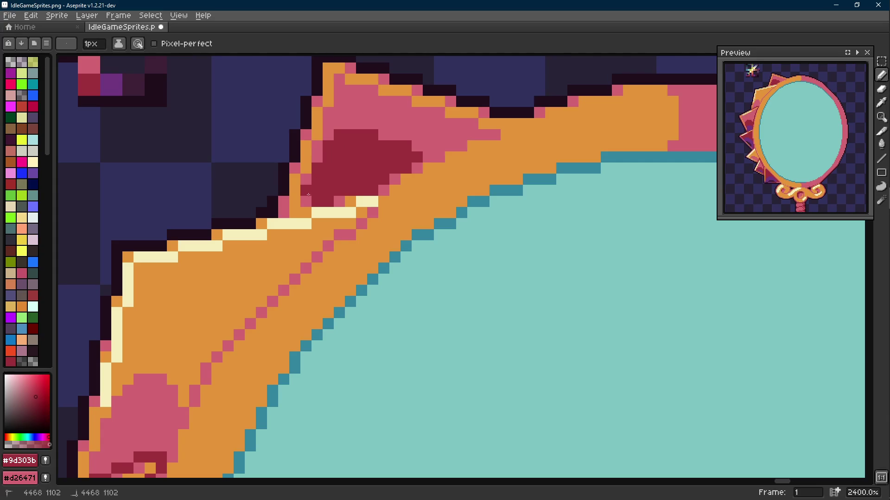
click(307, 196)
scroll(318, 227, up, 1)
drag(318, 227, 335, 238)
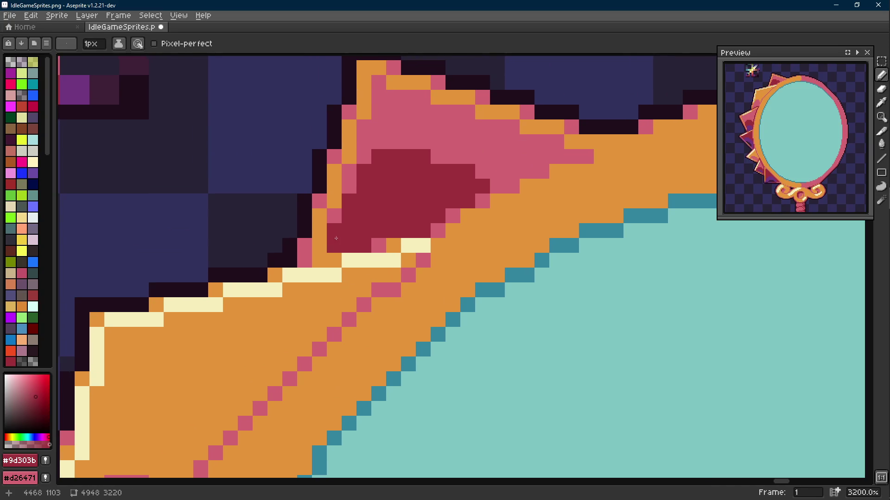
- Turn two orange edge pixels pink and extend the spike's pink edge upward
alt+click(347, 183)
click(336, 204)
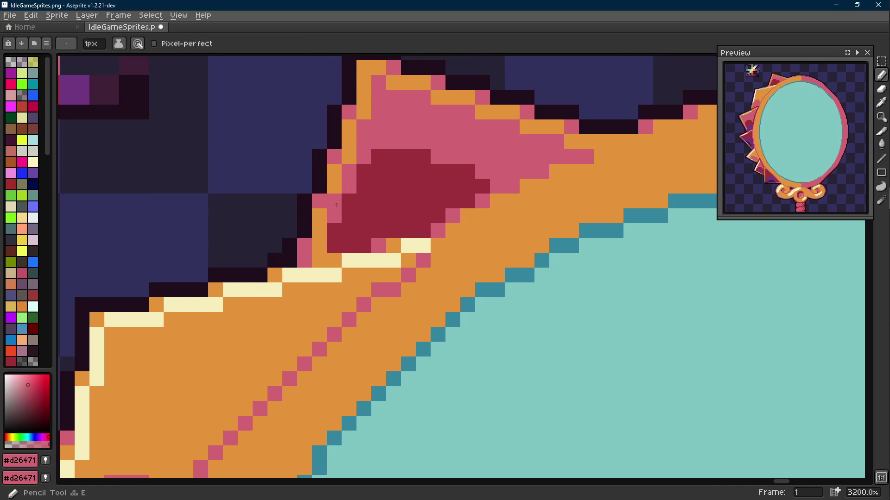
click(319, 261)
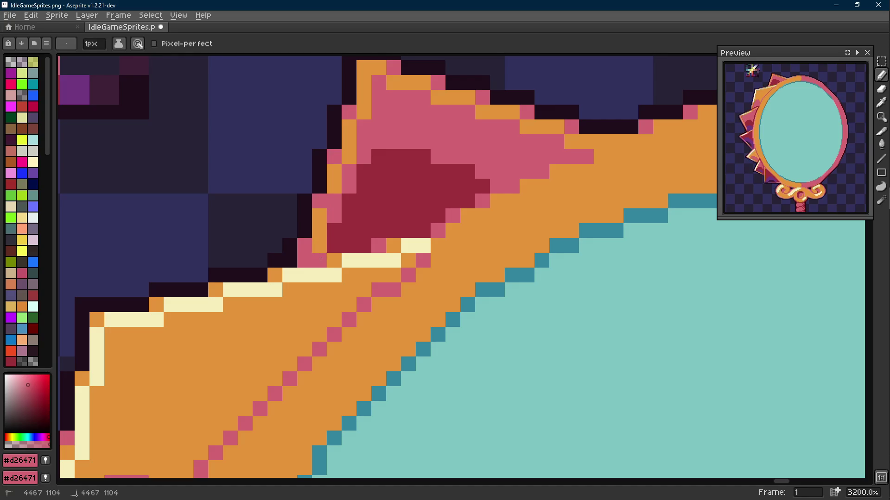
click(344, 162)
scroll(345, 173, down, 1)
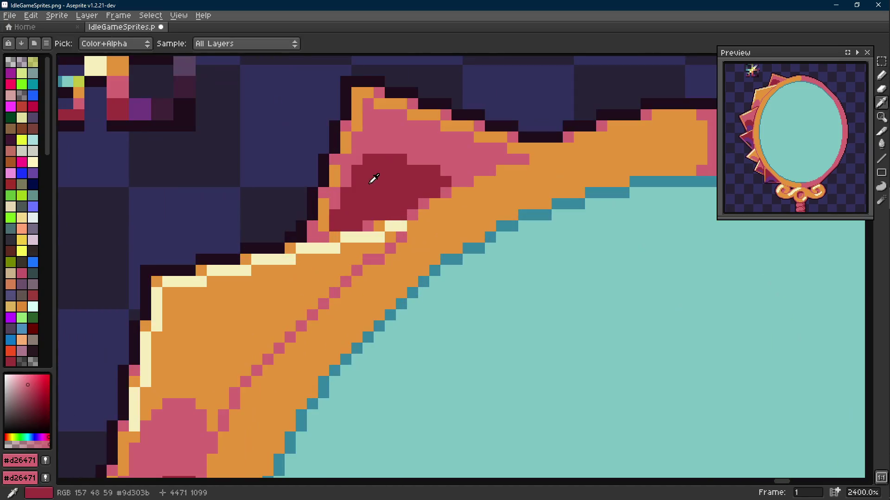
- Paint three spike pixels dark red, including one former orange pixel
alt+click(371, 179)
click(323, 192)
click(314, 230)
click(379, 226)
scroll(379, 226, down, 8)
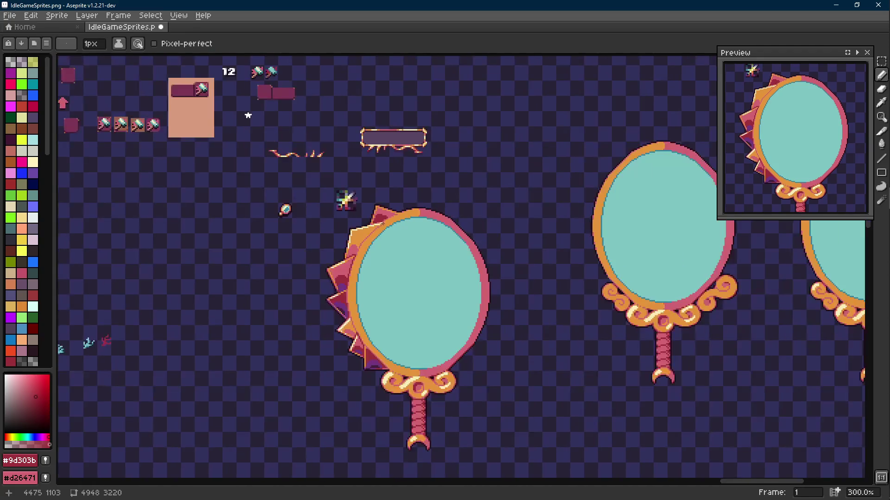
scroll(380, 216, up, 8)
- Sample pink and dark red again and add a dark red pixel at the spike tip
key(alt)
scroll(374, 191, down, 3)
scroll(337, 181, up, 2)
alt+click(337, 181)
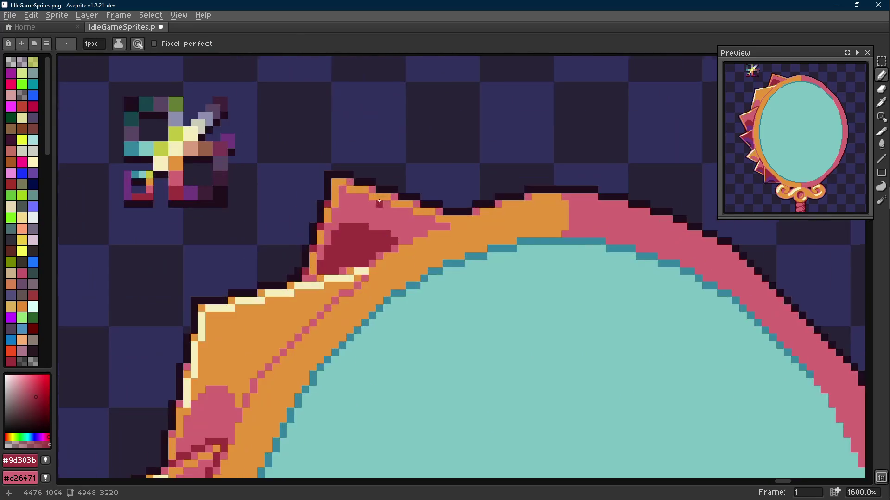
alt+click(348, 224)
click(342, 189)
scroll(342, 189, down, 6)
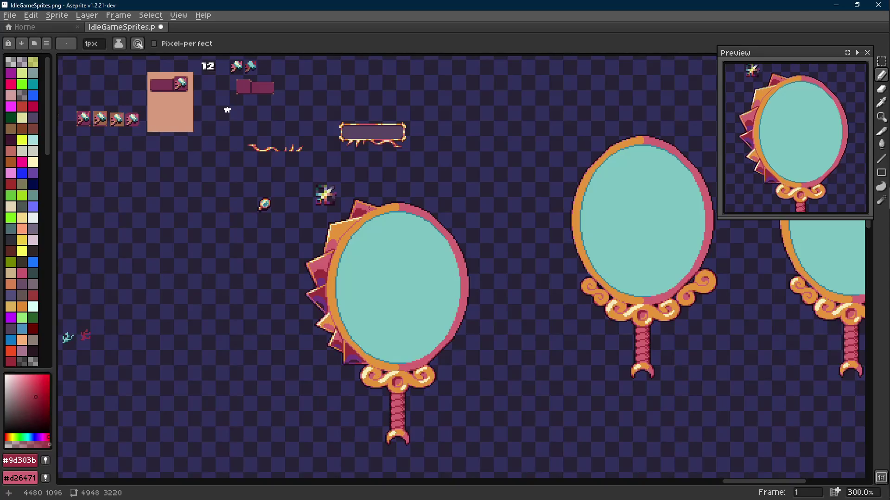
scroll(346, 191, up, 8)
- Adjust the spike tip's left side, then fill the dark column with pink and dark red
key(r)
mouse_move(332, 168)
mouse_down()
mouse_move(289, 316)
mouse_move(304, 314)
mouse_up()
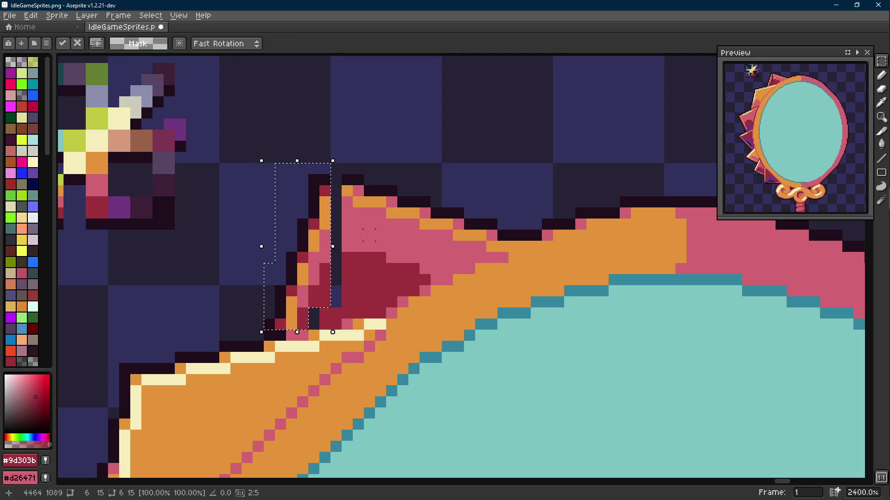
key(e)
alt+click(354, 198)
drag(336, 205, 336, 306)
alt+click(352, 268)
click(313, 319)
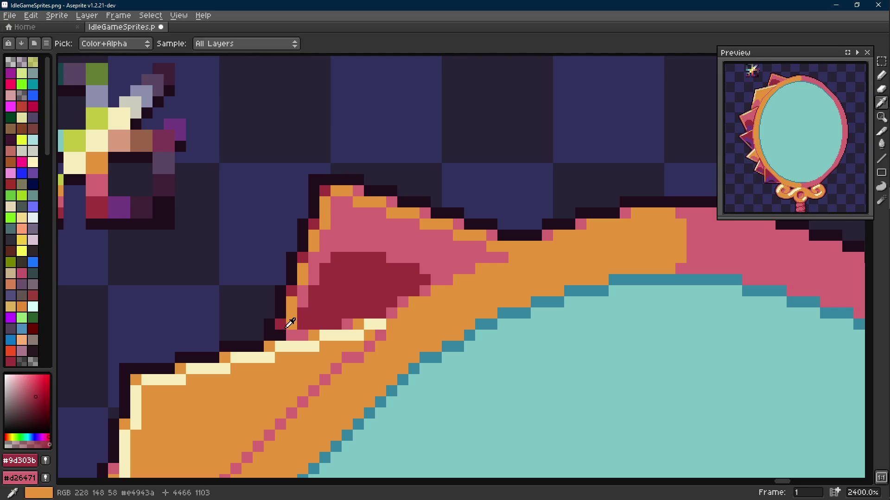
- Zoom out over the mirror, zoom back in on the spike tip, and sample the dark outline colour
key(3)
drag(348, 329, 367, 269)
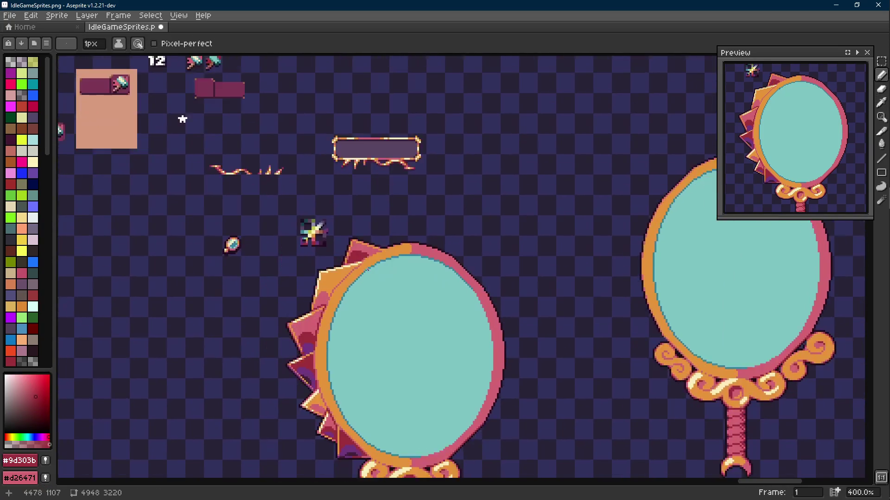
key(5)
alt+click(342, 254)
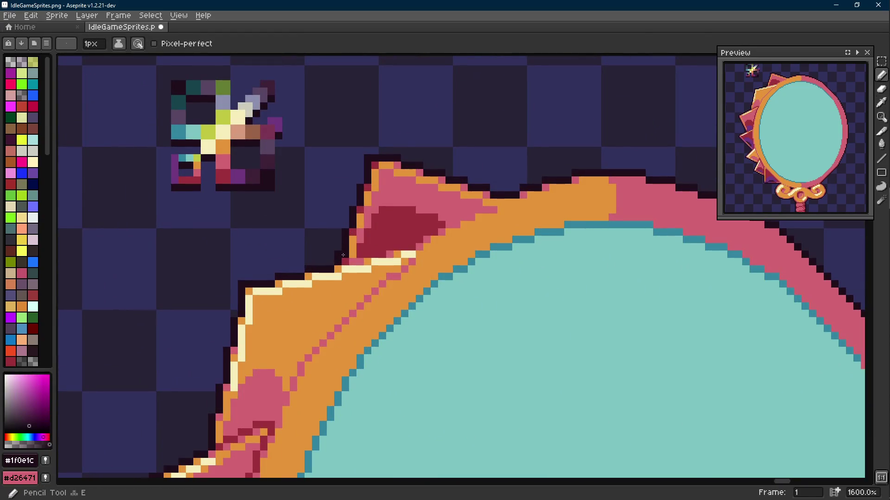
drag(343, 233, 327, 253)
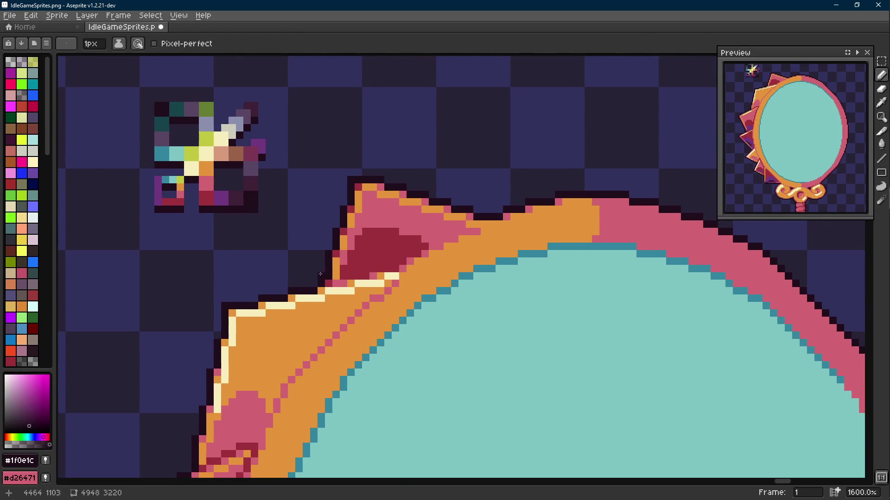
scroll(330, 249, up, 2)
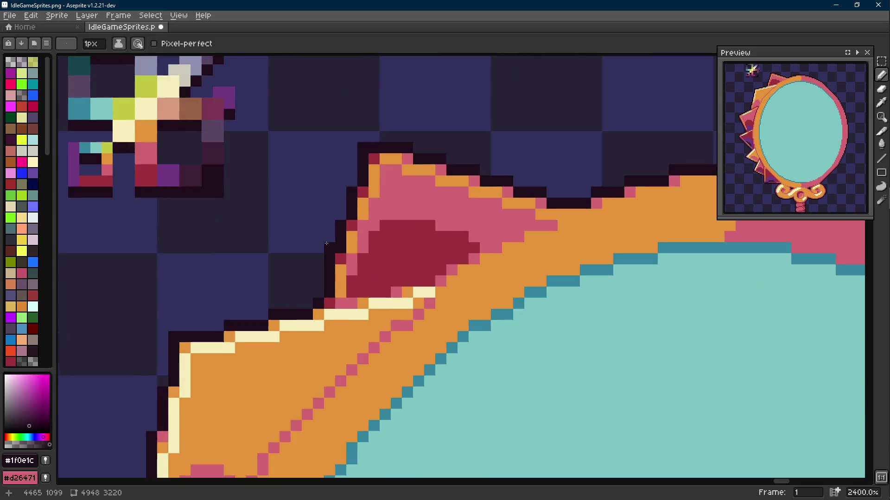
- Select the spike tip, body and rim, nudge them left and back, then drop the selection
key(m)
drag(314, 277, 375, 188)
drag(471, 143, 315, 211)
drag(543, 149, 417, 214)
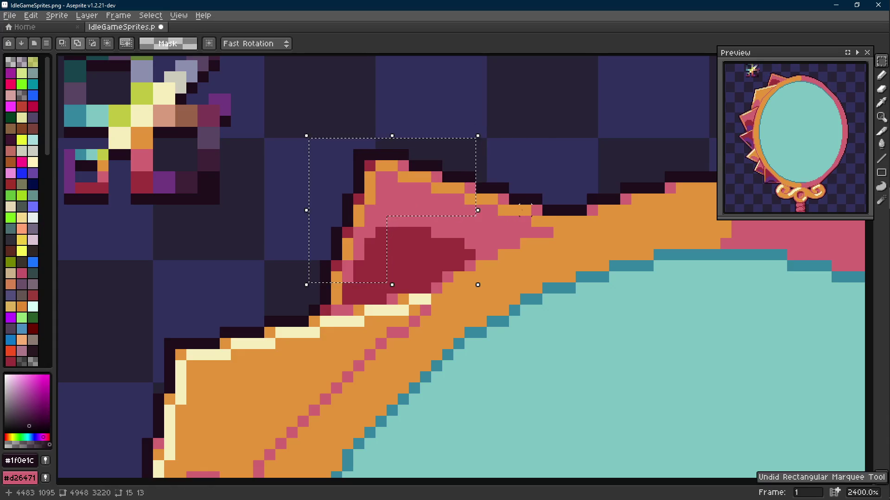
key(Left)
key(Right)
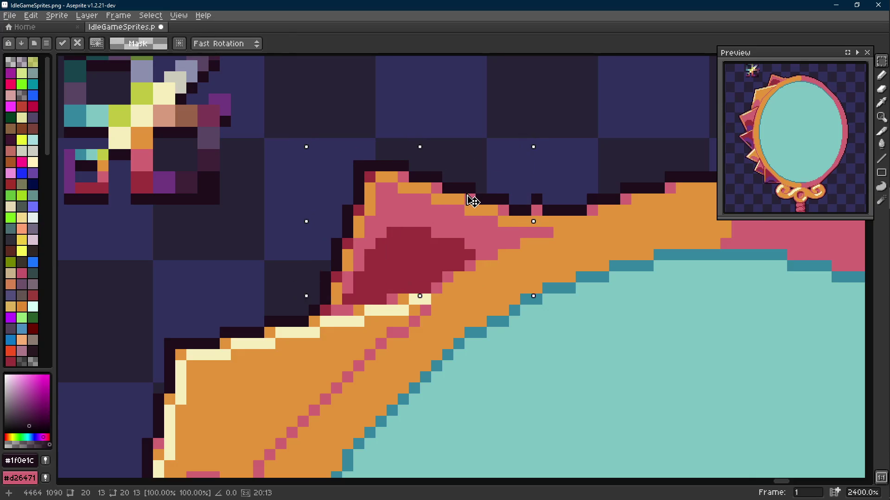
key(ctrl+d)
key(e)
scroll(537, 209, down, 6)
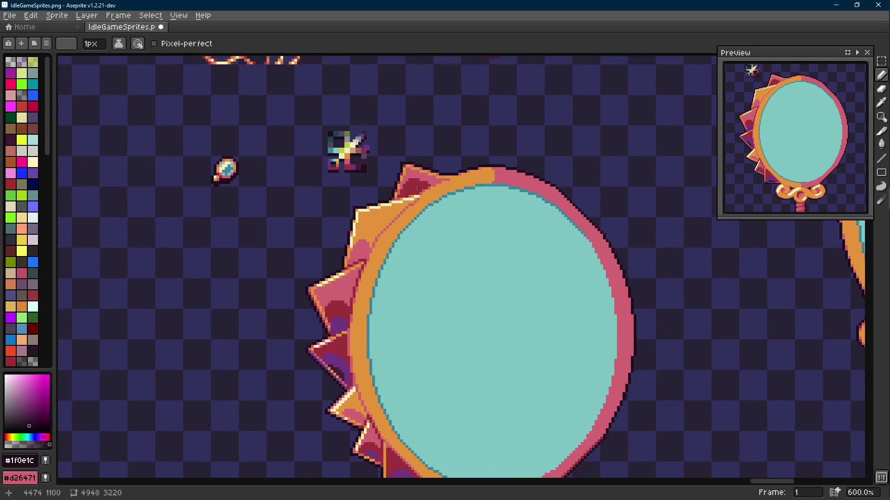
- Sample pink, dark red, orange and then pink again from the spike and rim
scroll(408, 171, up, 5)
alt+click(337, 160)
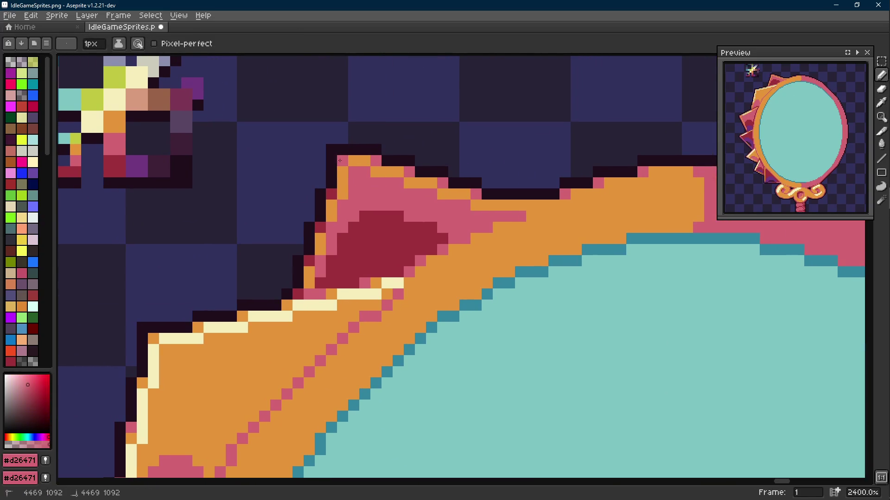
scroll(337, 160, down, 5)
scroll(382, 192, up, 5)
key(alt)
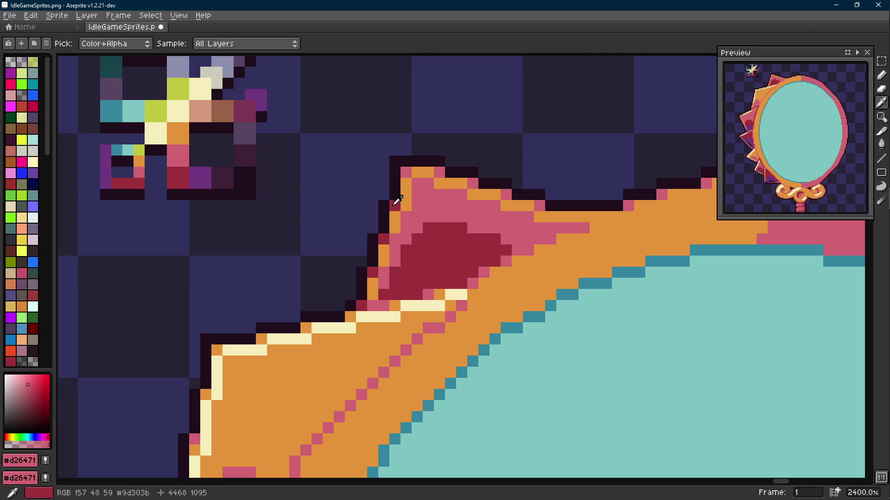
alt+click(394, 204)
scroll(461, 203, down, 5)
scroll(461, 203, up, 5)
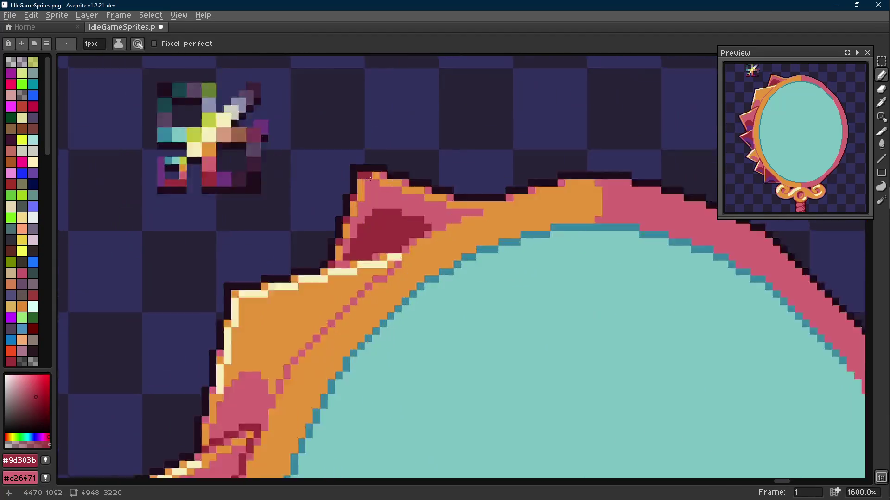
alt+click(407, 200)
scroll(407, 200, down, 6)
scroll(407, 199, up, 6)
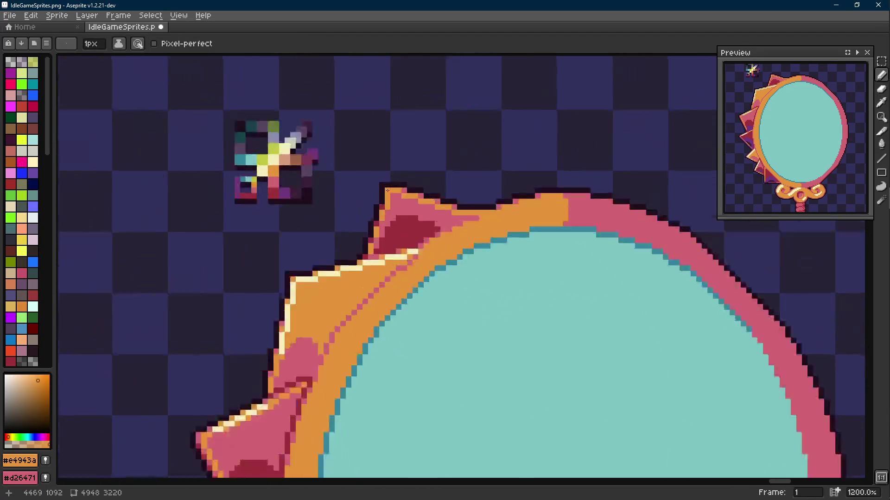
alt+click(401, 203)
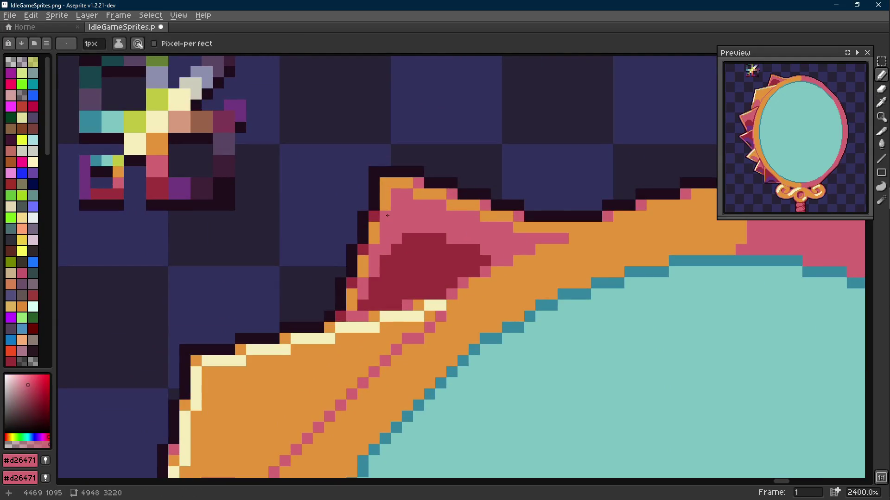
- Save IdleGameSprites.png with Ctrl+S
scroll(387, 216, down, 5)
scroll(385, 214, up, 4)
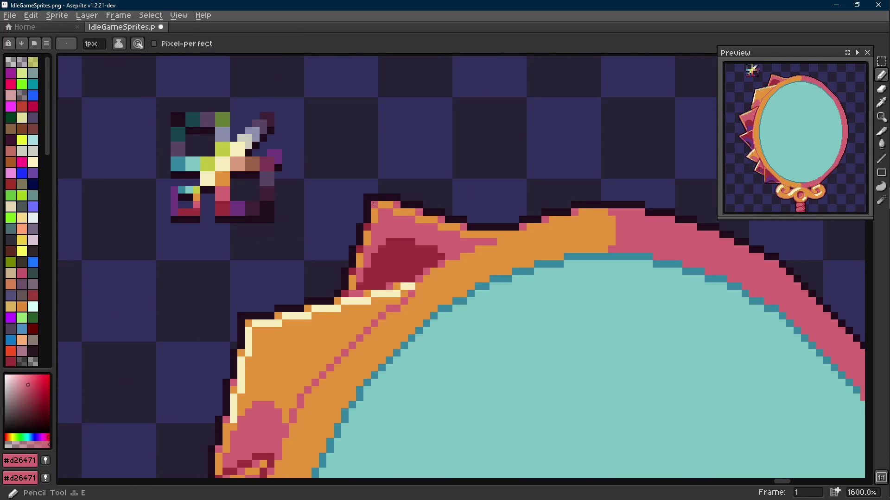
scroll(384, 215, down, 4)
key(ctrl+s)
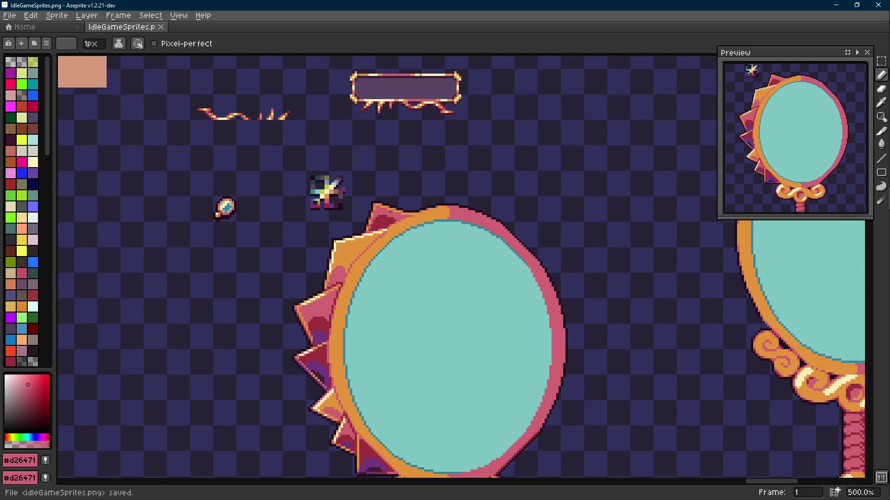
scroll(385, 204, down, 1)
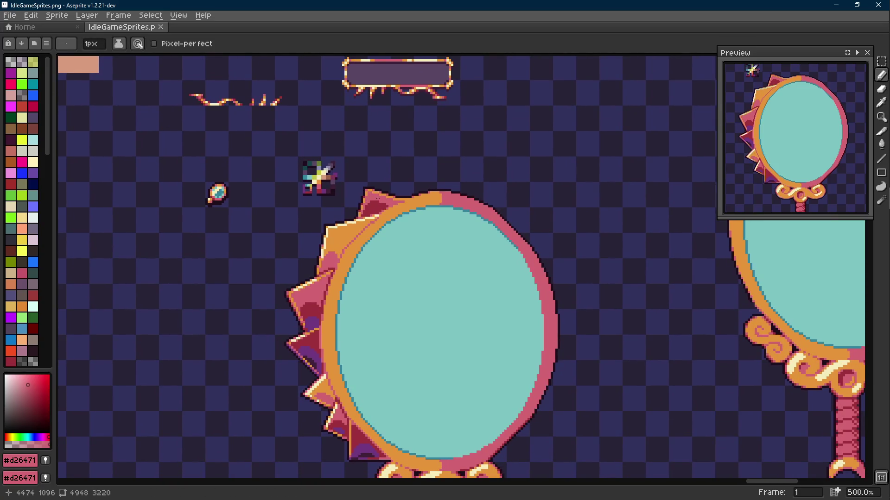
- Move the small sparkle sprite to the left and deselect it
key(m)
mouse_move(294, 145)
mouse_down()
mouse_move(347, 198)
mouse_move(305, 197)
mouse_up()
key(ctrl+d)
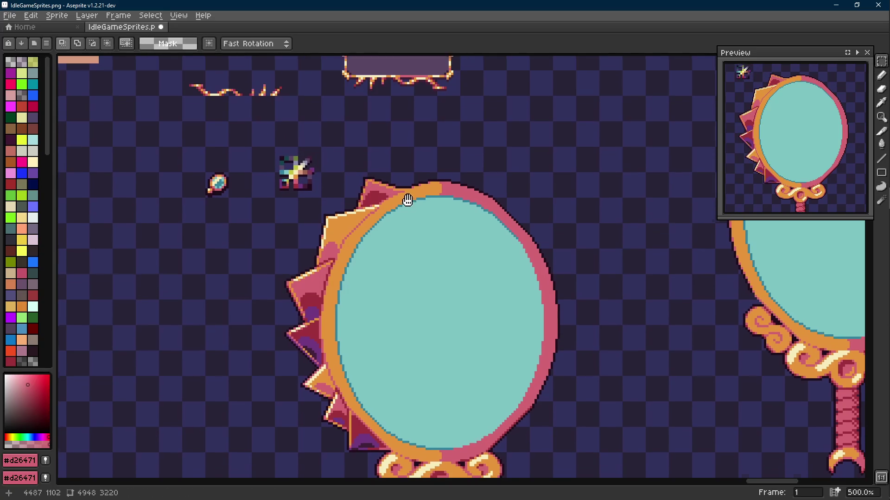
scroll(401, 185, down, 3)
scroll(375, 136, up, 7)
- Shift the top of the spike one pixel right and save the sprite sheet
alt+click(296, 200)
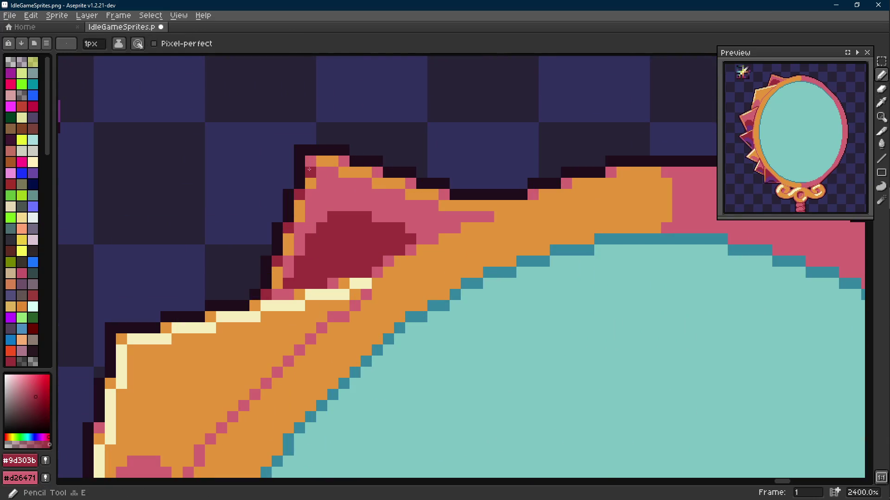
scroll(366, 180, down, 7)
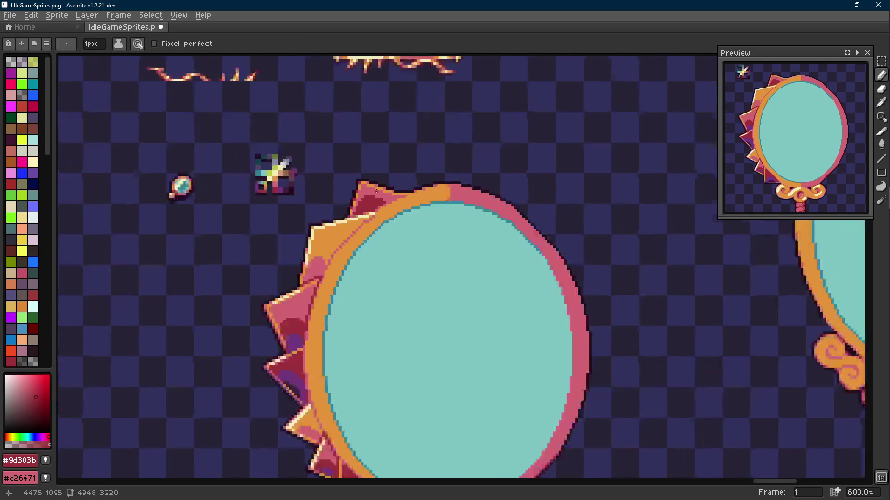
scroll(394, 197, up, 6)
key(alt)
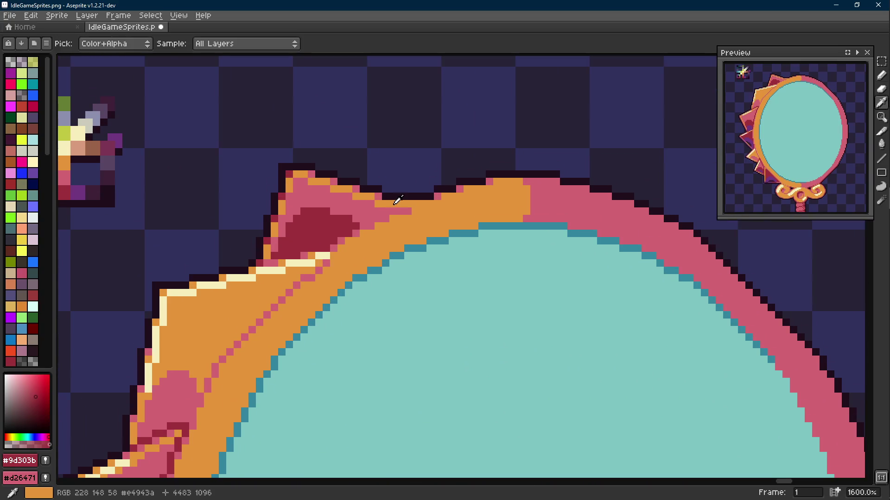
key(m)
drag(396, 203, 297, 153)
click(352, 192)
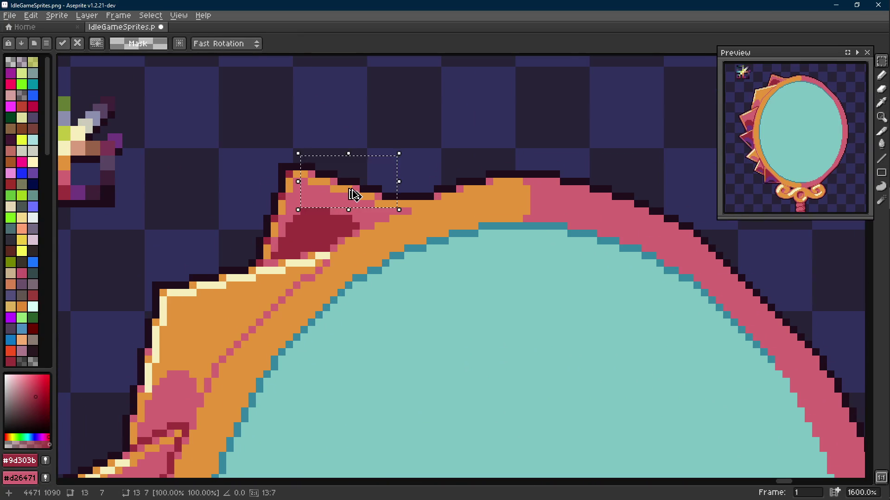
drag(360, 195, 368, 194)
click(408, 230)
scroll(408, 230, down, 3)
key(ctrl+s)
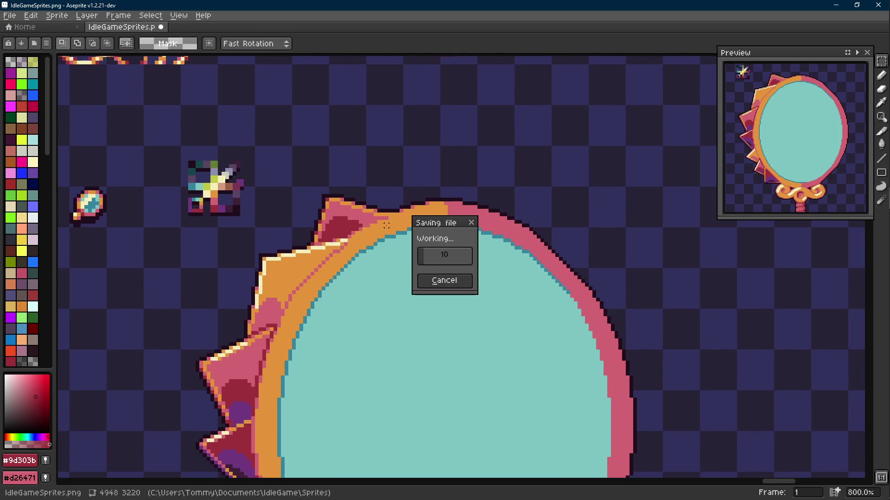
- Paint a pink pixel at the spike base and extend the cream highlight by one pixel
scroll(386, 226, down, 4)
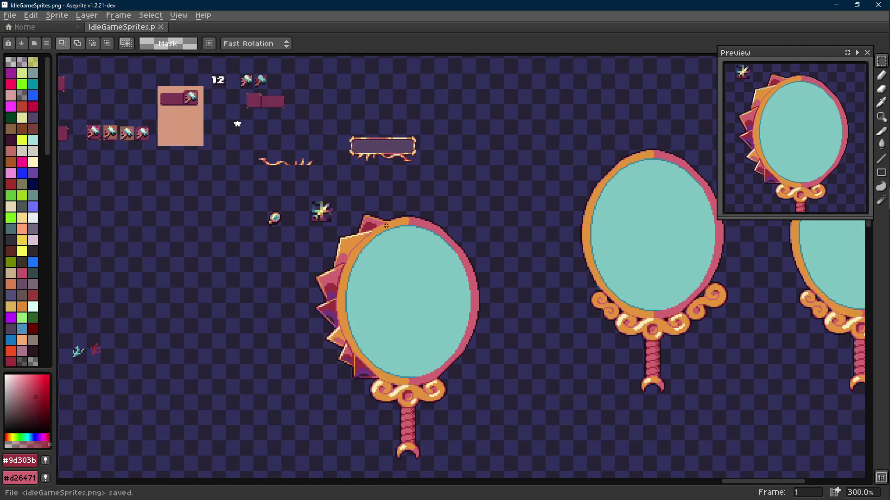
scroll(374, 220, up, 4)
scroll(373, 220, up, 2)
alt+click(330, 252)
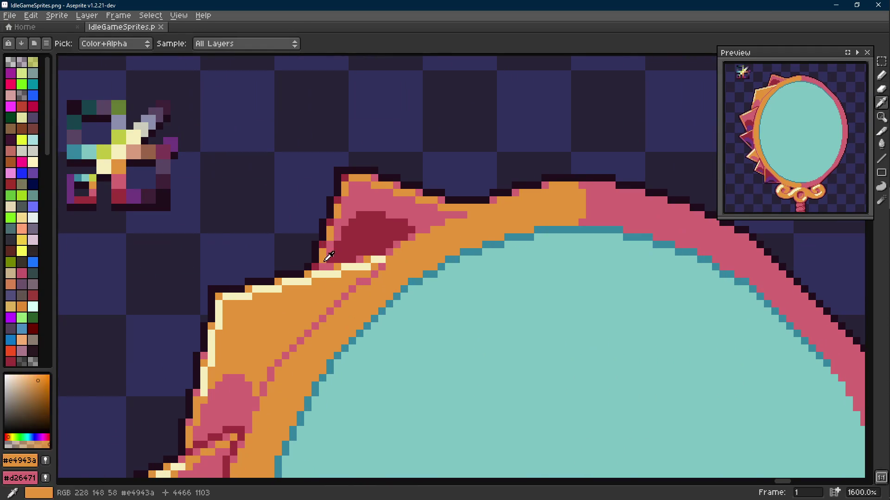
scroll(330, 260, up, 3)
alt+click(375, 253)
click(379, 256)
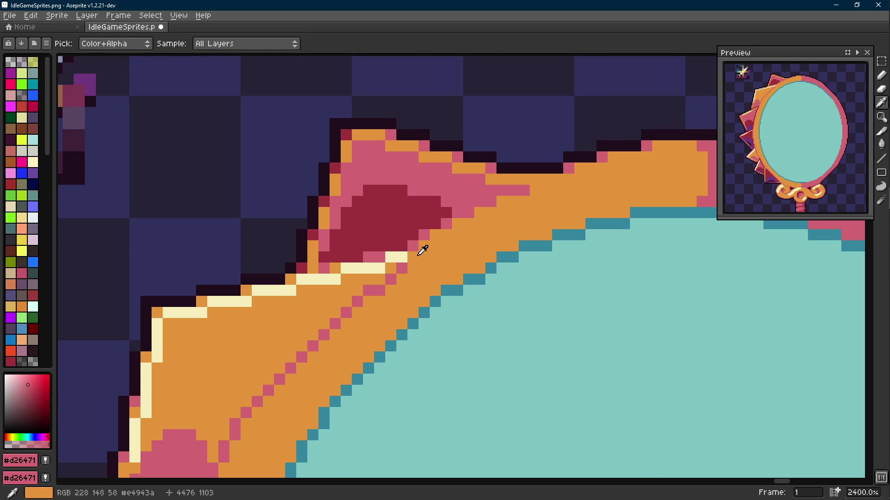
alt+click(402, 258)
click(413, 257)
- Make the rim pixel beside the highlight orange and save the sprite sheet
alt+click(435, 251)
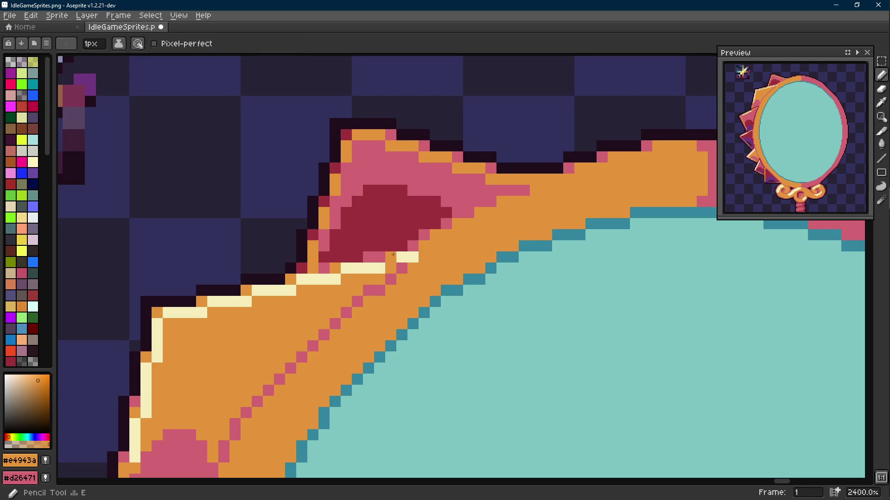
click(341, 267)
key(ctrl+z)
click(379, 257)
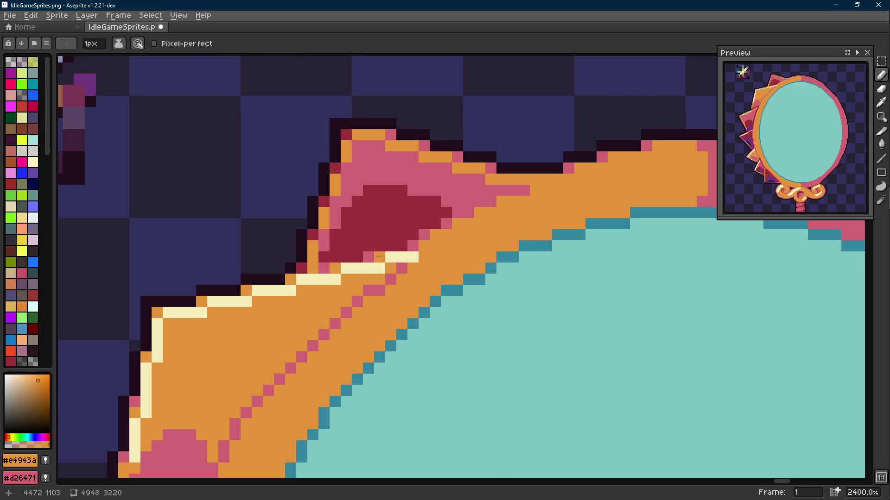
scroll(379, 257, down, 7)
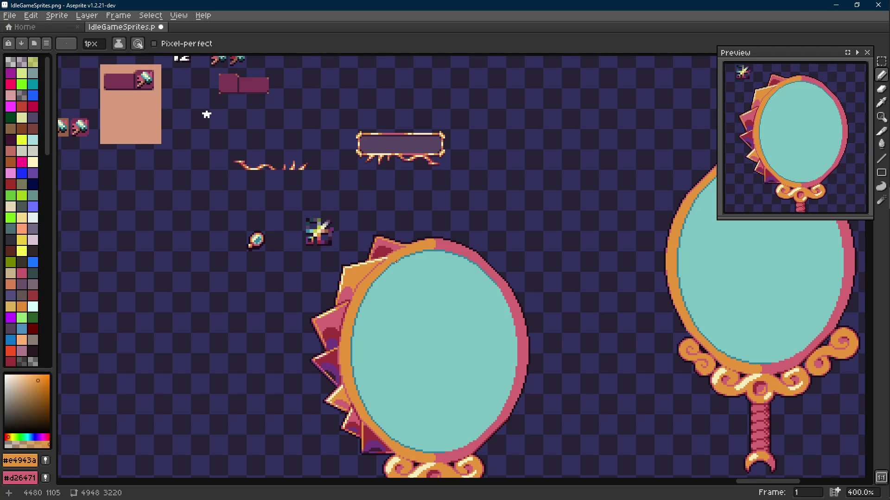
scroll(395, 261, down, 3)
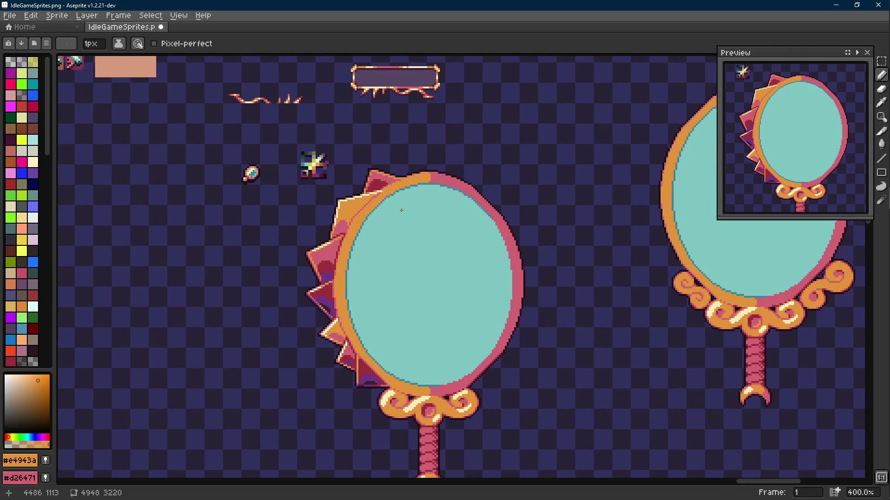
scroll(398, 213, up, 1)
key(ctrl+s)
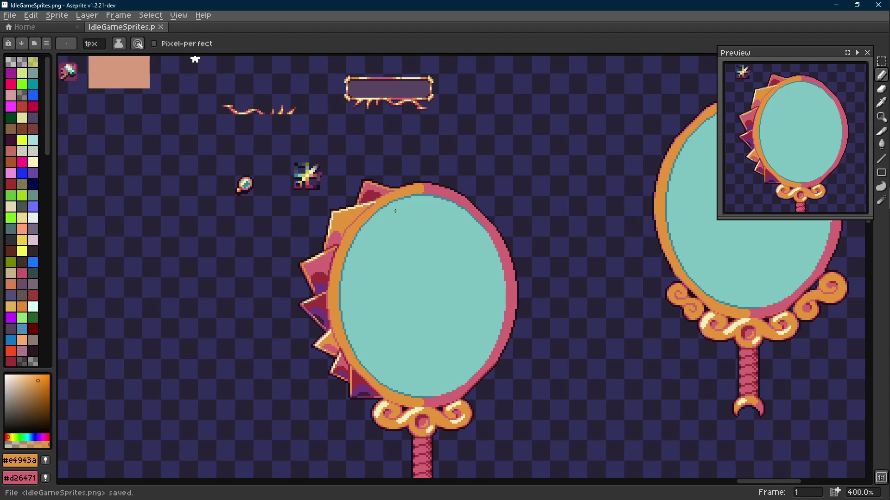
key(Scroll_Lock)
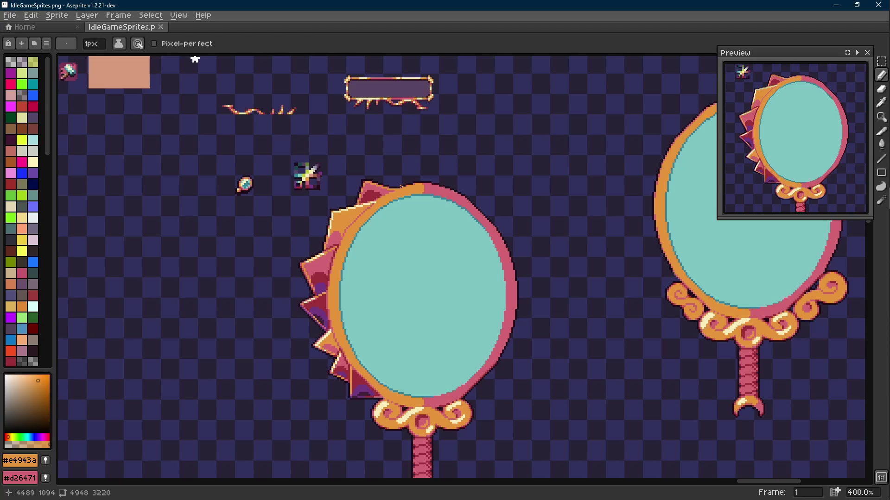
key(Scroll_Lock)
scroll(397, 204, down, 2)
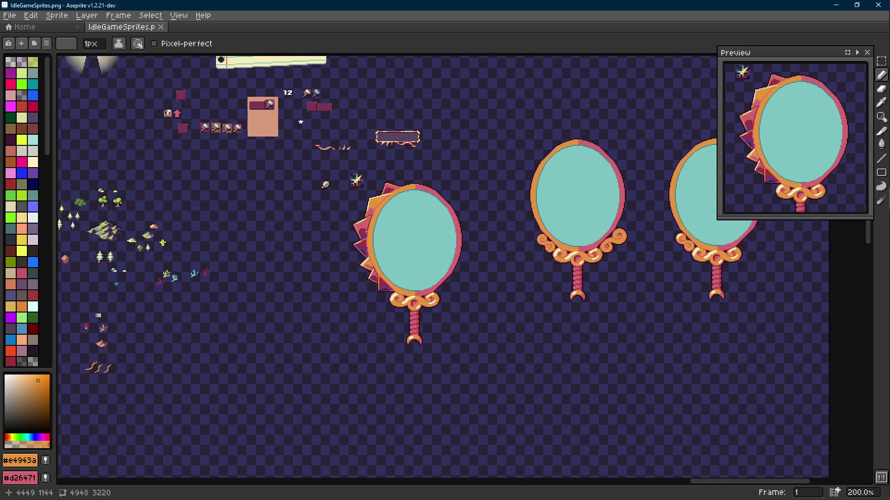
scroll(396, 214, up, 6)
- Repaint the dark red row on the left spikes in pink #d26471, then switch to the YouTube browser
alt+click(371, 221)
drag(361, 210, 324, 209)
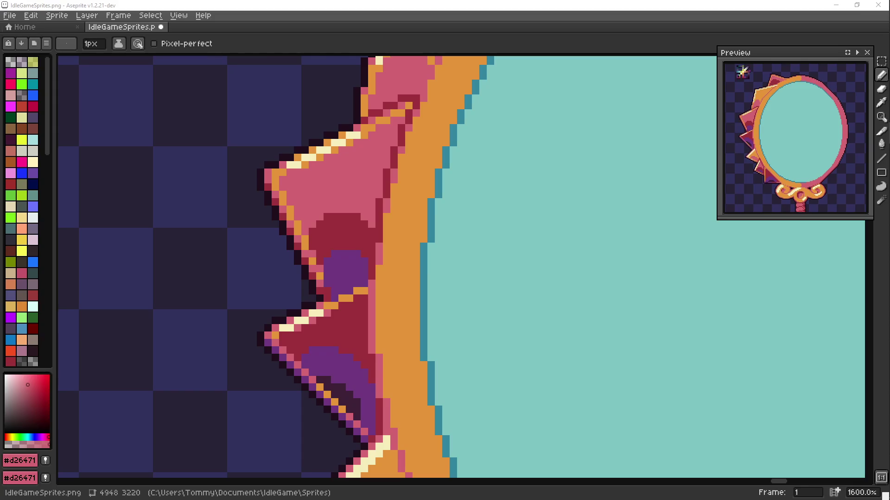
key(alt+Tab)
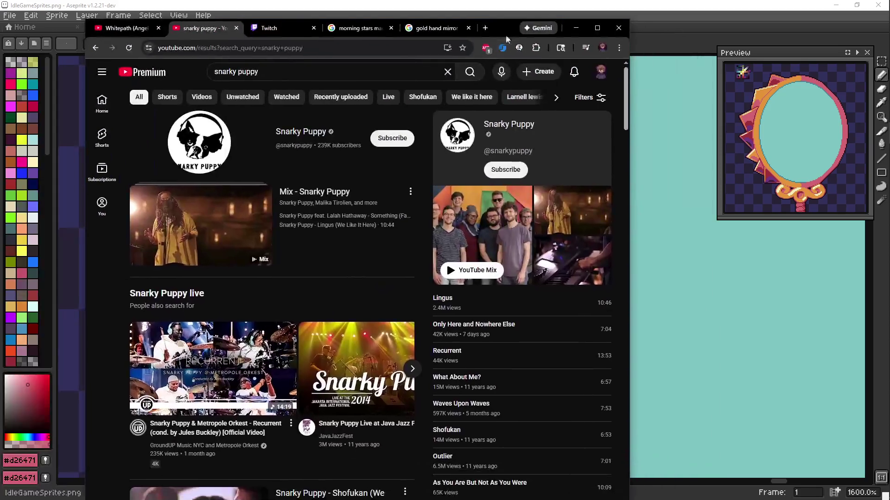
- Start the Snarky Puppy YouTube Mix from the search results and return to Aseprite
scroll(491, 321, down, 1)
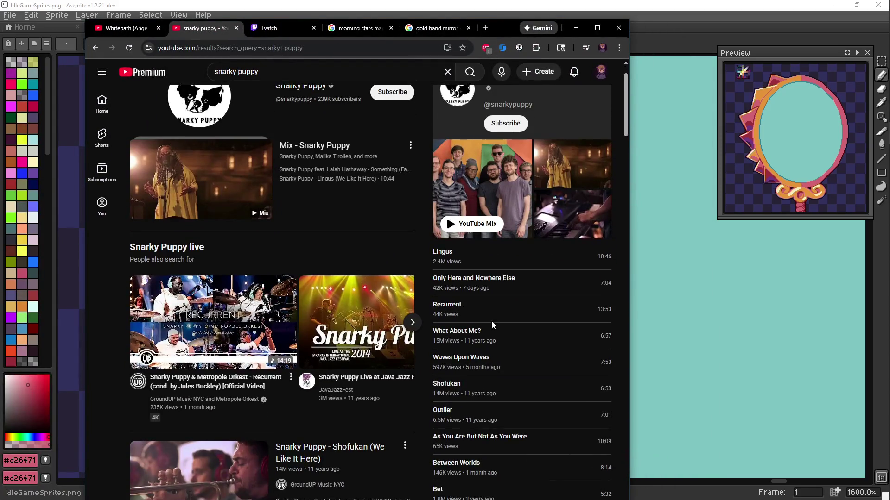
scroll(491, 320, up, 1)
click(488, 272)
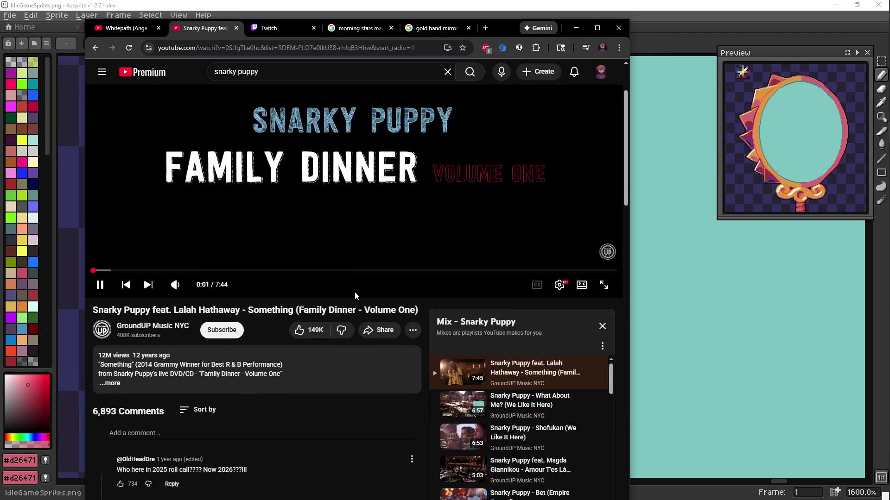
scroll(355, 293, down, 3)
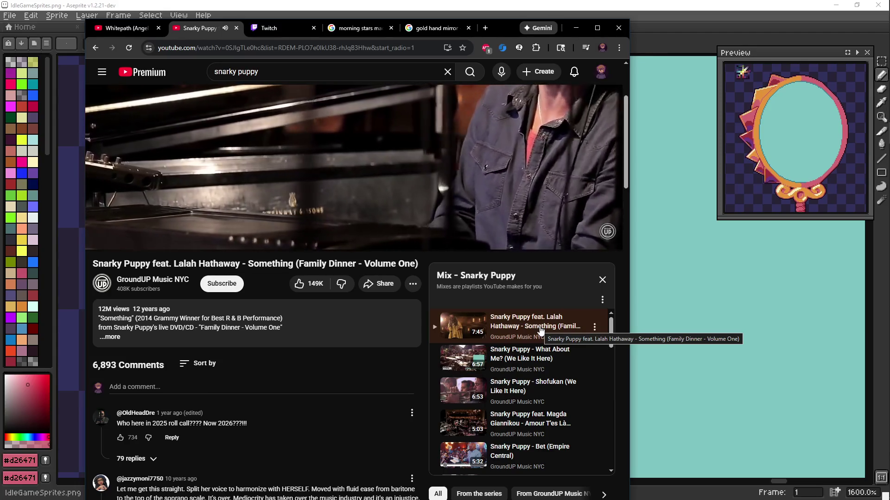
scroll(542, 342, down, 1)
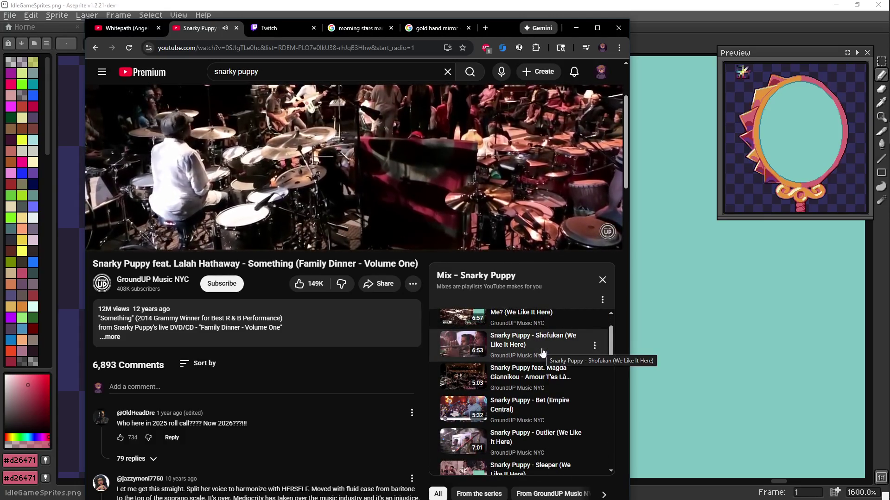
scroll(542, 352, down, 1)
scroll(543, 352, down, 3)
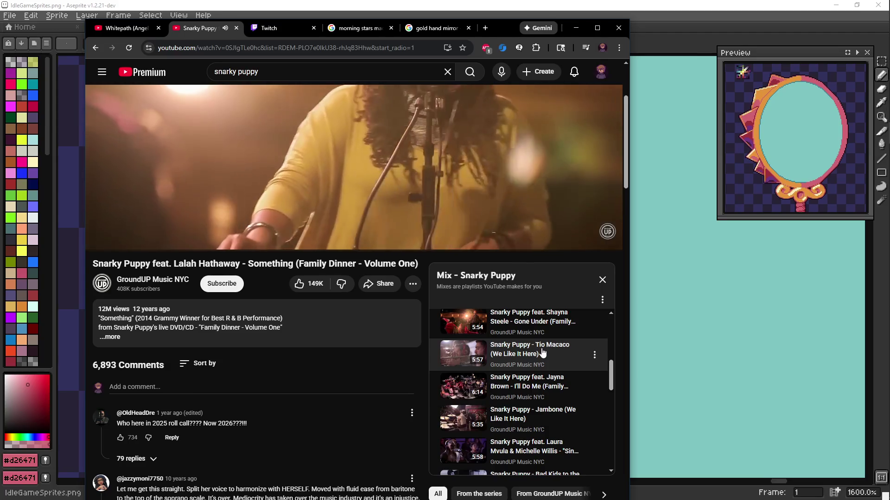
scroll(542, 352, up, 3)
scroll(542, 353, up, 3)
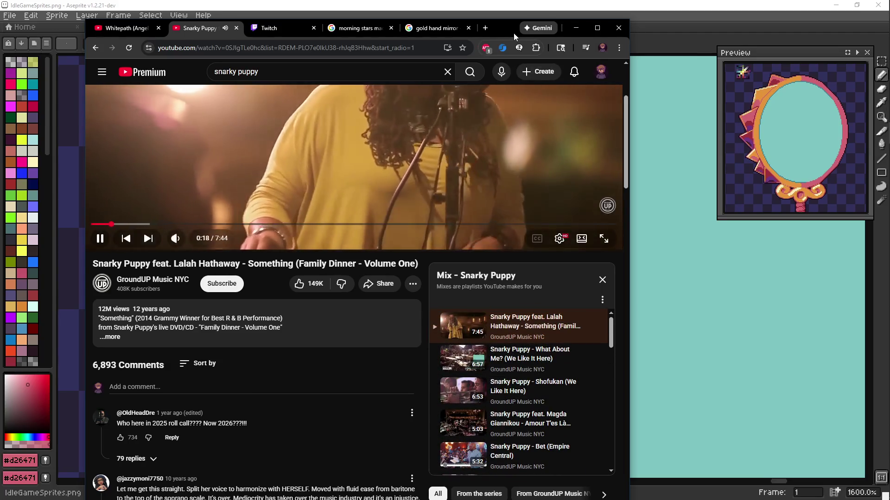
key(alt+Tab)
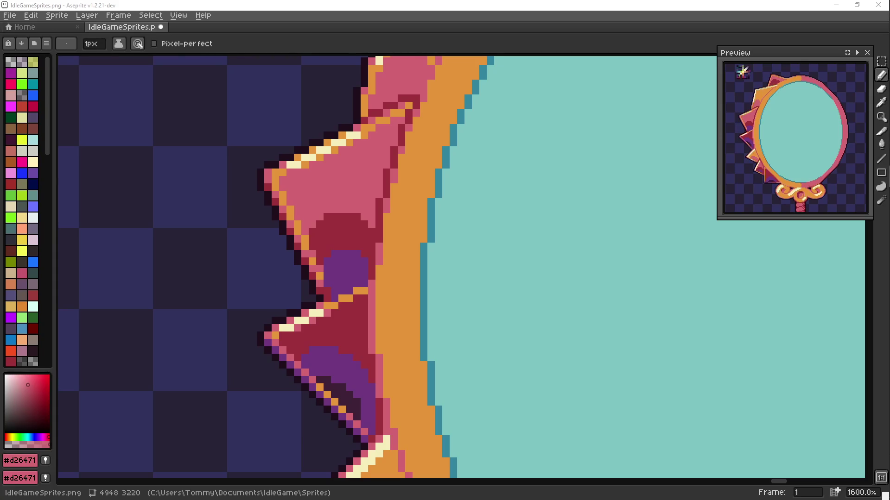
- Save the sprite sheet
scroll(357, 301, down, 5)
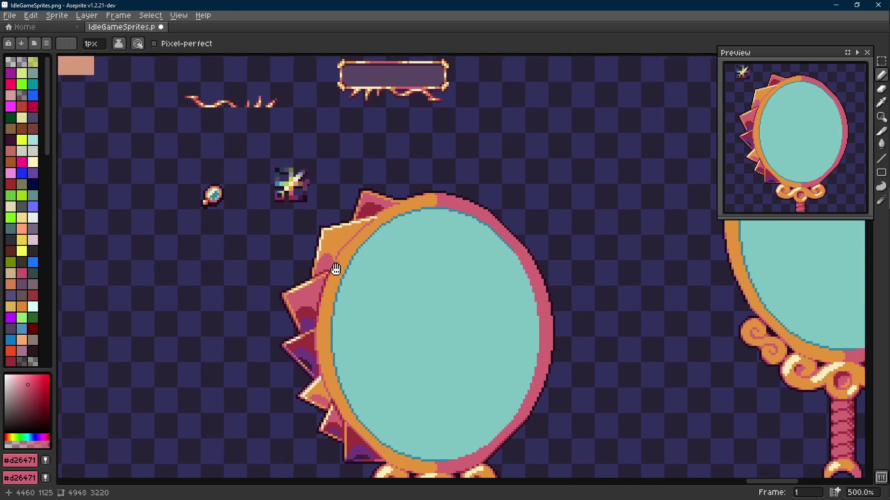
scroll(375, 200, up, 5)
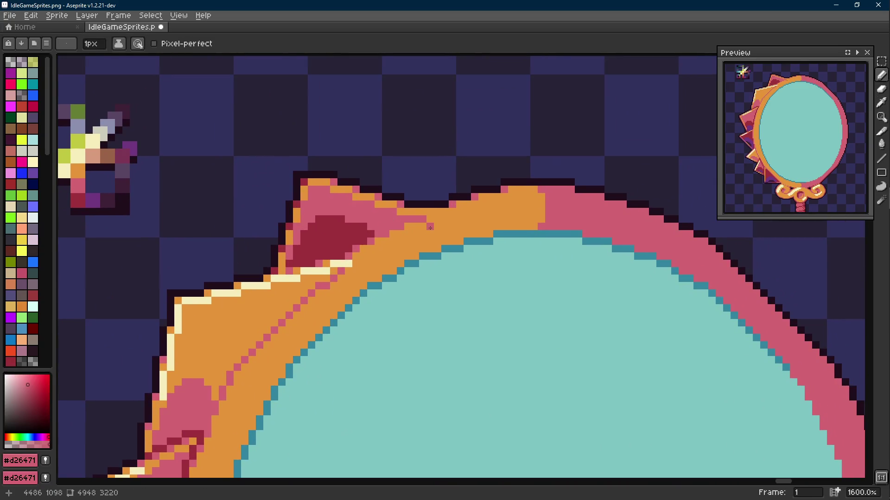
scroll(430, 228, down, 3)
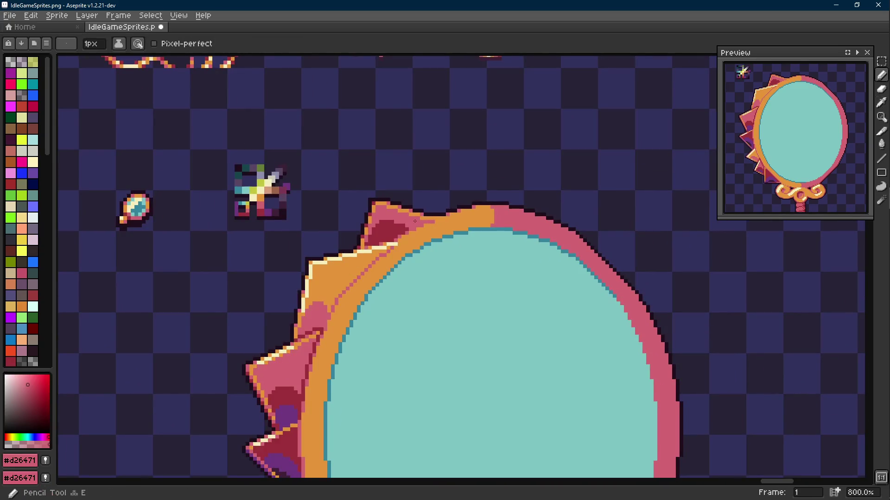
key(ctrl+s)
- Select the small sparkle sprite, drop the selection, and save again
scroll(422, 216, down, 3)
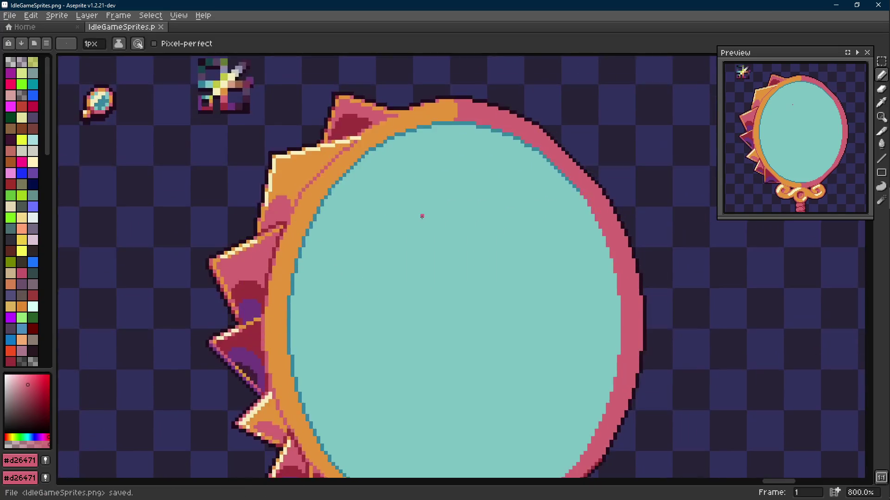
scroll(422, 217, down, 2)
scroll(423, 186, down, 1)
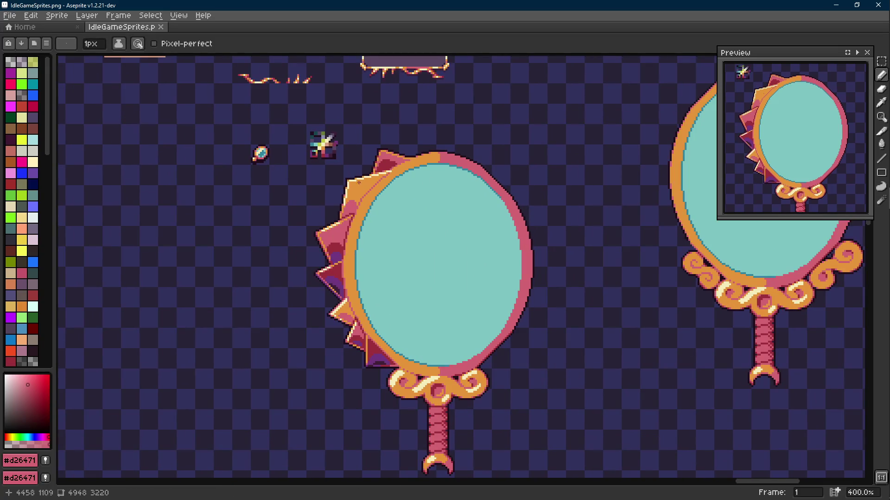
key(m)
mouse_move(348, 125)
mouse_down()
mouse_move(300, 164)
mouse_move(665, 363)
mouse_move(586, 363)
mouse_move(521, 326)
mouse_move(312, 165)
mouse_move(312, 151)
mouse_up()
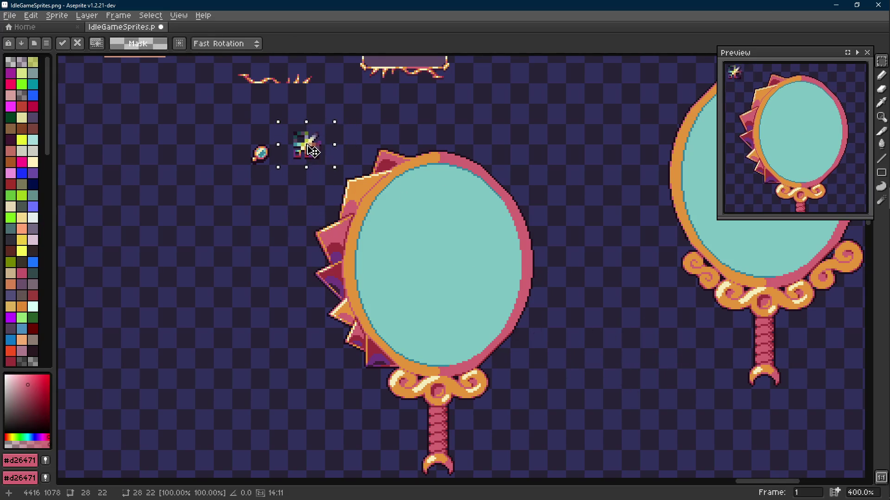
key(Return)
scroll(406, 149, up, 1)
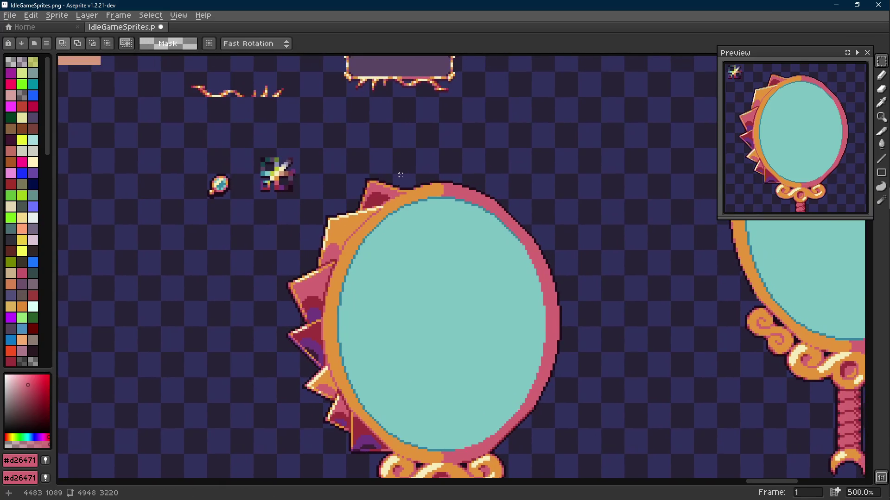
key(ctrl+s)
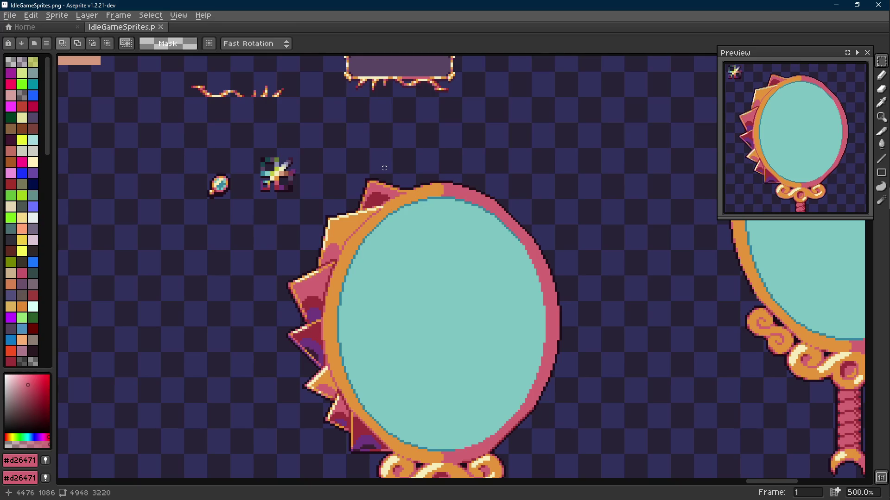
- Try an orange Line tool stroke across the upper-left rim, then undo it
scroll(384, 168, up, 4)
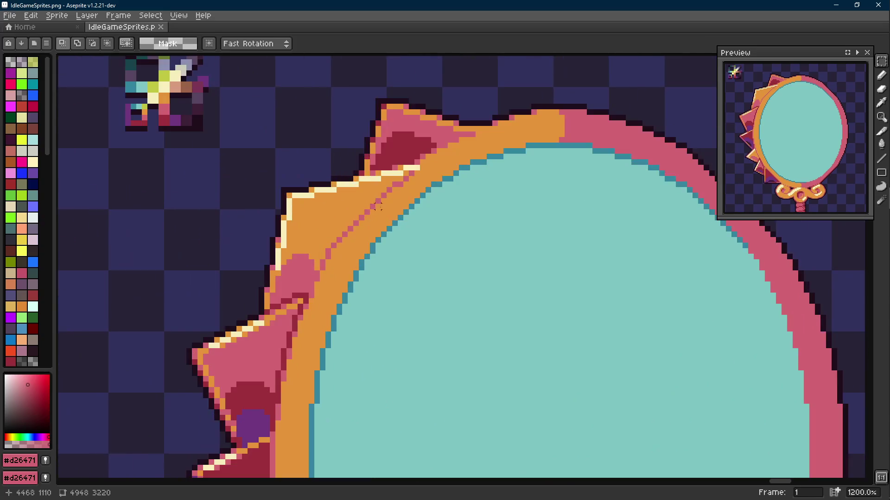
key(l)
alt+click(397, 188)
click(397, 188)
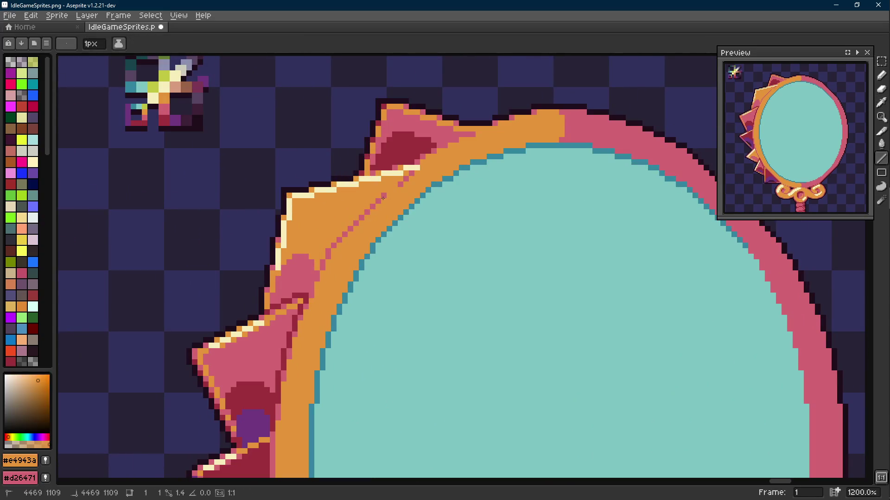
scroll(405, 199, down, 7)
scroll(391, 198, up, 7)
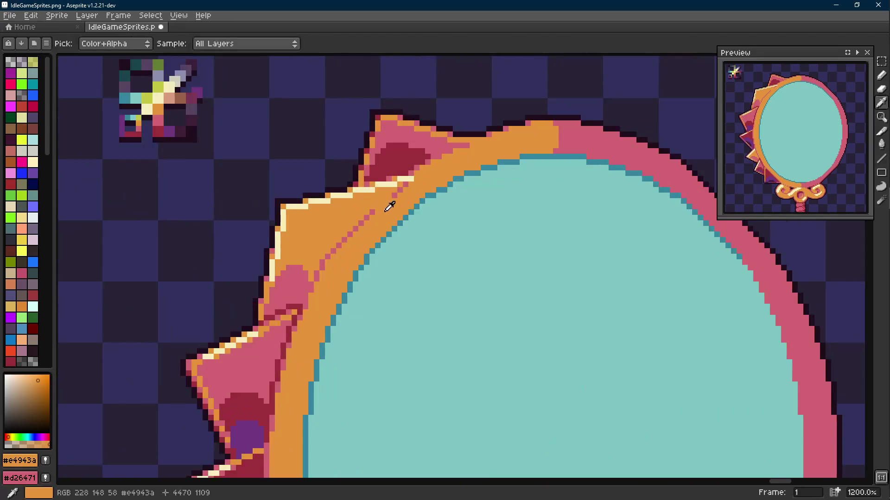
drag(309, 273, 343, 239)
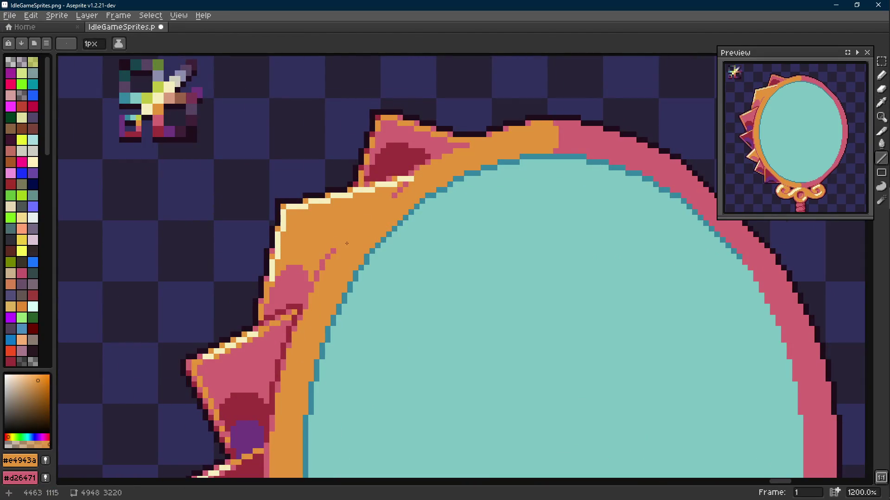
scroll(364, 243, down, 6)
scroll(364, 243, up, 2)
key(v)
key(ctrl+z)
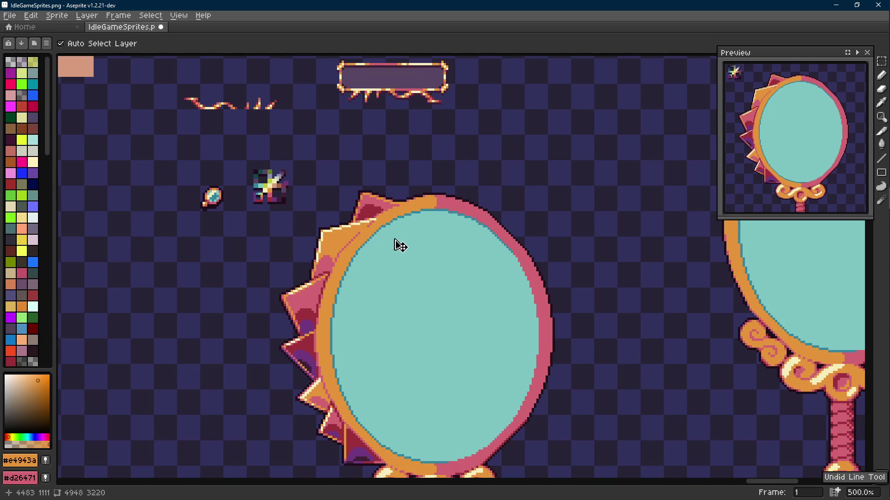
- Paint a pink pixel on the upper-left rim, eyedrop the orange, and save IdleGameSprites.png
key(b)
scroll(391, 235, up, 5)
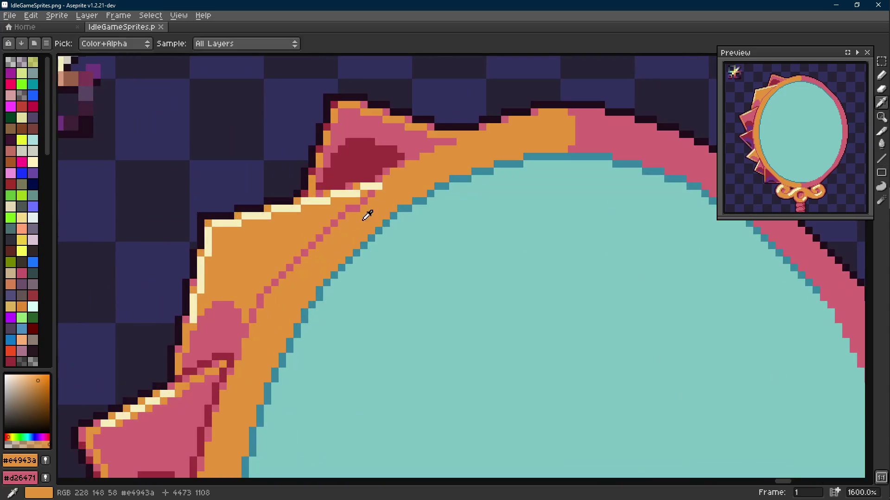
alt+click(355, 201)
click(364, 193)
alt+click(368, 206)
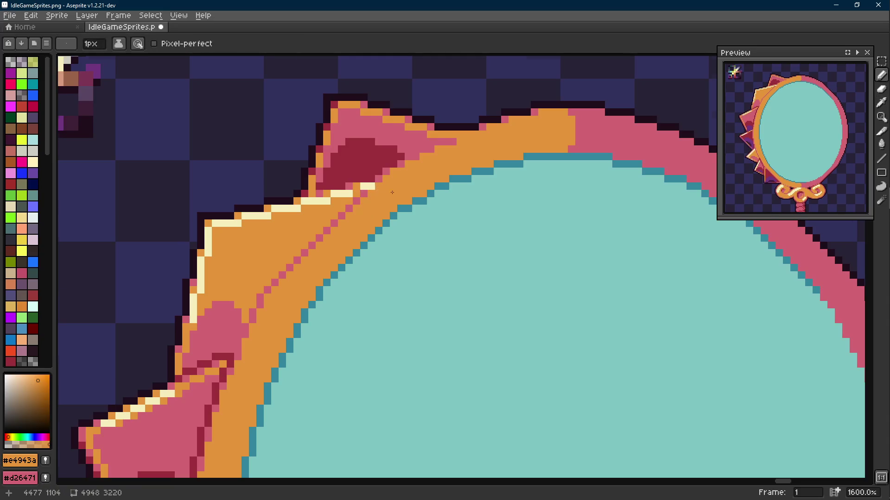
scroll(405, 196, down, 6)
scroll(405, 196, up, 5)
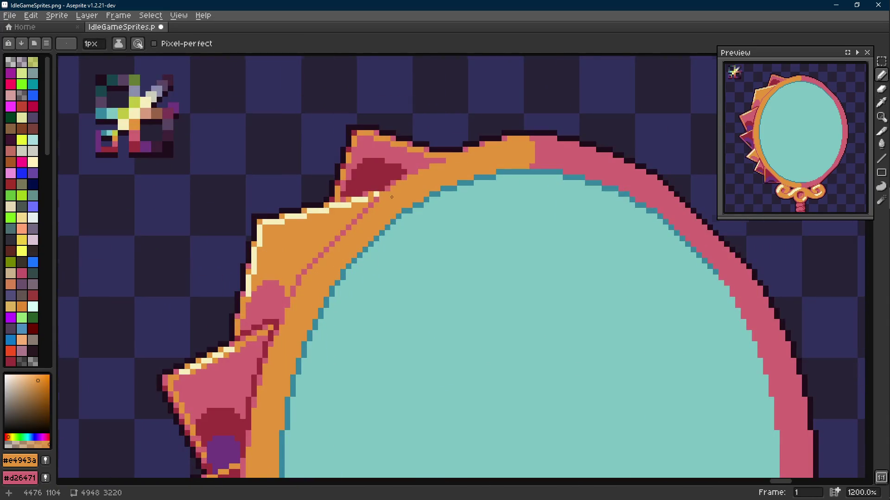
scroll(398, 200, down, 6)
key(ctrl+s)
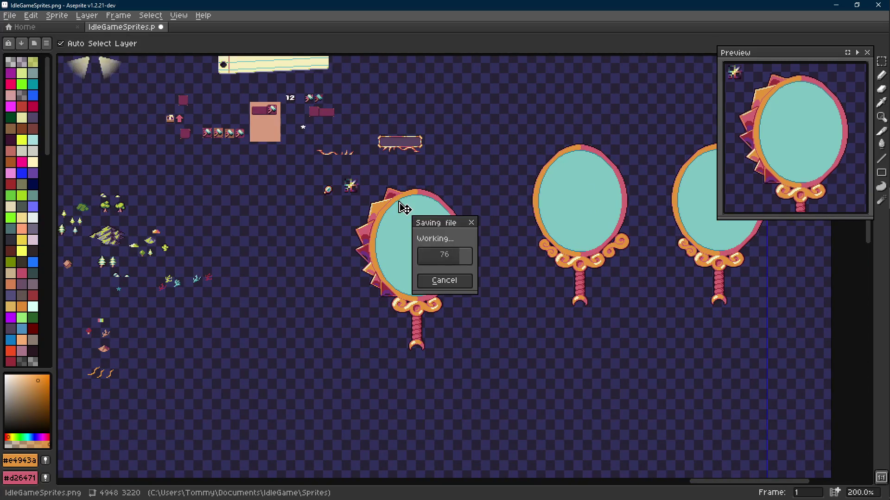
- Draw a test pixel, undo it, and save the sprite sheet
scroll(397, 204, up, 6)
key(b)
click(374, 214)
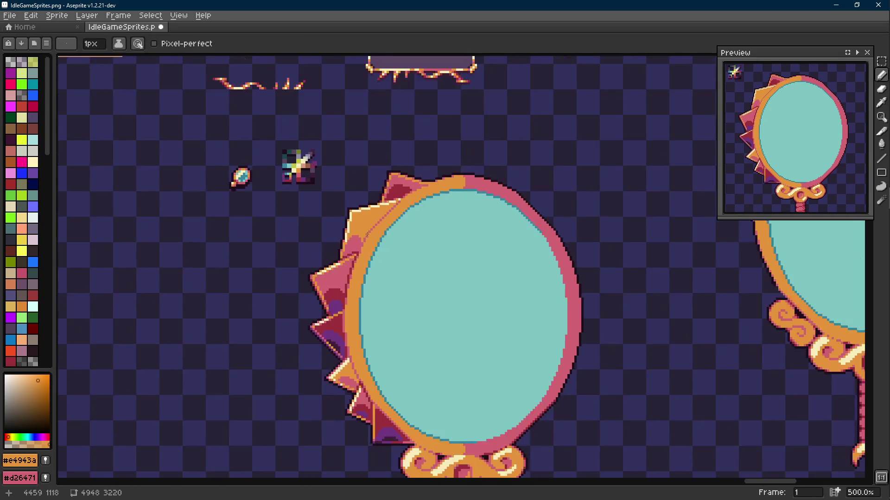
scroll(391, 224, down, 6)
key(v)
key(ctrl+z)
key(ctrl+s)
- Save again, then drag the small sparkle sprite down and left of the mirror icon
scroll(398, 230, down, 1)
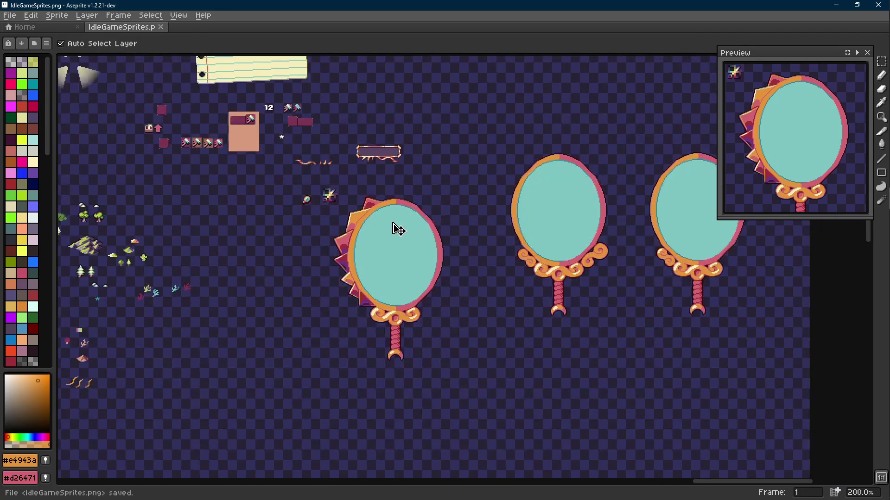
key(m)
scroll(407, 205, down, 1)
key(b)
scroll(389, 217, up, 2)
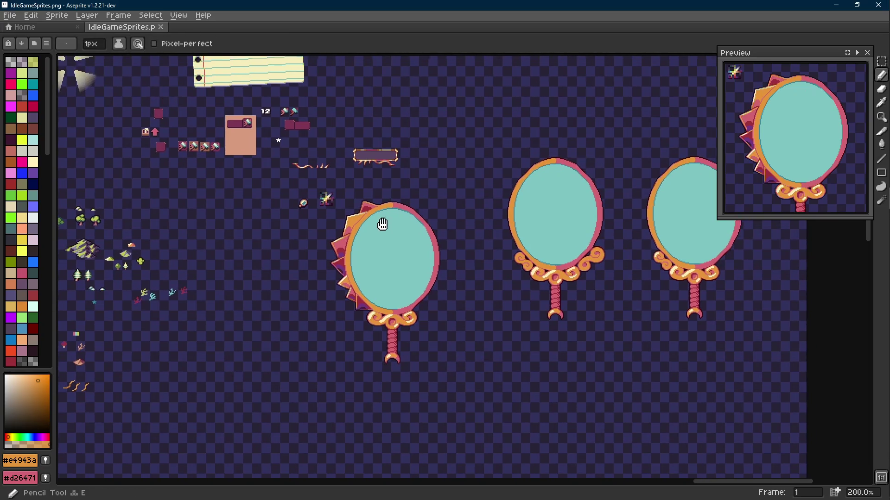
key(ctrl+s)
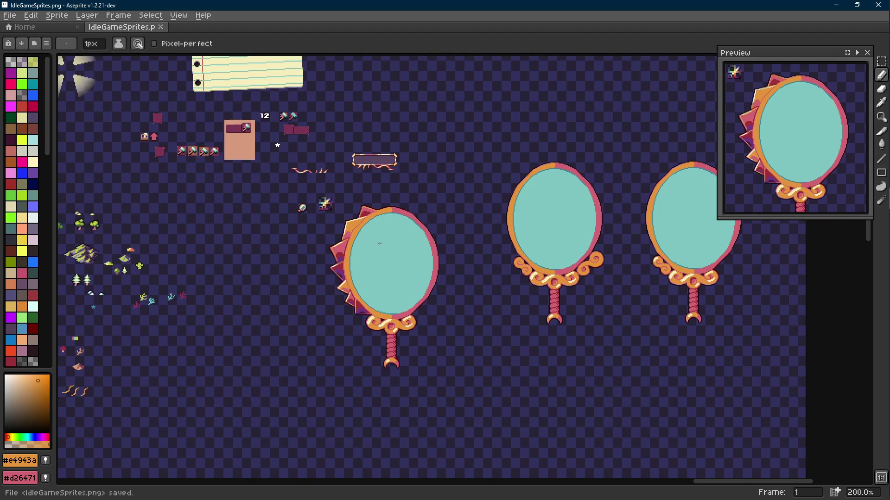
scroll(371, 213, up, 3)
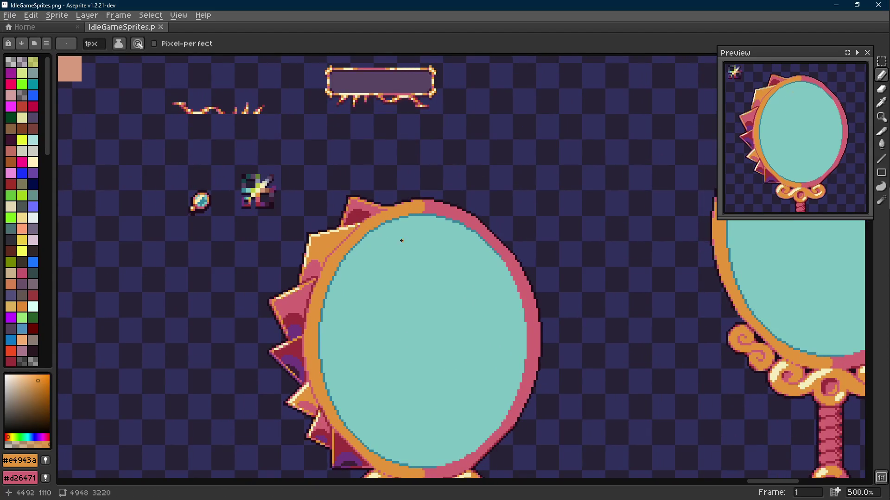
scroll(401, 194, down, 4)
key(m)
mouse_move(297, 75)
mouse_down()
mouse_move(238, 143)
mouse_move(153, 175)
mouse_up()
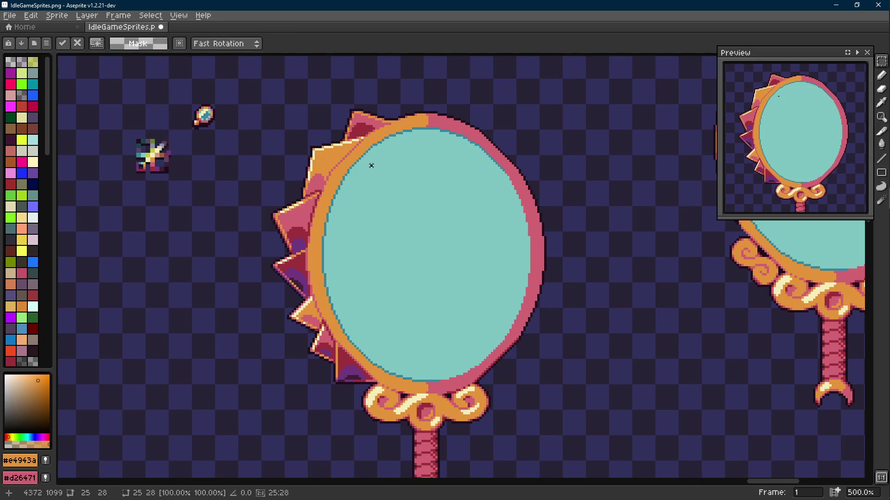
- Commit the moved sparkle sprite in its new spot
key(Return)
scroll(436, 232, down, 4)
scroll(348, 281, up, 4)
scroll(349, 282, up, 1)
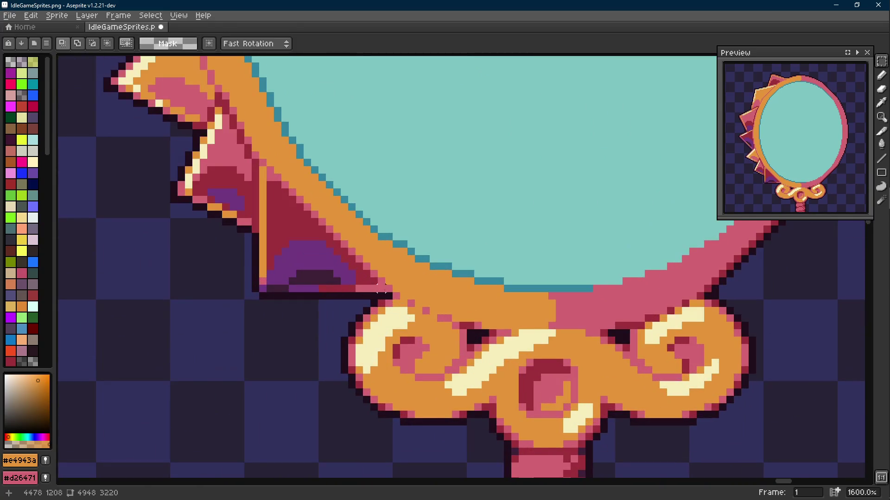
scroll(388, 295, down, 4)
- Marquee-select the spiked left half of the mirror, adding areas at its top
mouse_move(388, 295)
mouse_down()
mouse_move(294, 80)
mouse_move(268, 86)
mouse_up()
scroll(384, 90, up, 5)
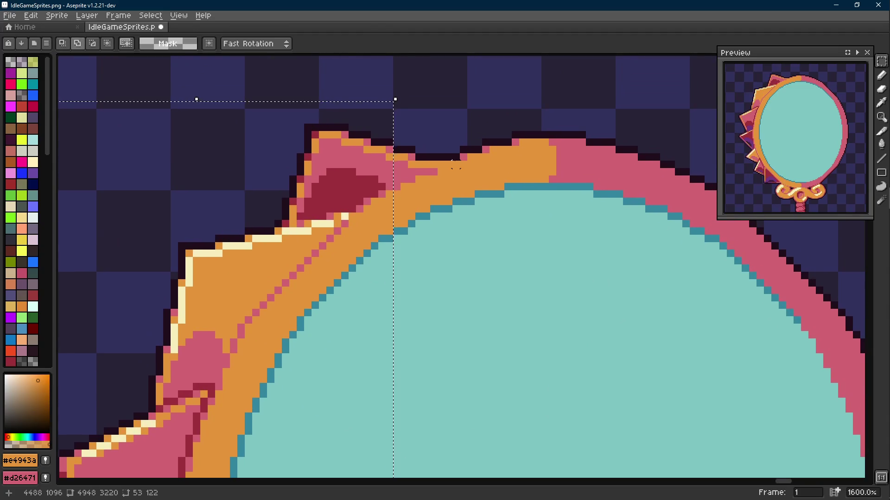
drag(456, 171, 349, 115)
mouse_move(389, 186)
mouse_down()
mouse_move(435, 159)
mouse_move(389, 186)
mouse_up()
mouse_move(493, 127)
mouse_down()
mouse_move(441, 186)
mouse_move(412, 187)
mouse_up()
drag(501, 181, 479, 192)
scroll(445, 171, down, 6)
scroll(398, 175, up, 2)
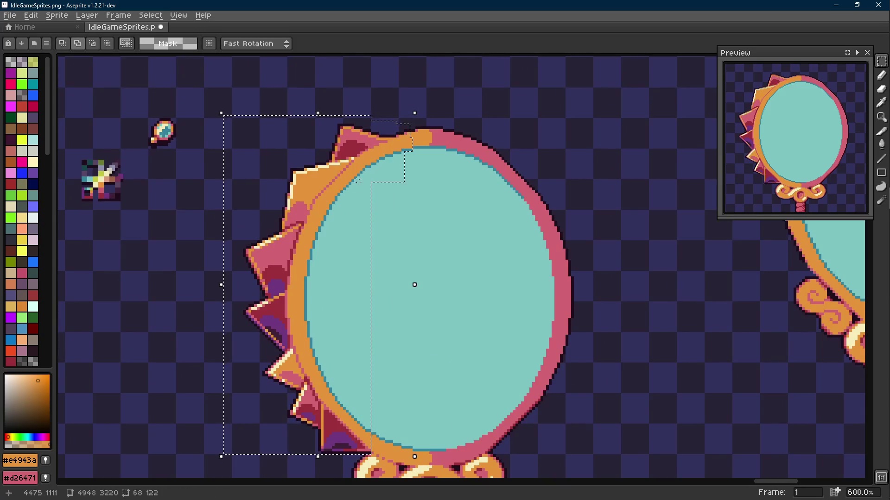
- Place the copied half on the right, aligned with the mirror's top, and drop it
mouse_move(310, 260)
mouse_down()
mouse_move(574, 262)
mouse_move(530, 207)
mouse_move(488, 252)
mouse_up()
scroll(413, 139, up, 3)
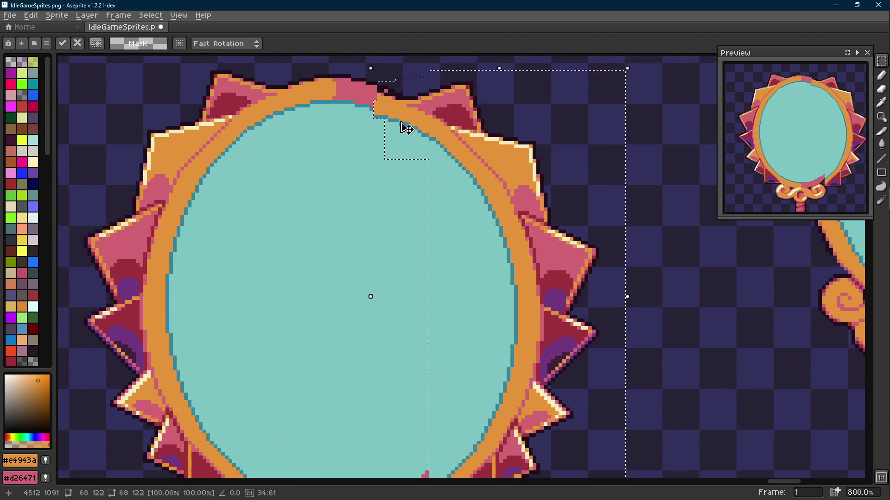
scroll(425, 208, up, 1)
drag(459, 218, 421, 218)
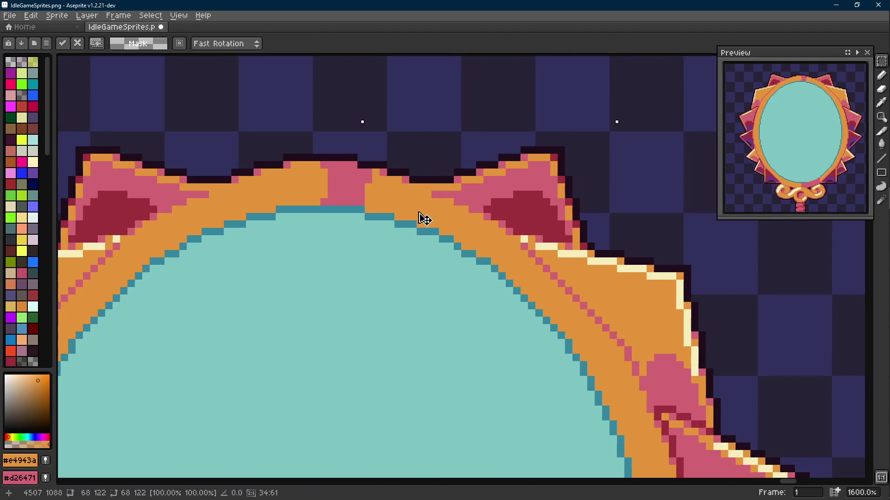
scroll(425, 219, down, 5)
drag(457, 292, 462, 197)
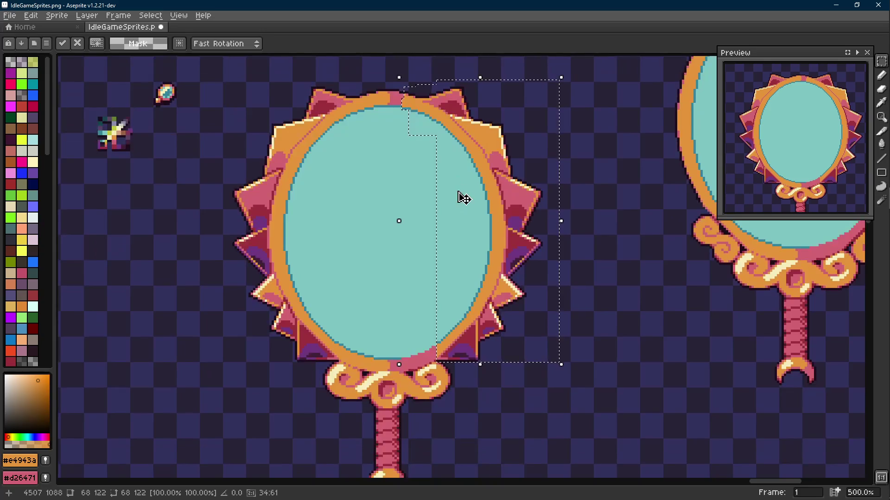
key(ctrl+d)
scroll(429, 258, down, 3)
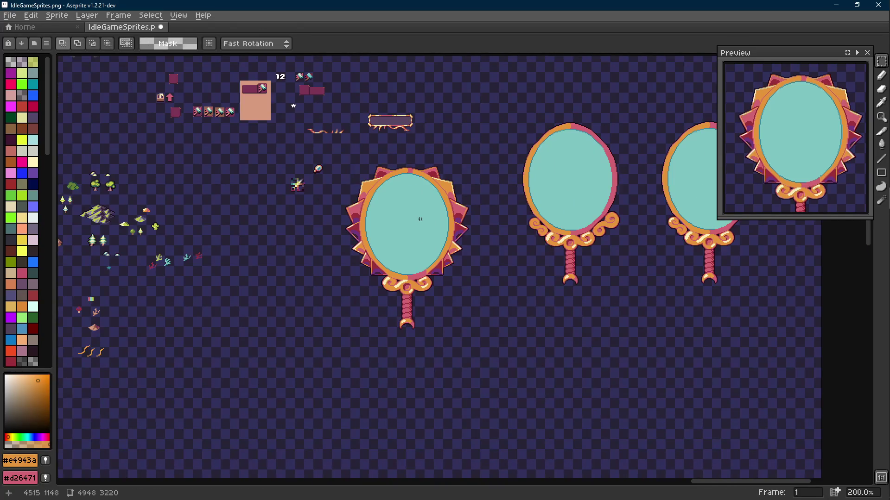
- Paint-bucket the right half of the ring with the frame's pink
scroll(429, 258, up, 4)
key(g)
alt+click(422, 305)
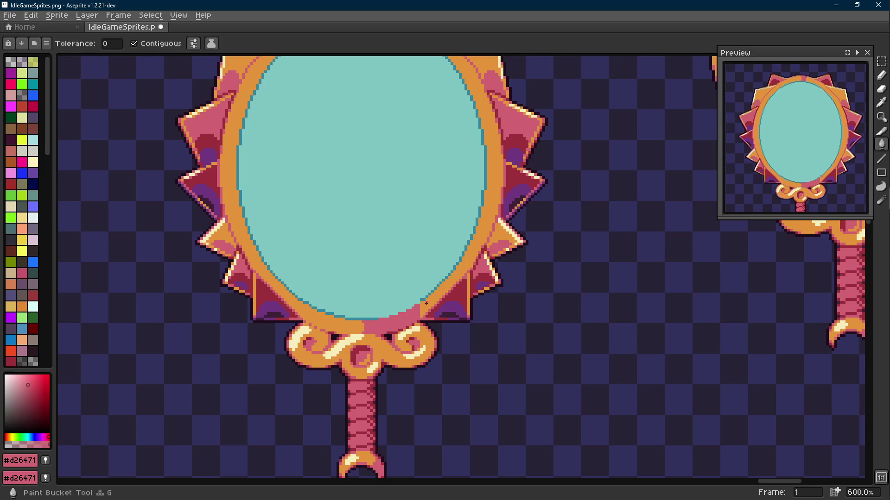
click(426, 303)
scroll(436, 318, up, 3)
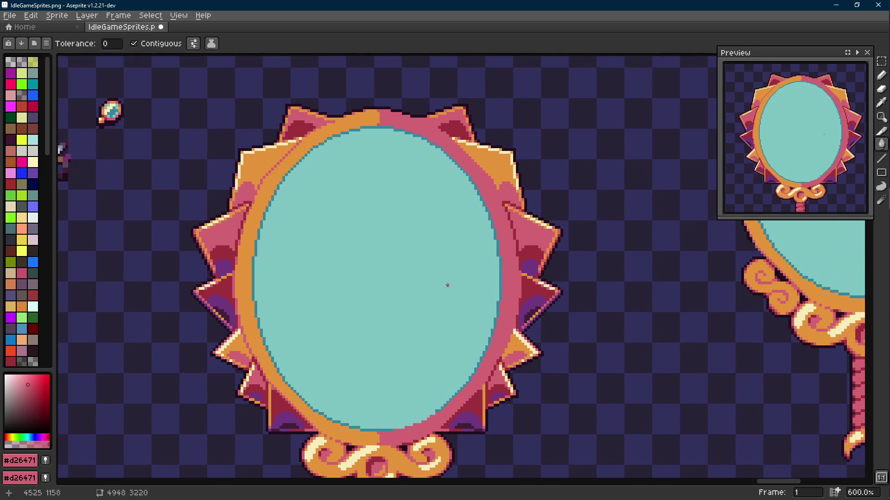
scroll(477, 222, down, 4)
scroll(456, 197, up, 5)
- Eyedrop the dark maroon seam colour #9d303b and return to the Pencil
key(i)
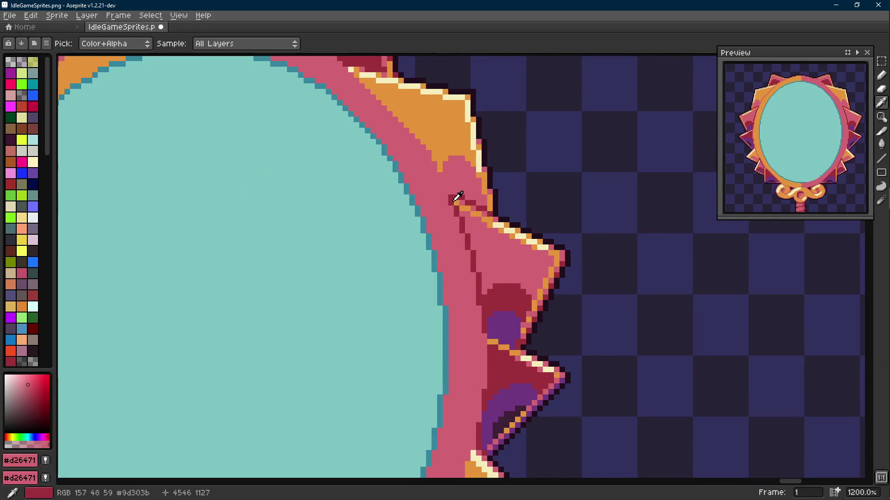
click(456, 197)
key(b)
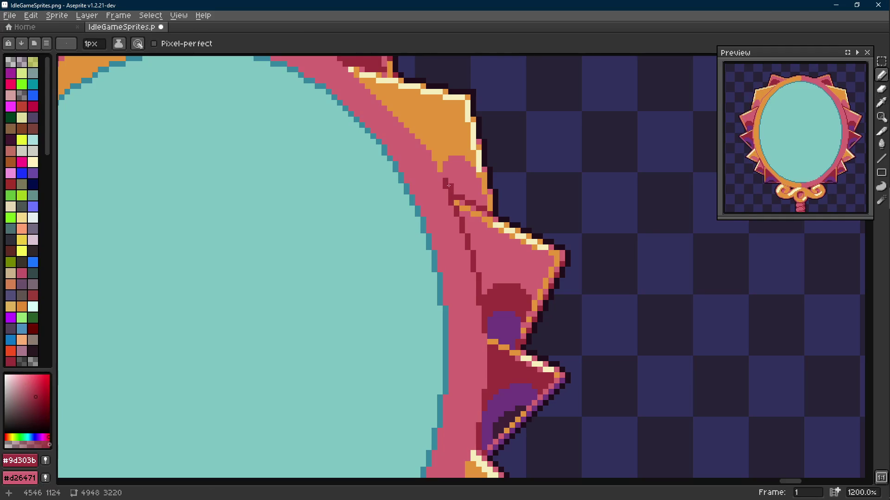
scroll(471, 210, down, 6)
scroll(471, 218, up, 7)
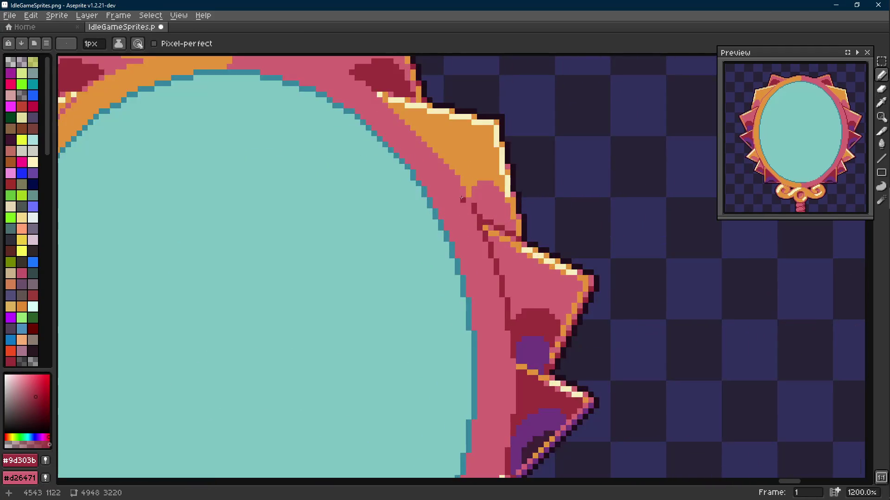
scroll(458, 206, down, 3)
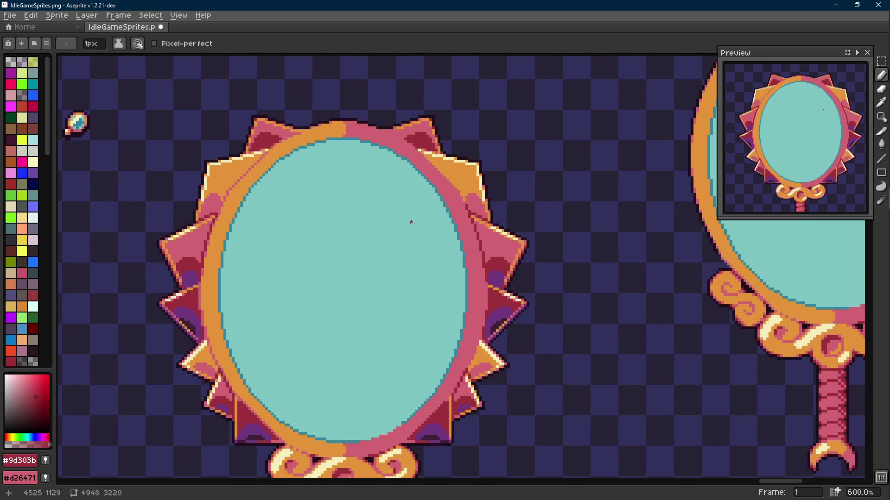
- Select the mirror's teal glass with the Magic Wand at tolerance 55
key(t)
mouse_move(351, 43)
mouse_down()
mouse_move(367, 59)
mouse_move(384, 59)
mouse_up()
click(380, 205)
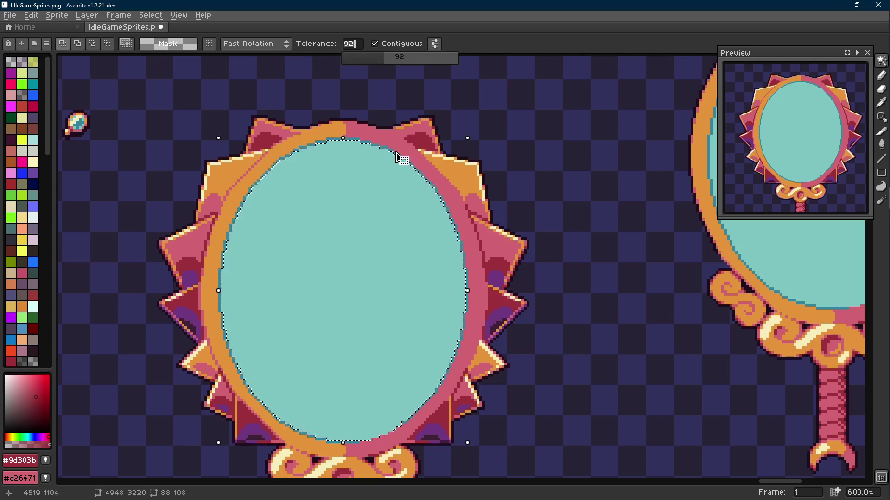
- Select the mirror glass by colour at tolerance 92 and paint it light teal, undoing the spill onto the rim
click(399, 155)
key(b)
scroll(394, 231, down, 1)
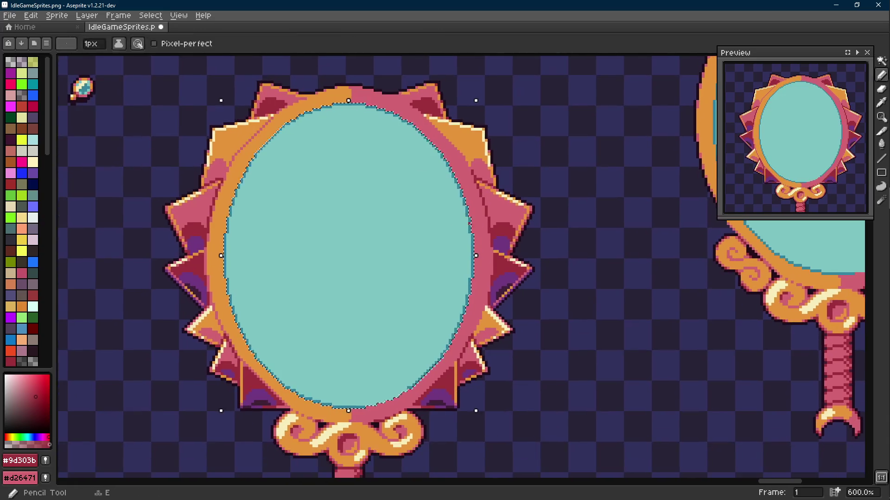
alt+click(415, 324)
key(ctrl+z)
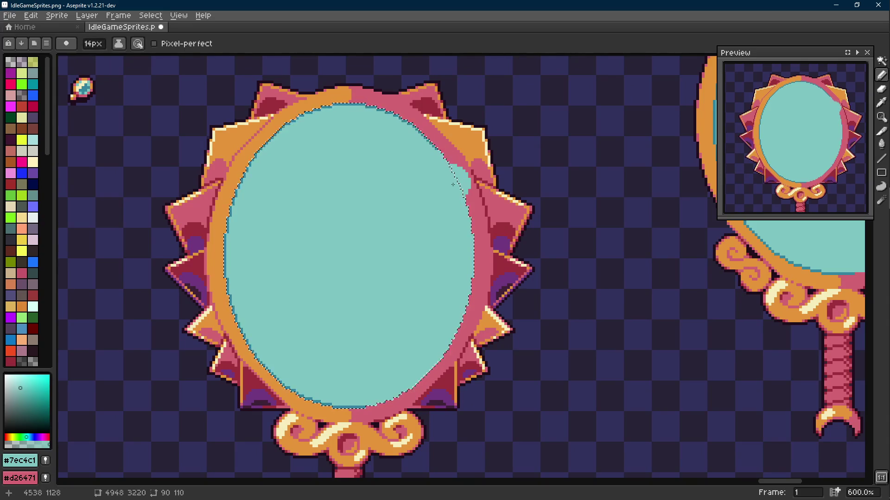
scroll(402, 192, up, 4)
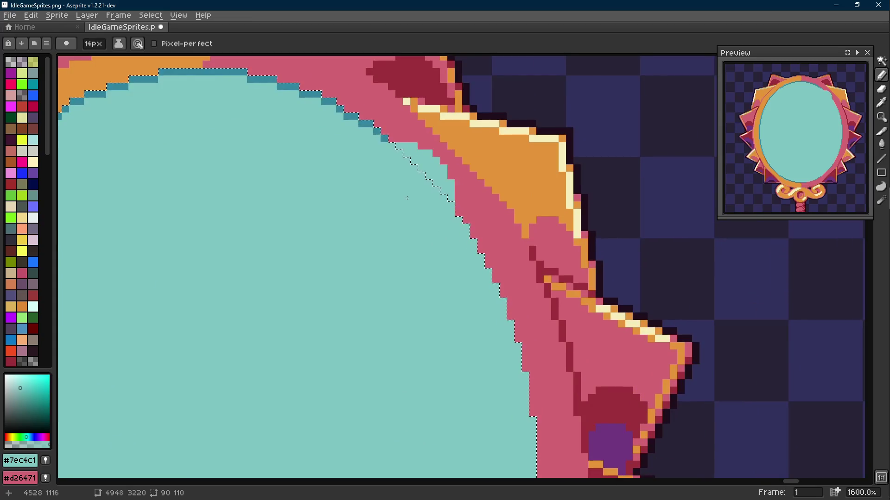
scroll(401, 193, down, 6)
key(m)
click(411, 207)
key(b)
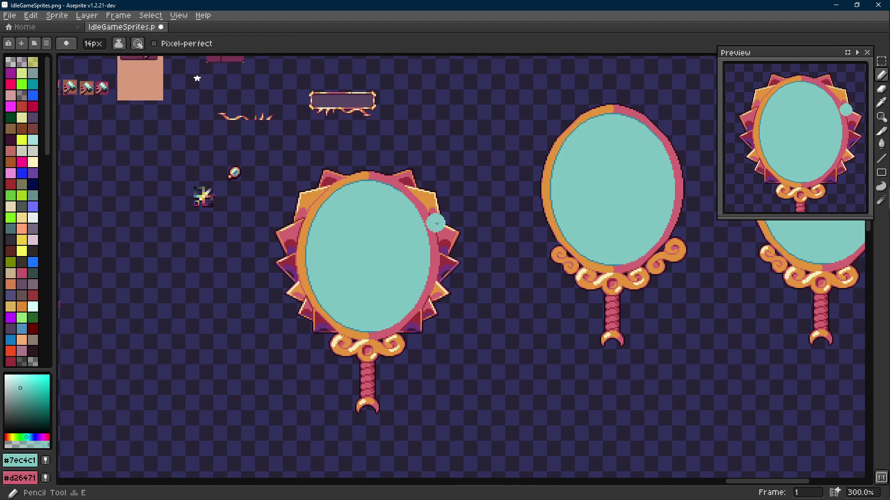
scroll(411, 206, up, 4)
key(w)
click(392, 197)
key(b)
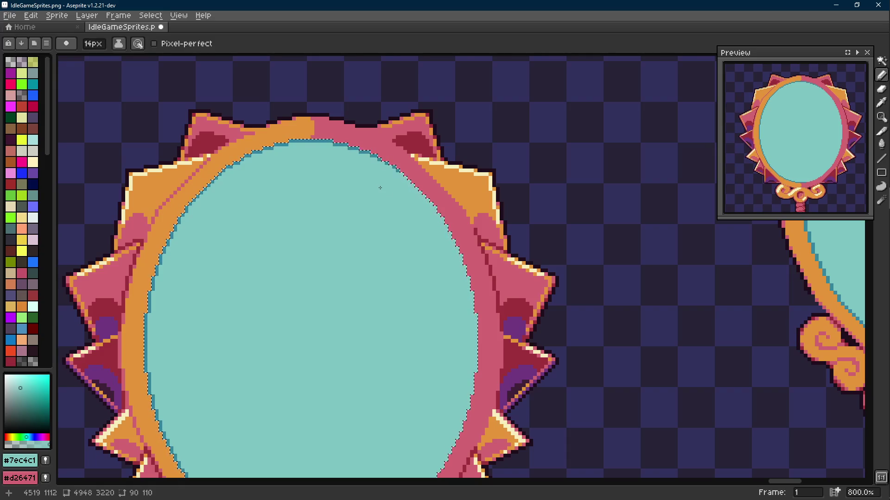
- With a 1px brush, draw a dark teal #34859d diagonal line along the glass's upper-right edge
key(minus)
key(minus)
key(minus)
key(ctrl+d)
key(i)
scroll(408, 181, up, 3)
click(389, 156)
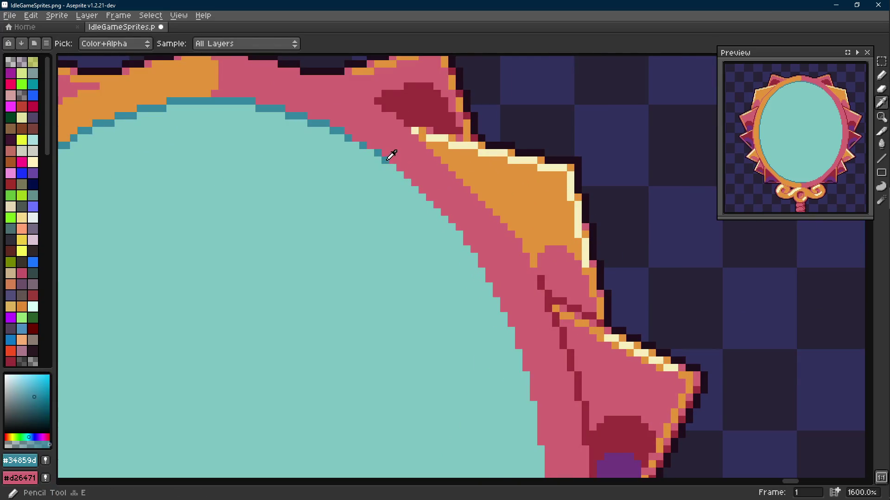
key(shift+e)
drag(389, 165, 480, 263)
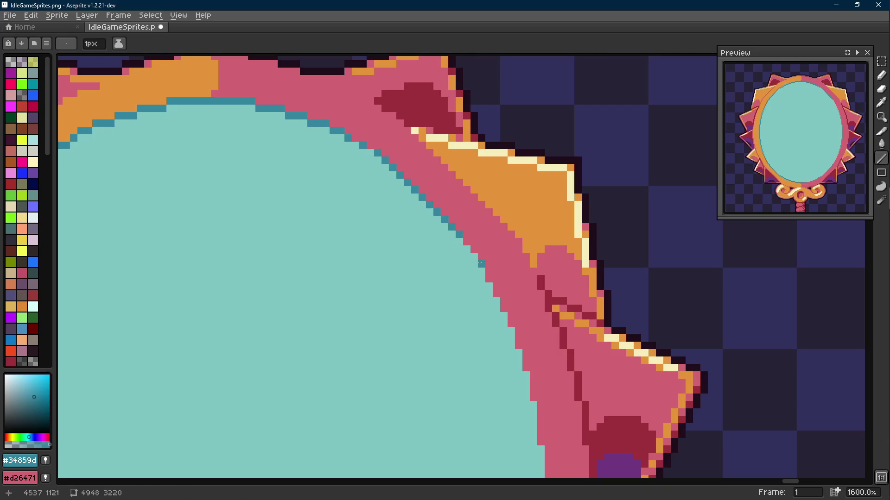
scroll(468, 241, down, 6)
scroll(460, 216, up, 5)
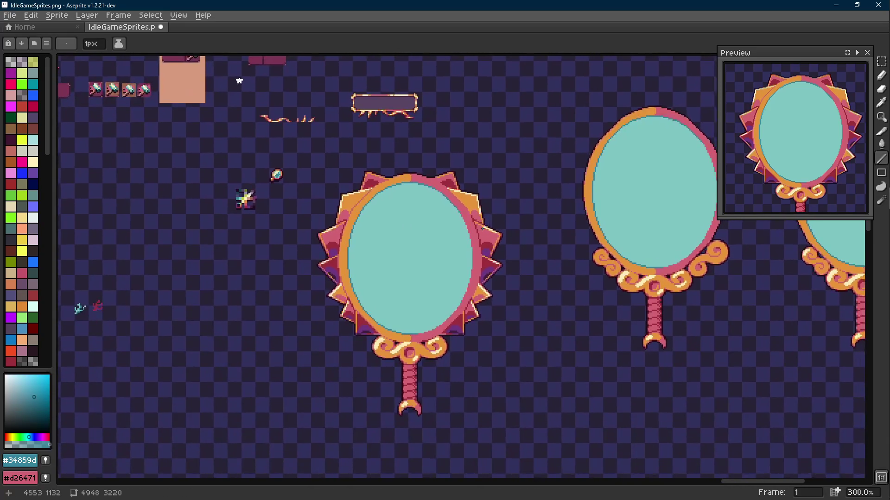
- Undo the drawn outline line, place a dark-teal pixel at the glass edge, and cancel a stray horizontal line
key(e)
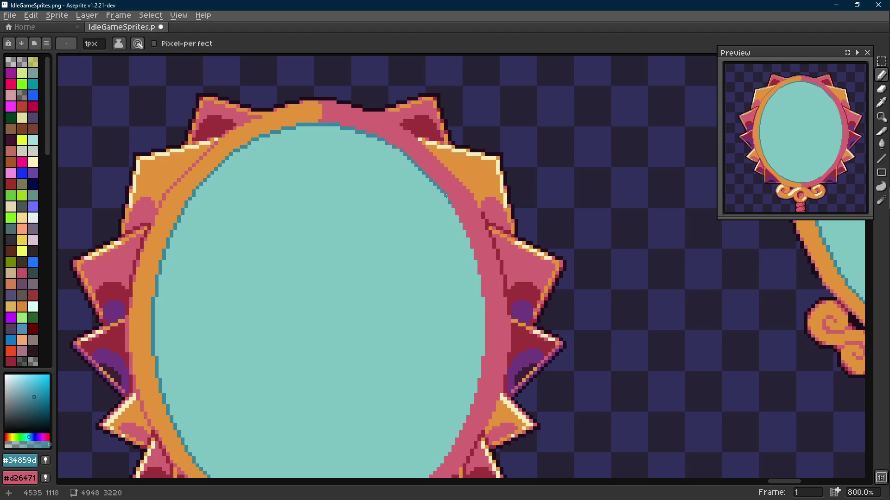
scroll(457, 225, down, 4)
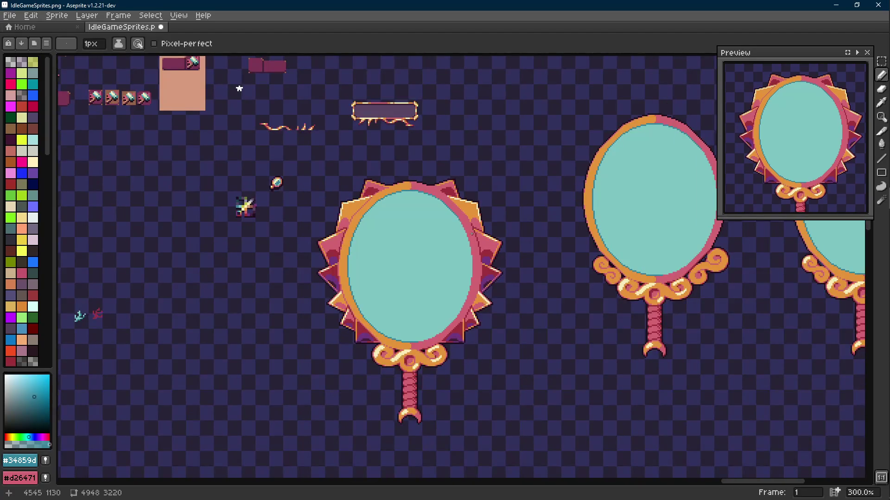
scroll(472, 233, up, 3)
scroll(441, 219, up, 2)
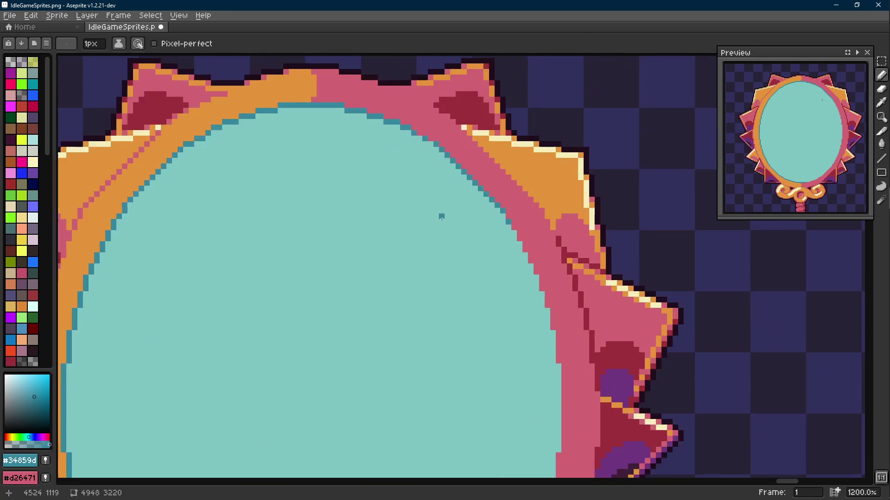
key(m)
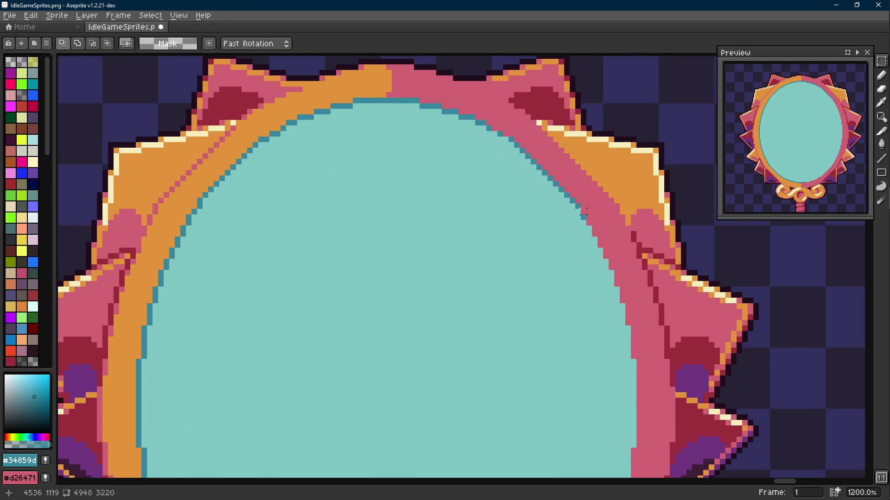
key(ctrl+z)
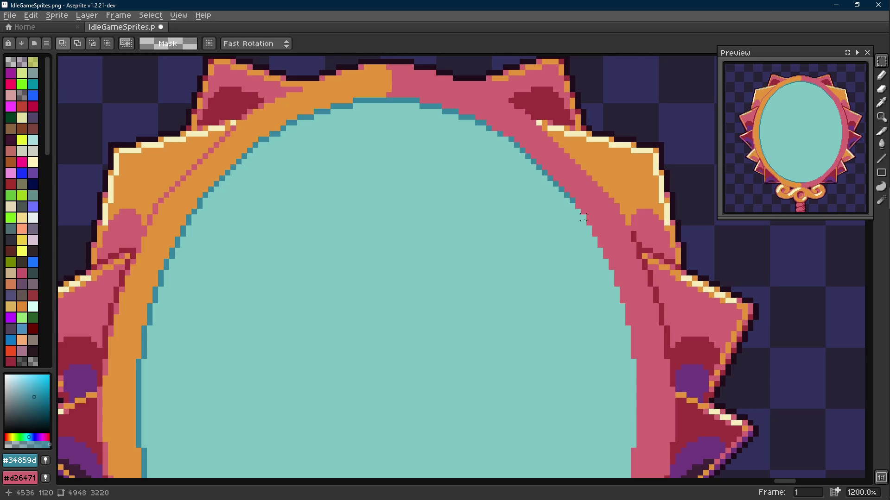
key(b)
click(583, 217)
key(m)
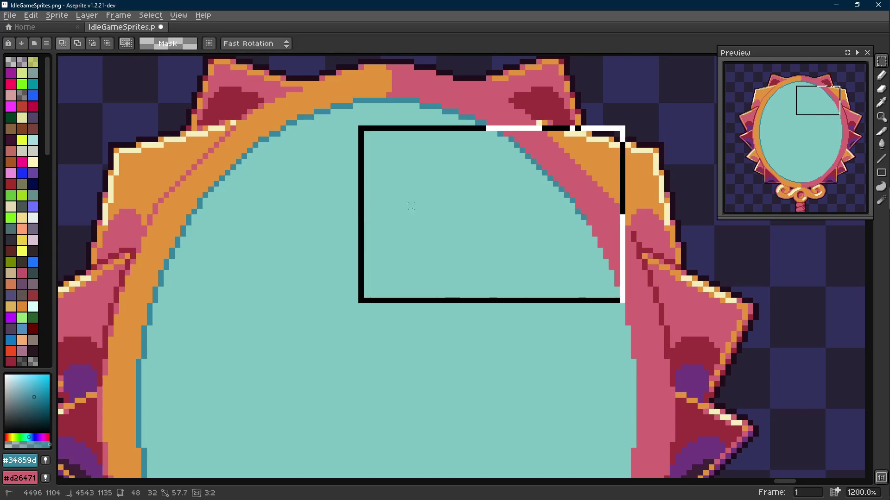
key(l)
drag(583, 217, 190, 216)
key(ctrl+z)
scroll(288, 200, down, 7)
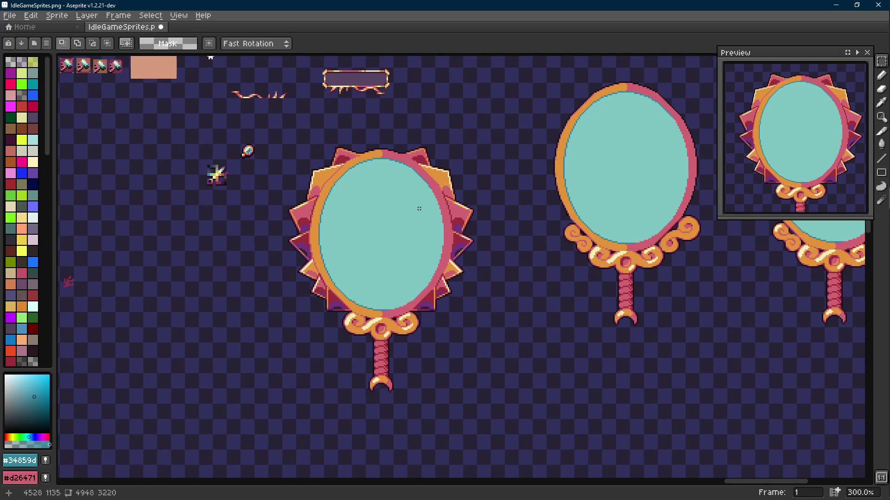
scroll(419, 209, up, 4)
- Fill gaps in the glass's right rim with three teal pixels
key(b)
click(443, 165)
click(449, 177)
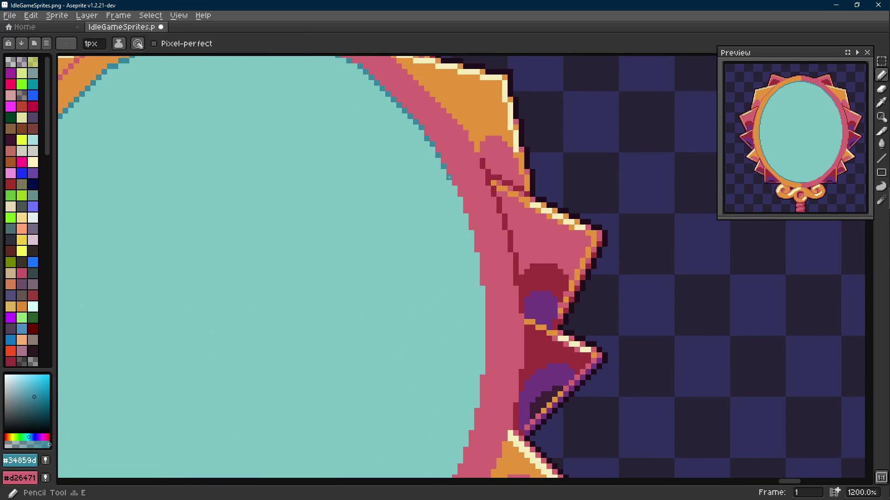
click(461, 199)
scroll(480, 288, down, 4)
drag(514, 289, 511, 241)
- Save IdleGameSprites.png with Ctrl+S
key(ctrl+s)
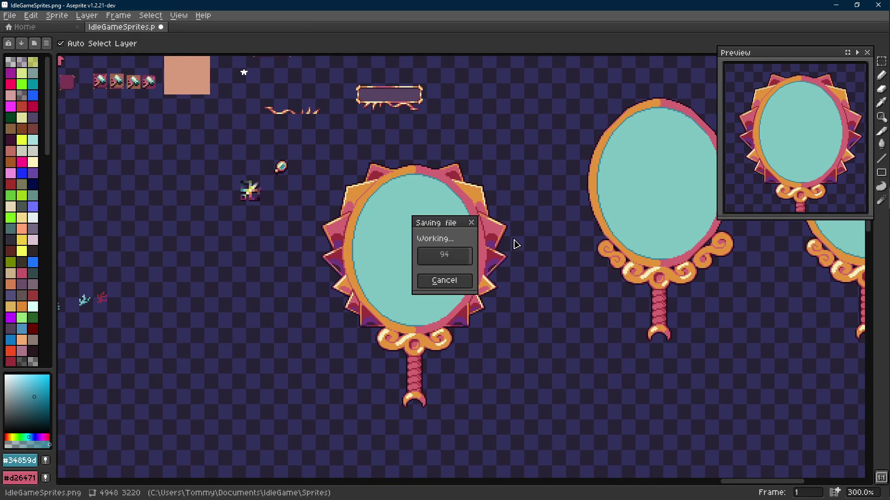
scroll(509, 237, down, 4)
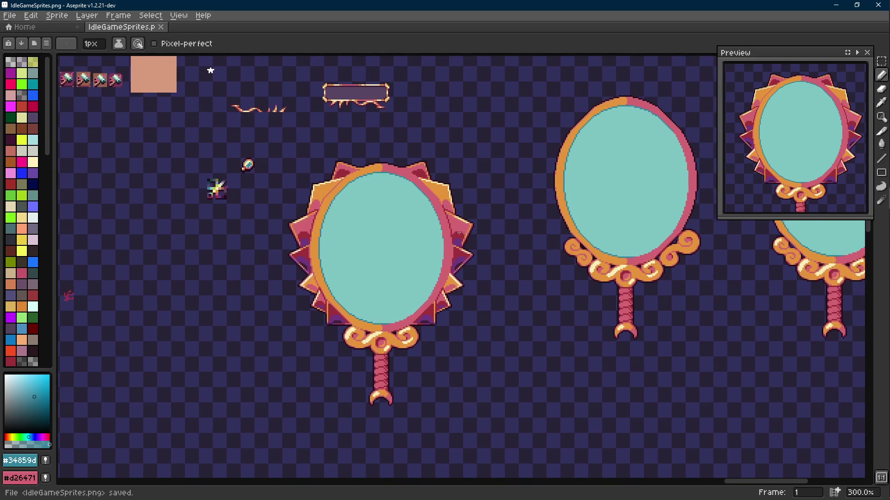
scroll(509, 237, up, 2)
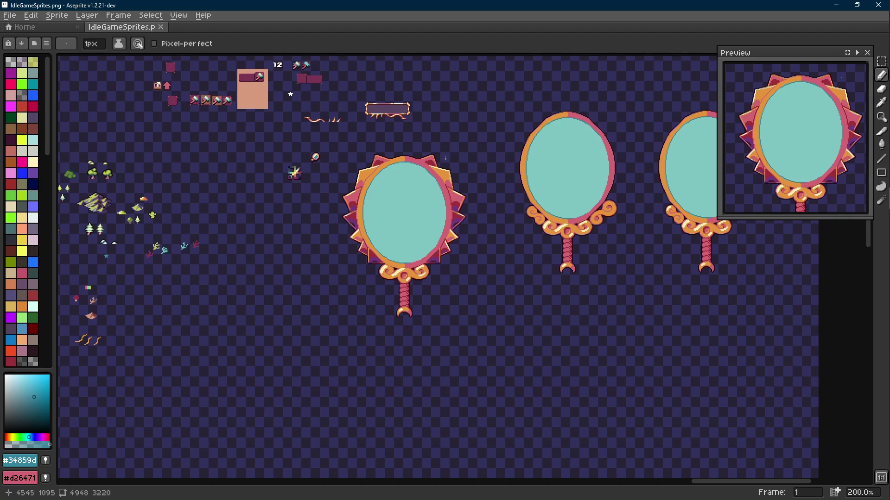
scroll(407, 153, up, 8)
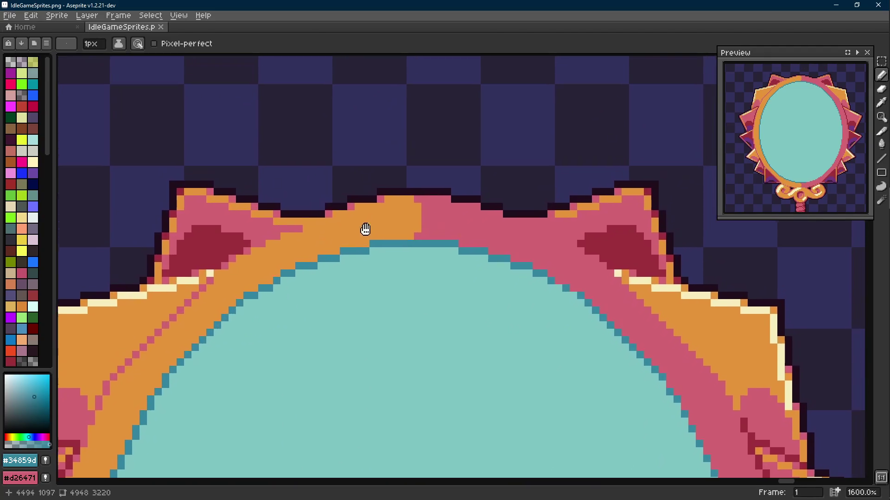
- Sample dark maroon #9d303b from the top spike as the drawing colour
key(i)
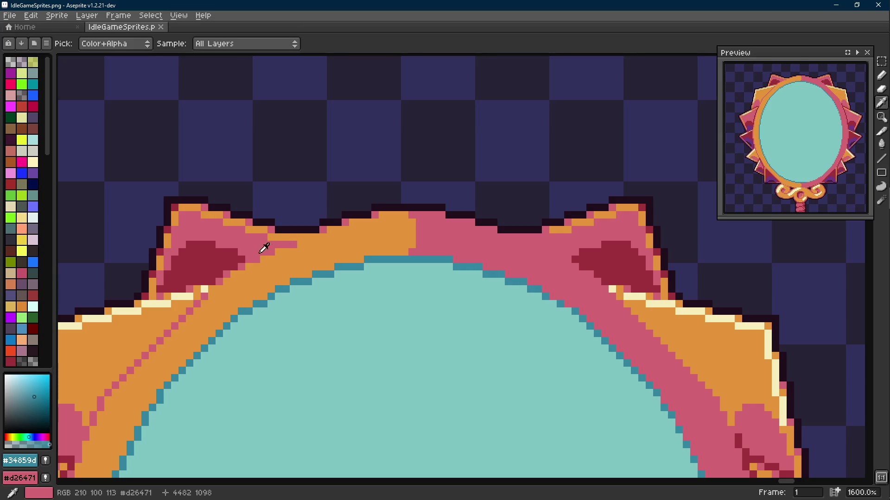
click(233, 253)
key(b)
scroll(387, 224, down, 4)
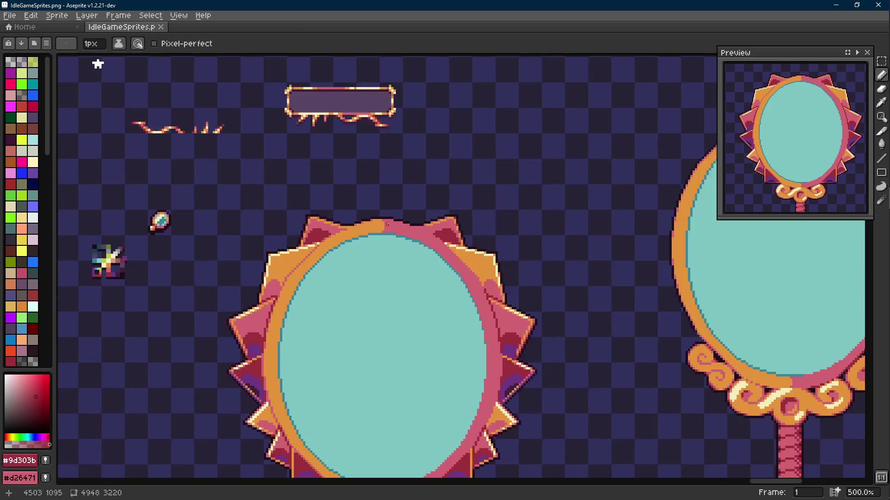
drag(387, 225, 409, 152)
scroll(409, 151, down, 1)
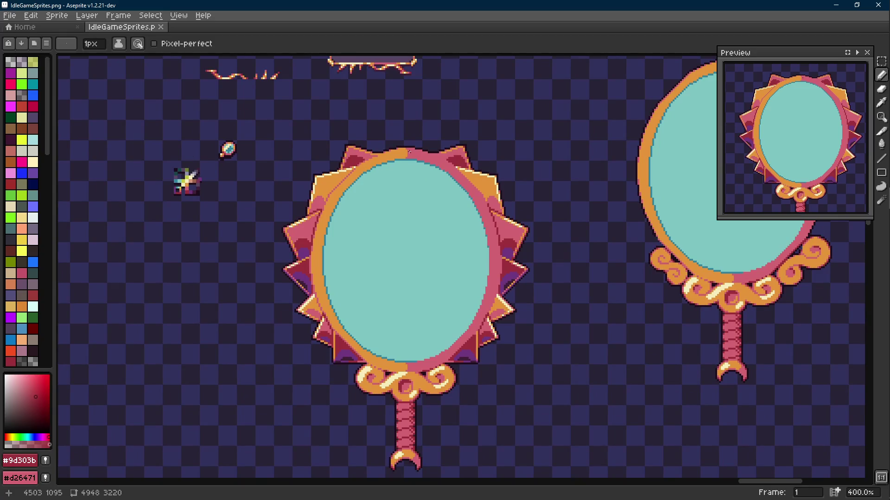
key(Scroll_Lock)
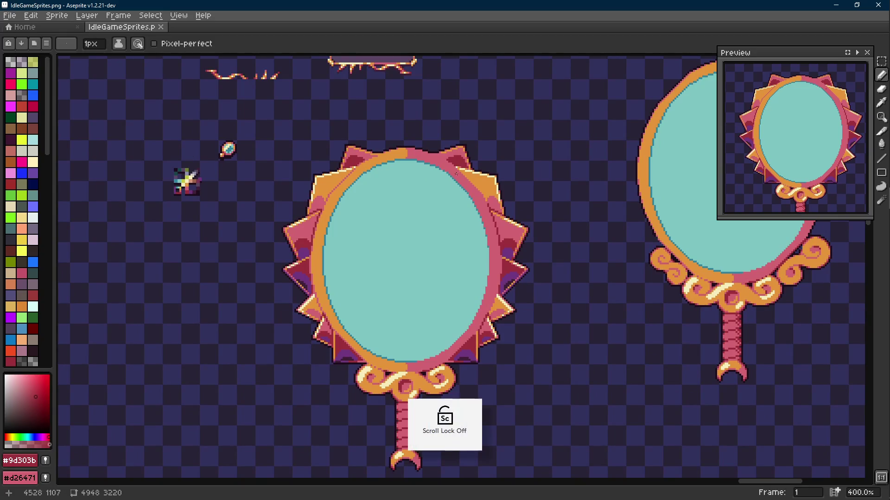
scroll(459, 174, down, 2)
scroll(464, 176, down, 1)
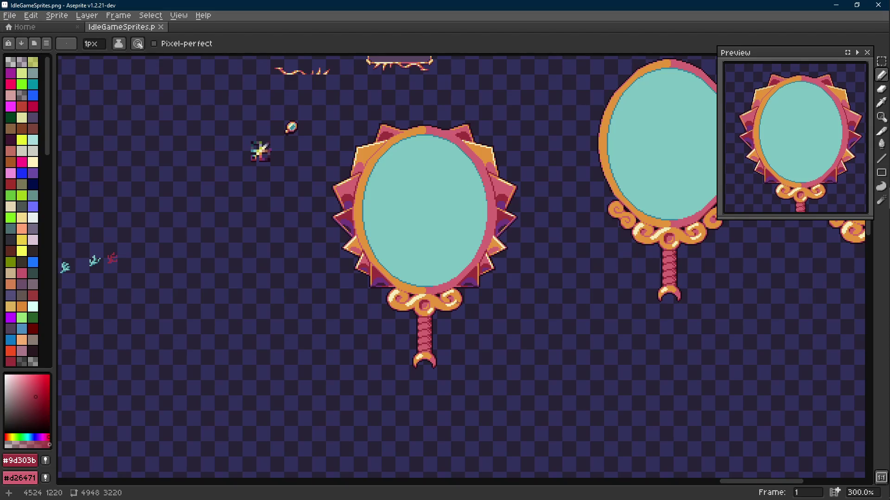
drag(466, 319, 463, 285)
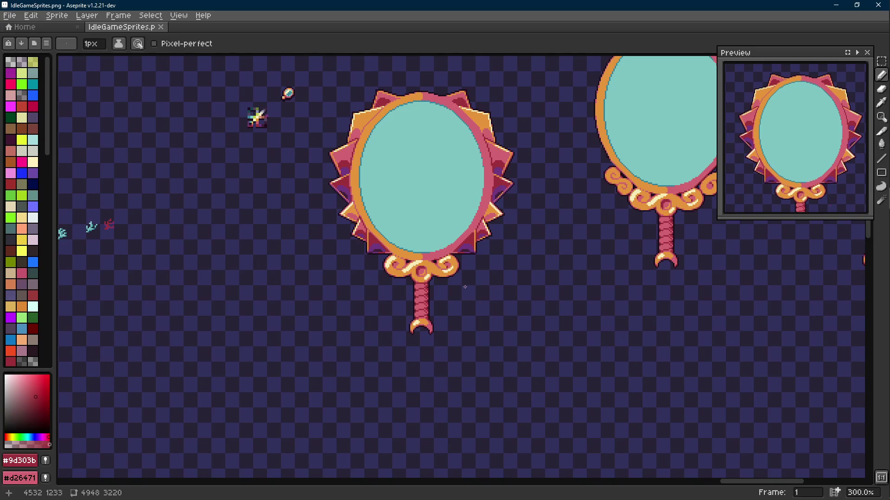
- Pick cream #f5edba from the frame and draw a straight highlight line along its upper-left edge
scroll(403, 251, up, 6)
key(m)
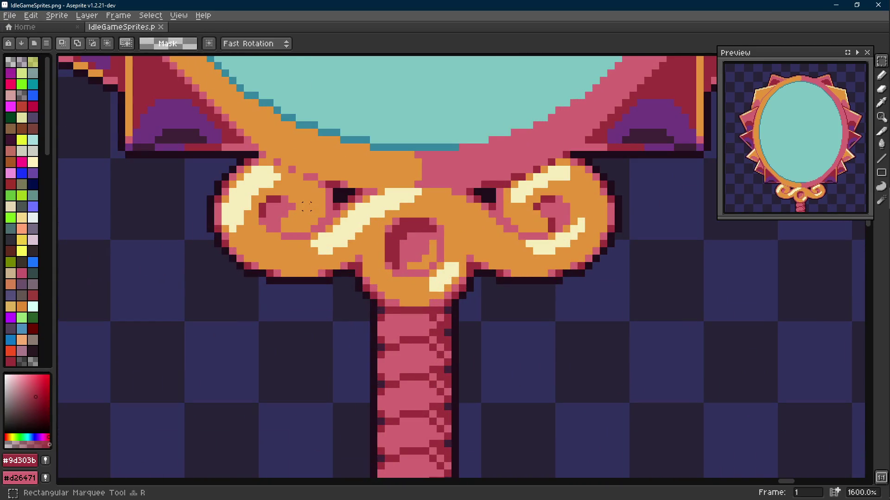
scroll(399, 234, down, 5)
scroll(435, 301, down, 1)
scroll(436, 309, up, 1)
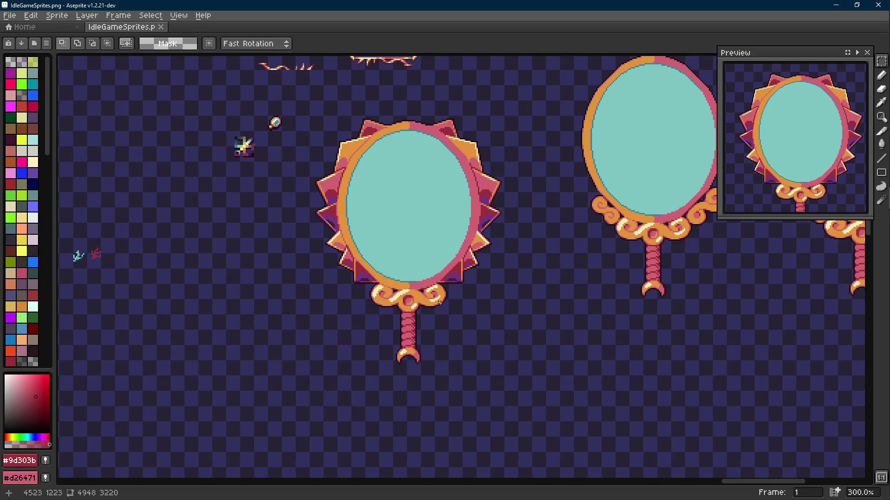
scroll(788, 172, down, 3)
scroll(783, 164, up, 4)
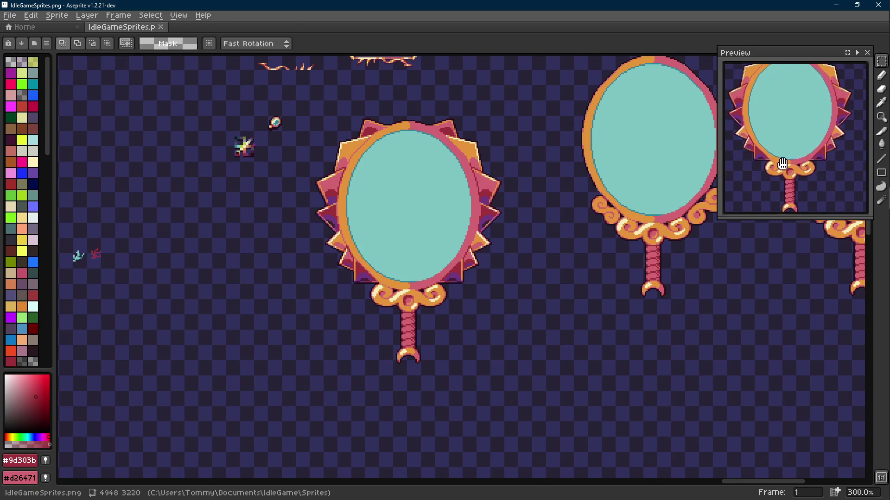
scroll(576, 246, down, 1)
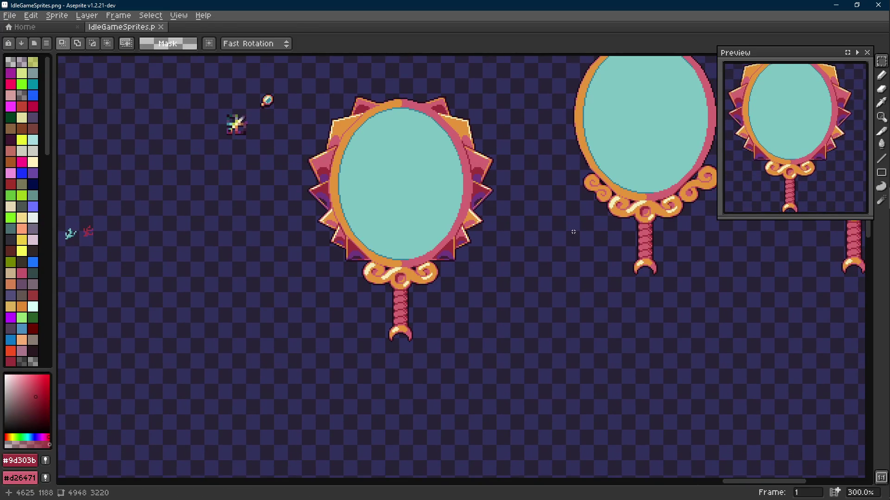
scroll(514, 230, up, 1)
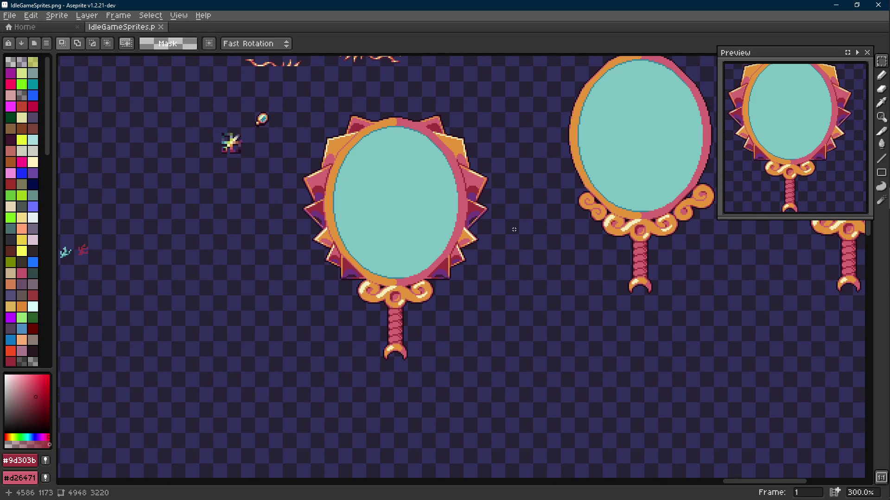
scroll(304, 182, up, 4)
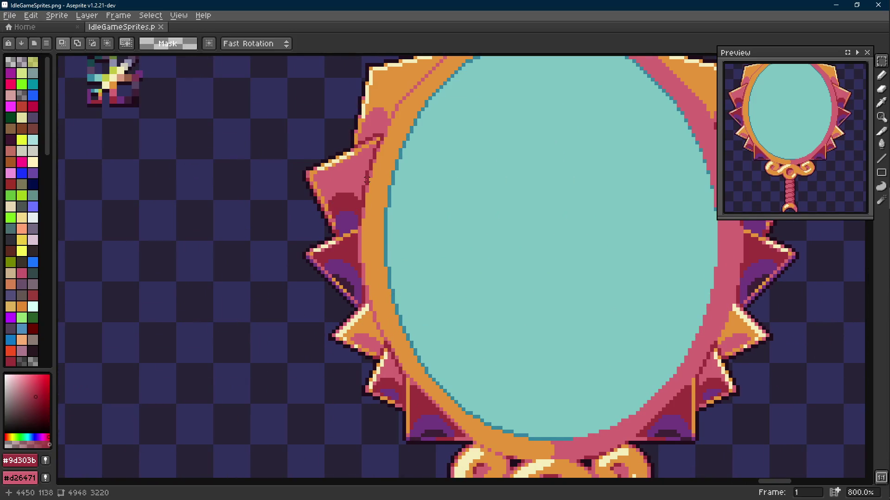
scroll(367, 179, up, 3)
scroll(359, 170, up, 3)
key(i)
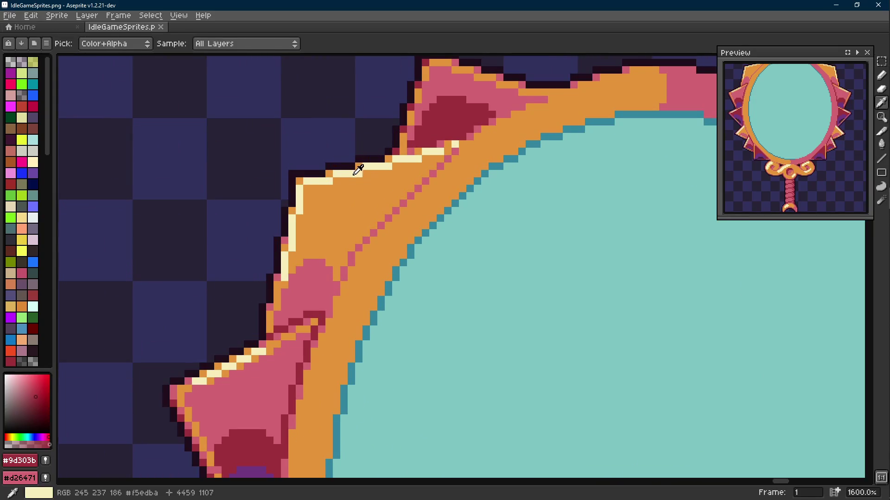
click(356, 173)
key(shift+e)
mouse_move(306, 186)
mouse_down()
mouse_move(440, 157)
mouse_move(432, 157)
mouse_up()
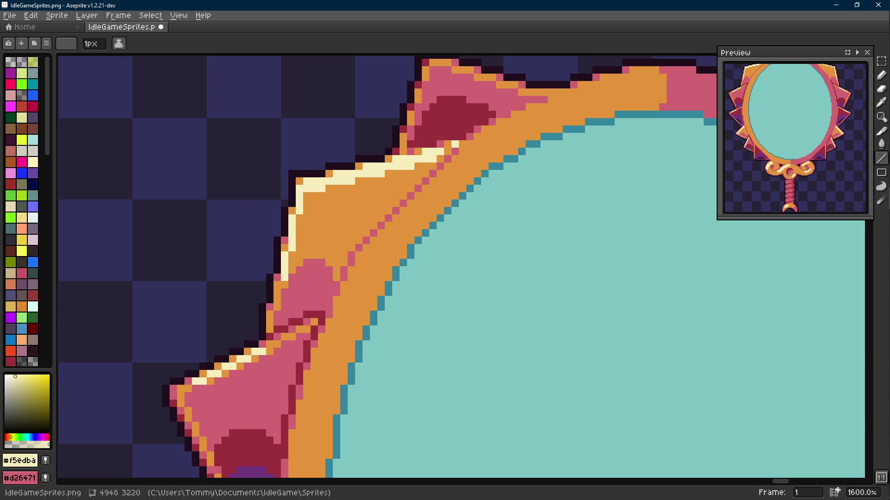
scroll(437, 232, down, 6)
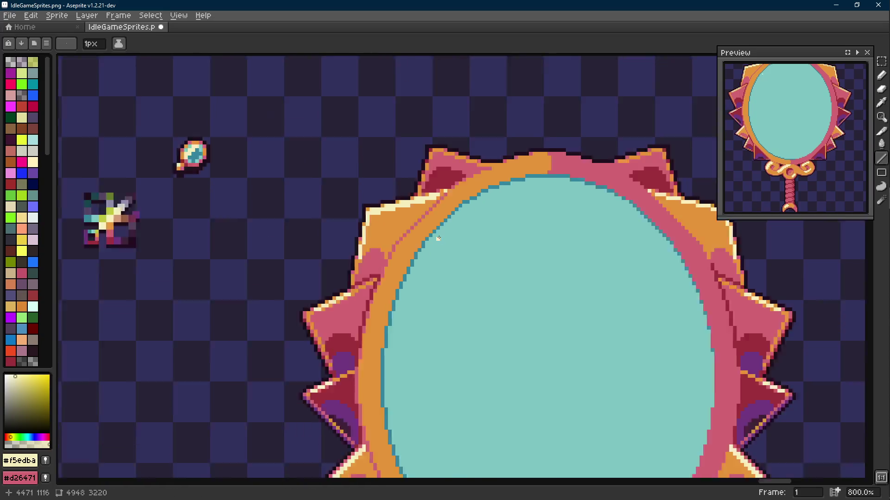
- Select the cream highlight line by colour and move it onto the frame's right side
scroll(410, 204, up, 4)
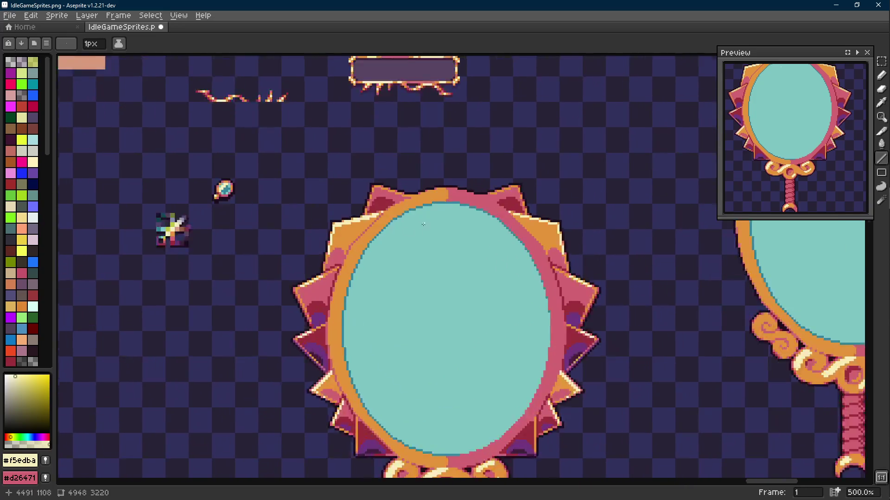
key(t)
click(337, 227)
mouse_move(338, 227)
mouse_down()
mouse_move(571, 226)
mouse_move(505, 208)
mouse_up()
key(m)
scroll(396, 226, down, 6)
scroll(369, 212, up, 3)
- Paint cream pixels along the upper-left spike's top edge, softened with two orange pixels
key(i)
key(b)
scroll(370, 213, down, 2)
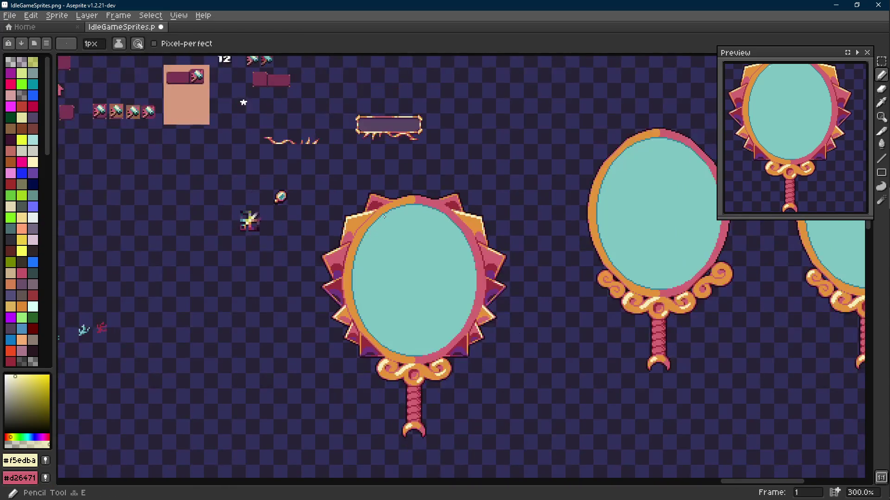
scroll(353, 185, up, 9)
click(349, 177)
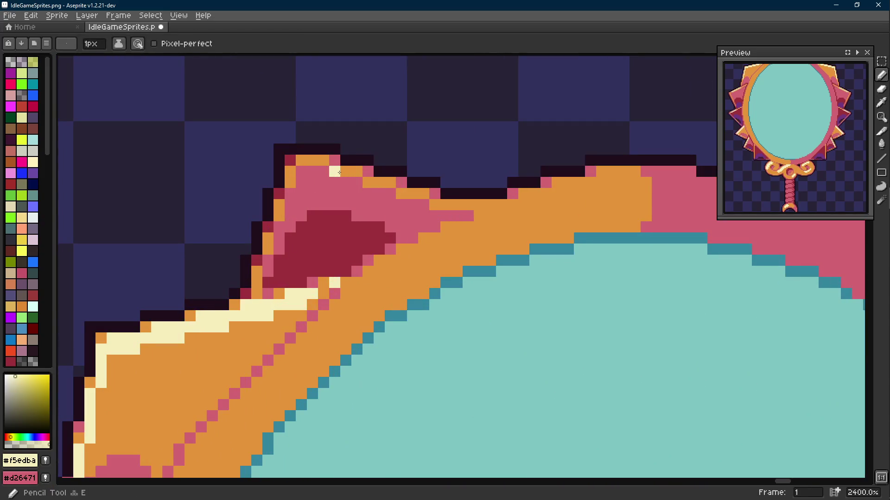
drag(335, 171, 389, 185)
alt+click(401, 183)
click(368, 171)
click(357, 180)
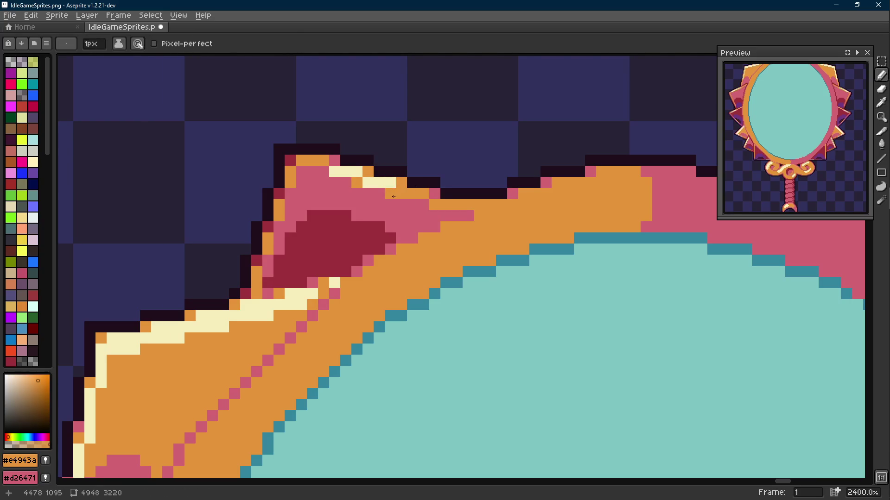
scroll(413, 226, down, 10)
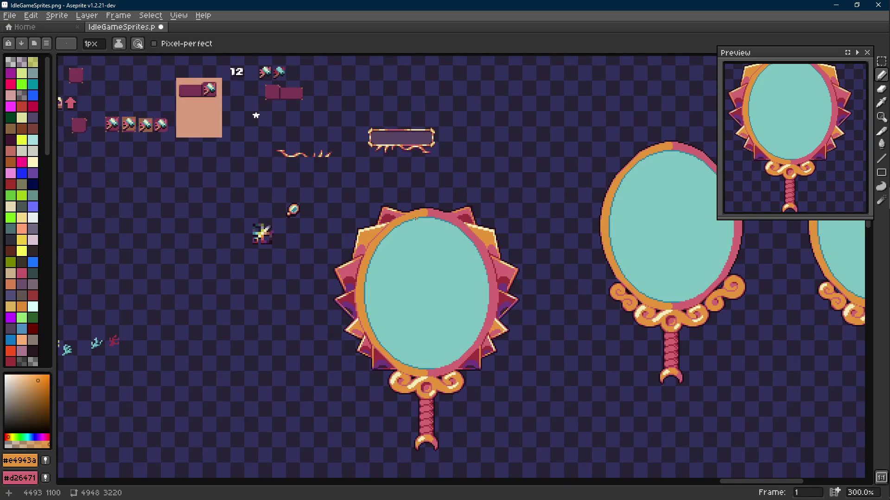
scroll(413, 217, up, 6)
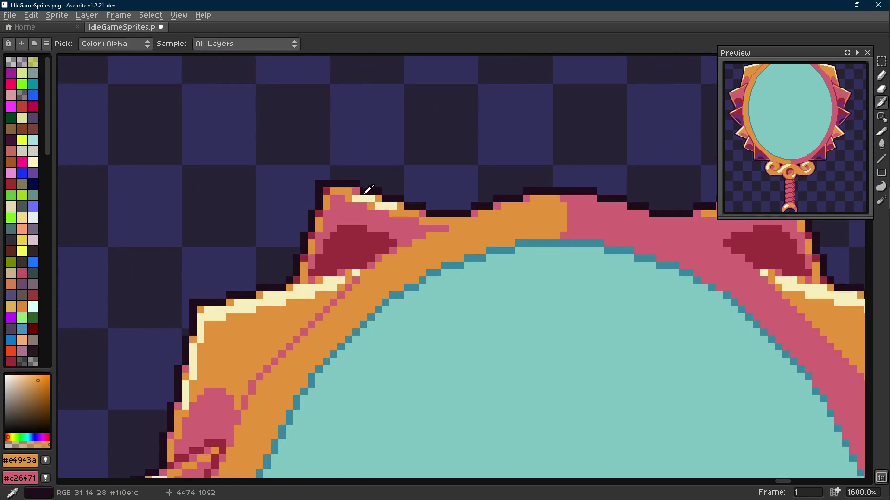
- Re-pick the cream colour and marquee-select the tip of the upper-left spike
alt+click(363, 212)
scroll(363, 213, down, 7)
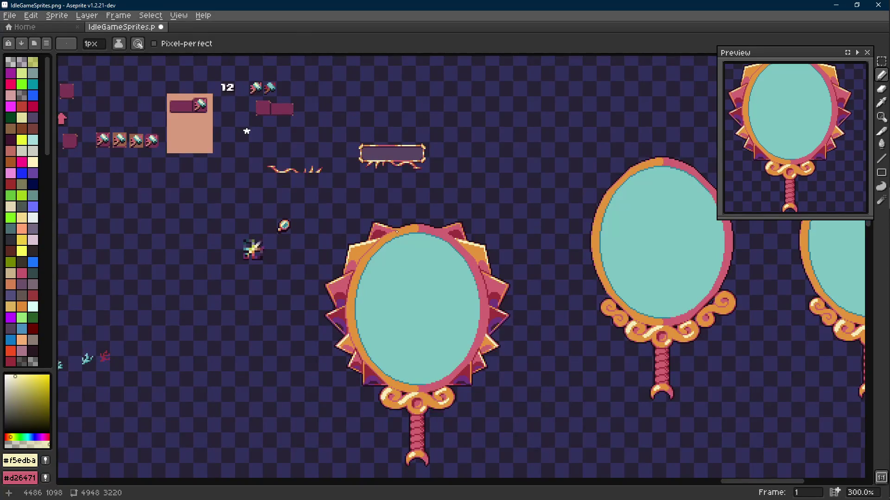
scroll(397, 231, up, 7)
key(m)
drag(380, 232, 281, 184)
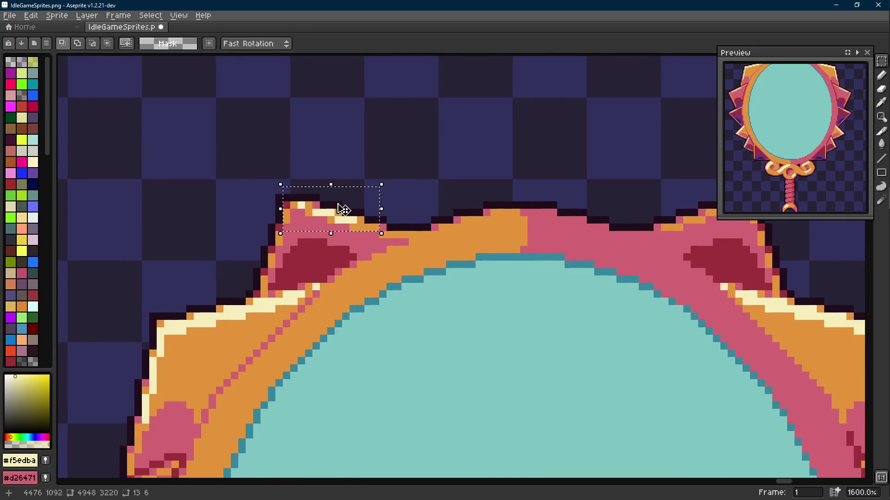
- Copy the top-left pink spike to the top-right, flip it horizontally, and commit it
scroll(237, 222, up, 2)
key(alt)
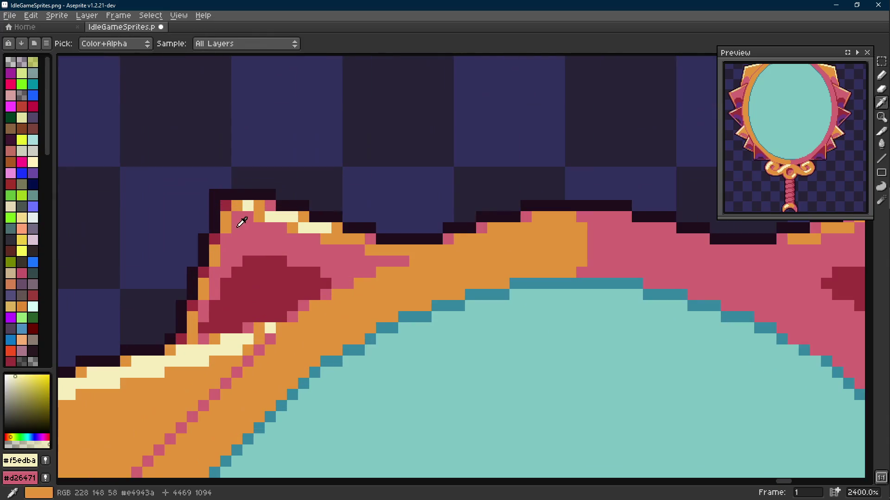
click(237, 224)
scroll(245, 221, down, 1)
drag(320, 233, 214, 193)
mouse_move(259, 218)
mouse_down()
mouse_move(732, 218)
mouse_move(622, 218)
mouse_move(643, 218)
mouse_up()
key(shift+h)
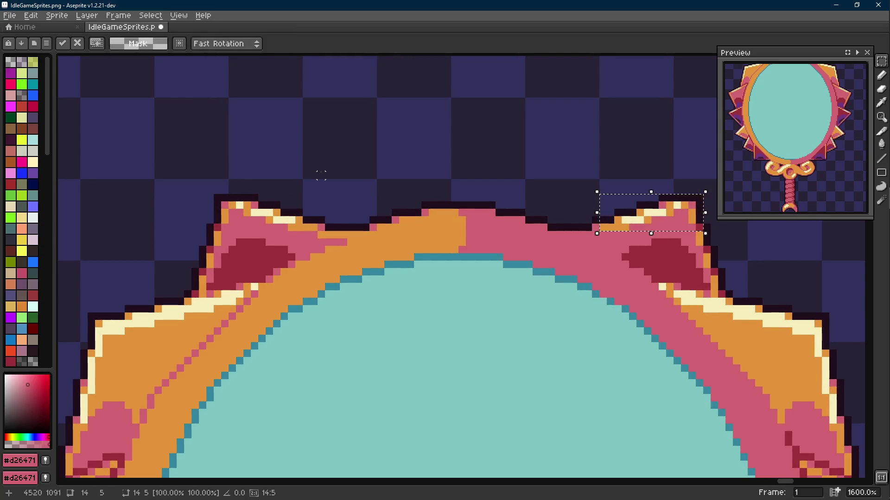
click(357, 176)
- Save the sprite sheet IdleGameSprites.png
scroll(355, 182, down, 4)
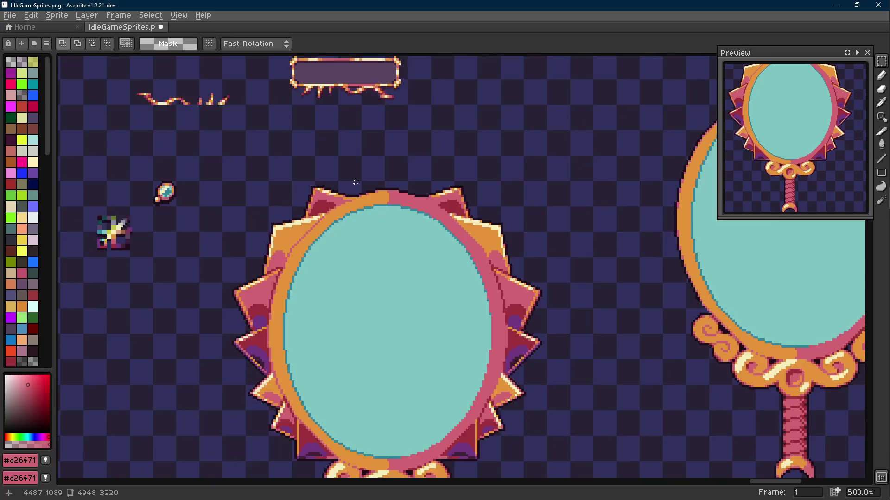
scroll(355, 182, down, 2)
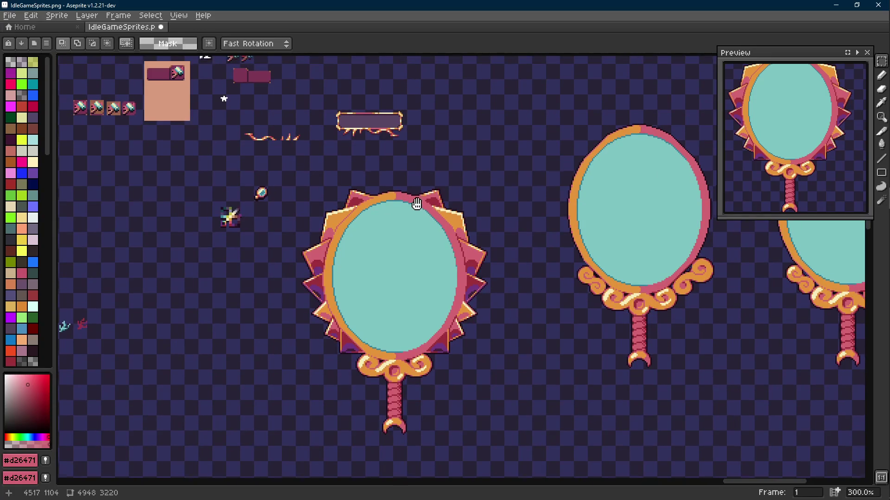
drag(415, 209, 417, 198)
key(ctrl+s)
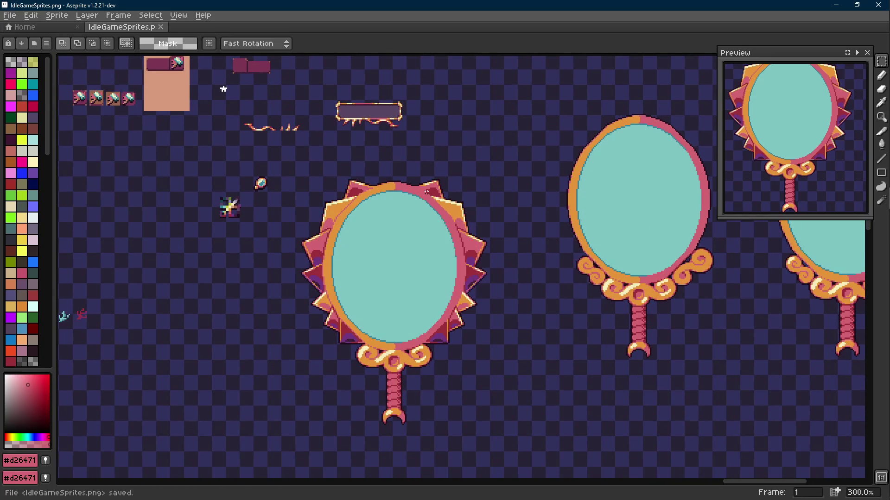
- Paint a thick dark teal #34859d patch across the lower-right area of the mirror glass
scroll(414, 175, up, 4)
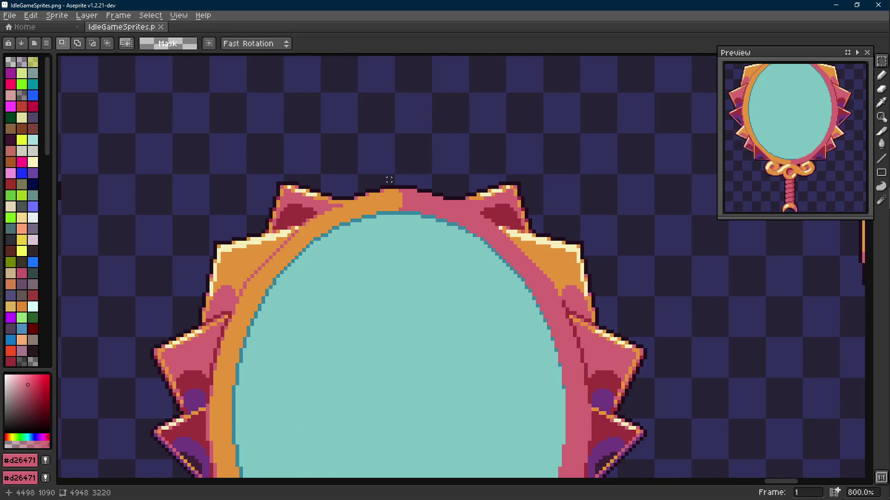
scroll(390, 181, down, 4)
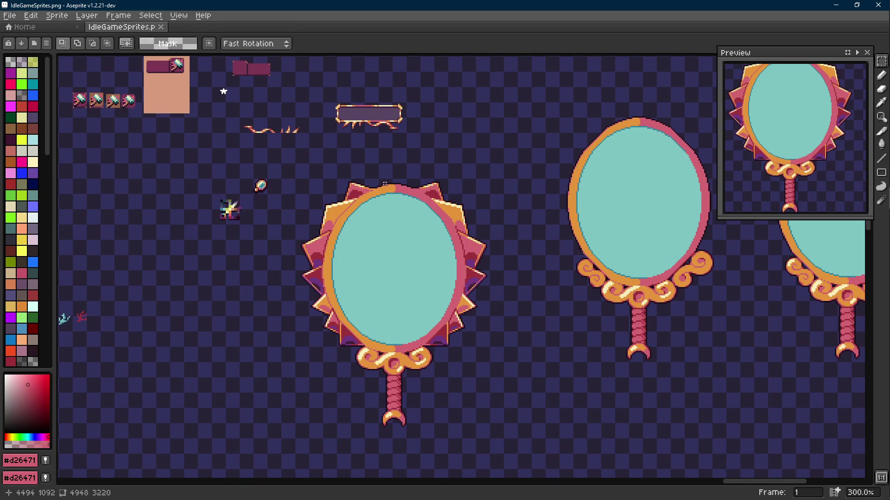
scroll(385, 184, up, 7)
key(i)
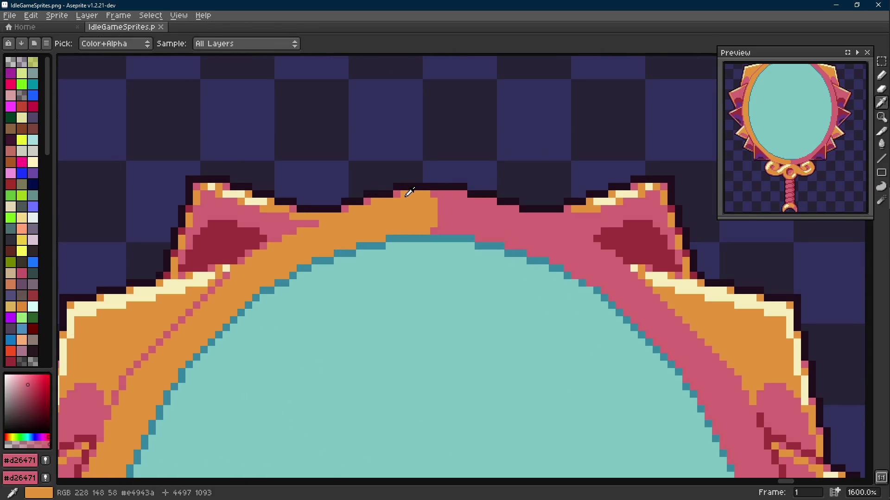
click(409, 193)
key(b)
scroll(383, 205, down, 3)
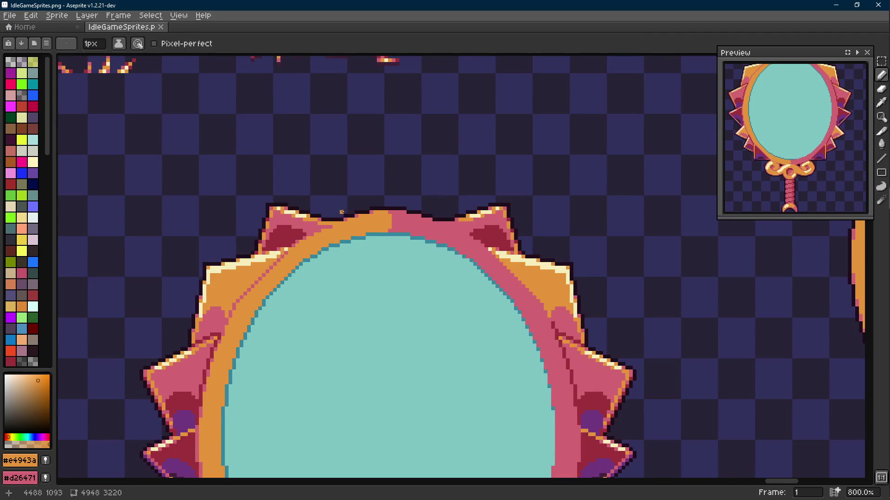
scroll(471, 163, down, 4)
drag(485, 229, 444, 160)
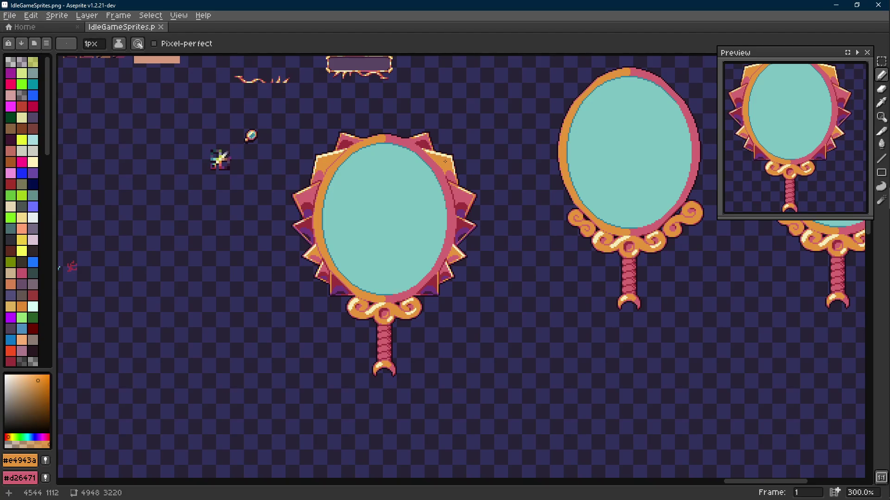
scroll(445, 162, down, 2)
drag(445, 161, 445, 178)
scroll(445, 178, up, 1)
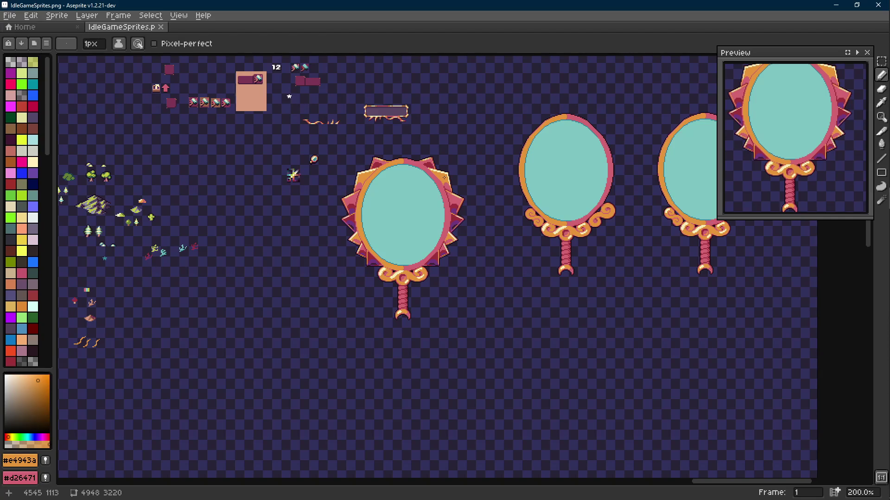
drag(444, 178, 445, 182)
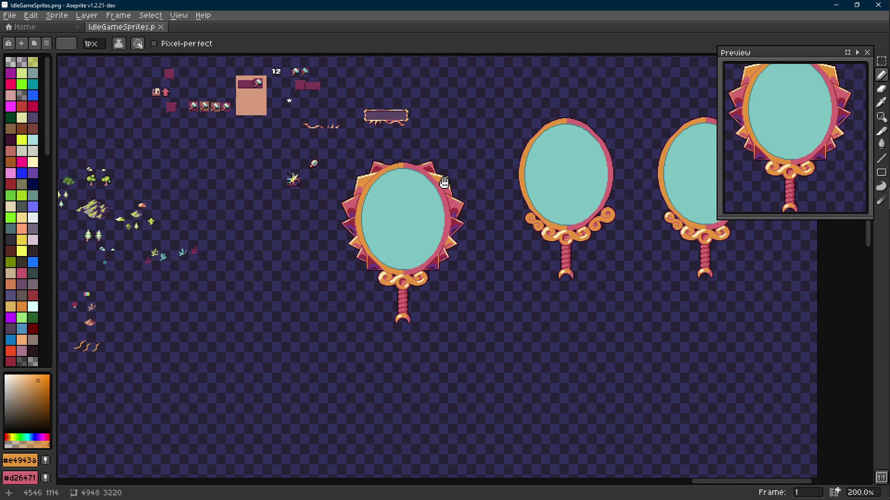
scroll(424, 192, up, 2)
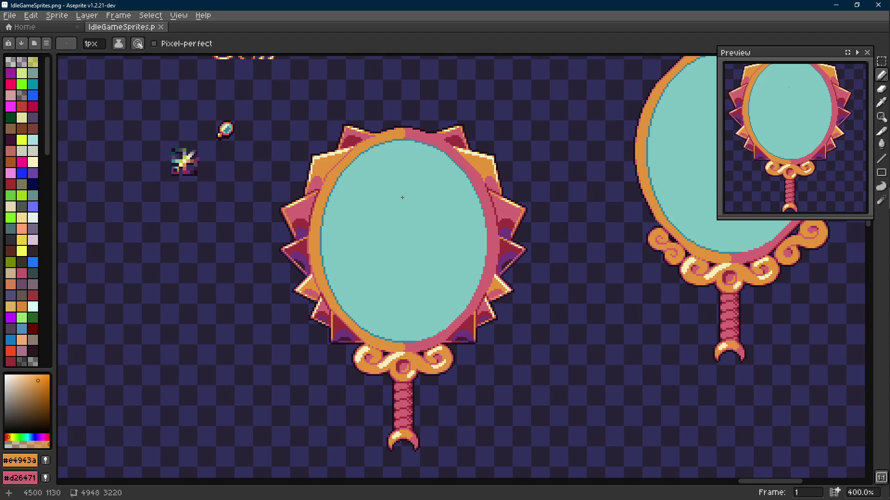
mouse_move(421, 192)
mouse_down()
mouse_move(378, 294)
mouse_move(477, 261)
mouse_up()
key(ctrl+z)
scroll(459, 262, up, 10)
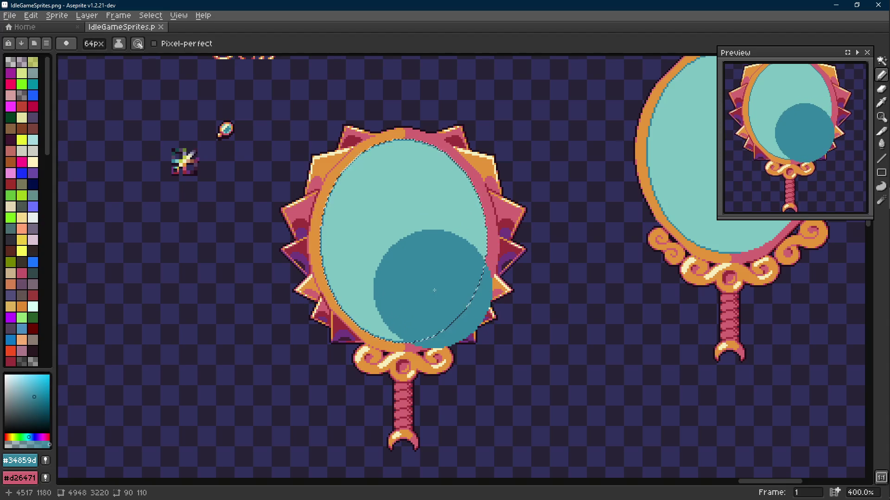
key(l)
click(90, 46)
text(64)
text(4)
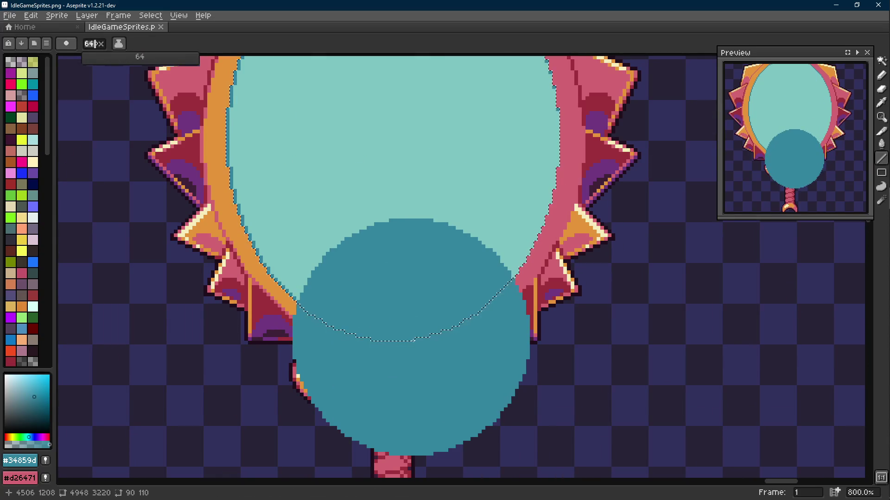
mouse_move(411, 337)
mouse_down()
mouse_move(543, 116)
mouse_move(556, 110)
mouse_up()
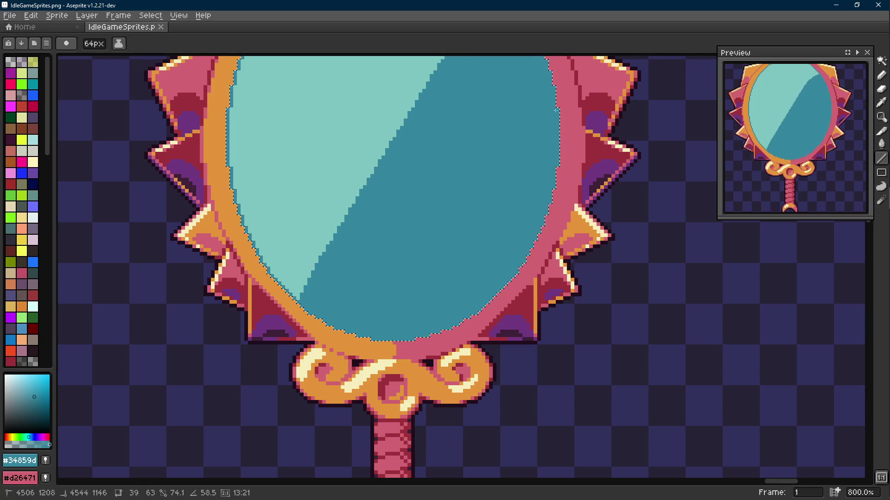
scroll(556, 109, down, 2)
drag(639, 181, 515, 277)
key(ctrl+z)
mouse_move(415, 310)
mouse_down()
mouse_move(419, 264)
mouse_move(432, 270)
mouse_up()
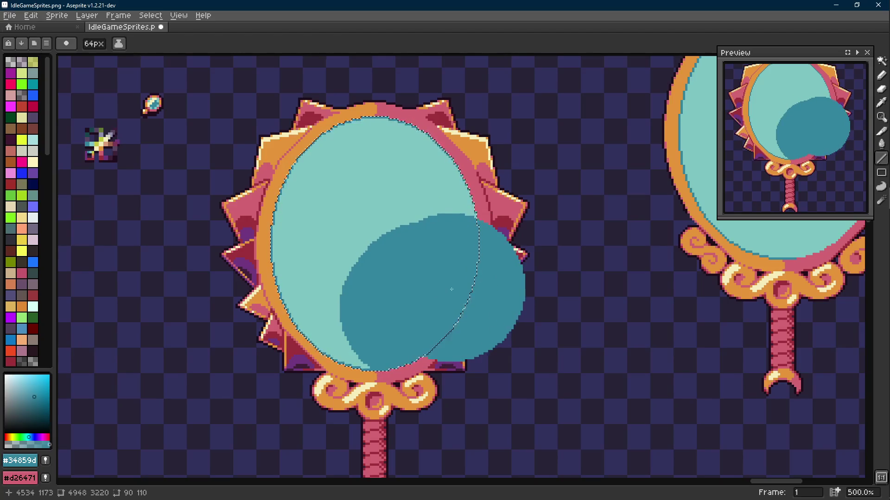
scroll(443, 289, down, 4)
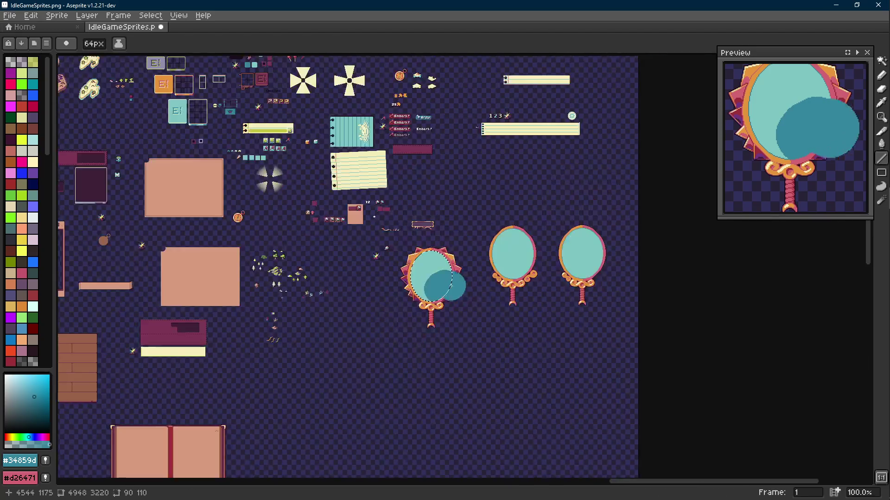
key(v)
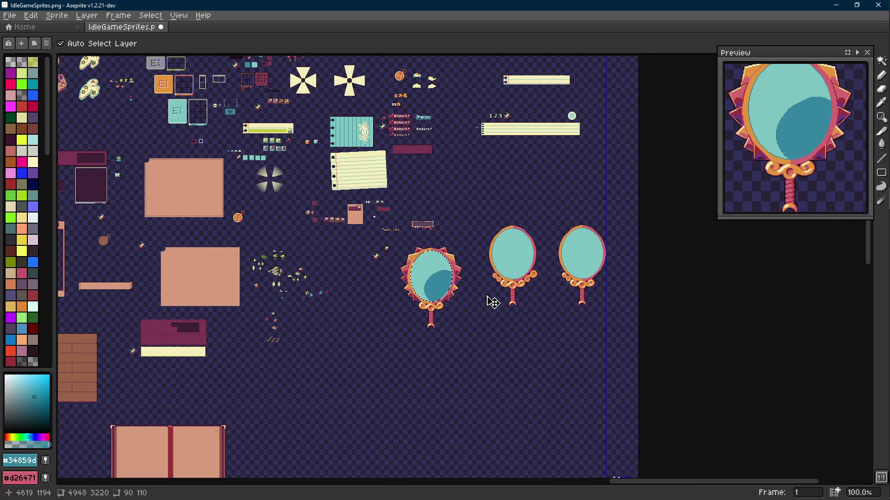
key(m)
key(b)
scroll(483, 292, up, 4)
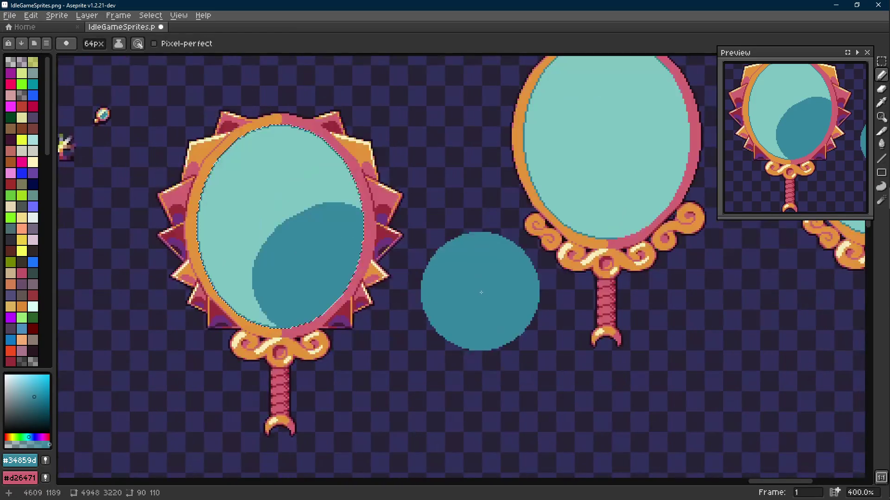
scroll(461, 267, left, 2)
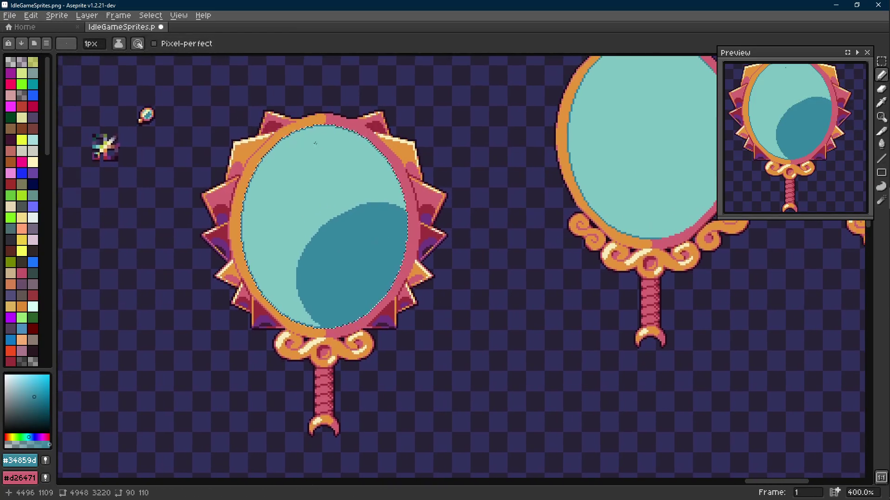
key(l)
key(m)
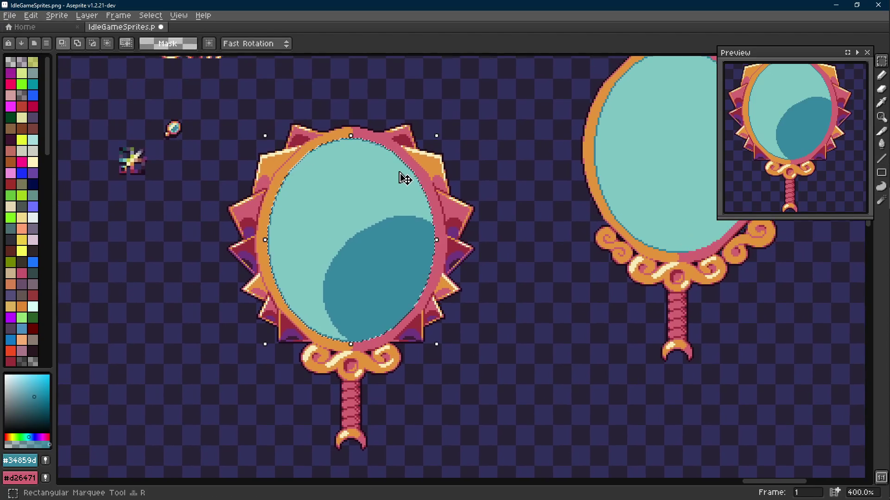
click(481, 193)
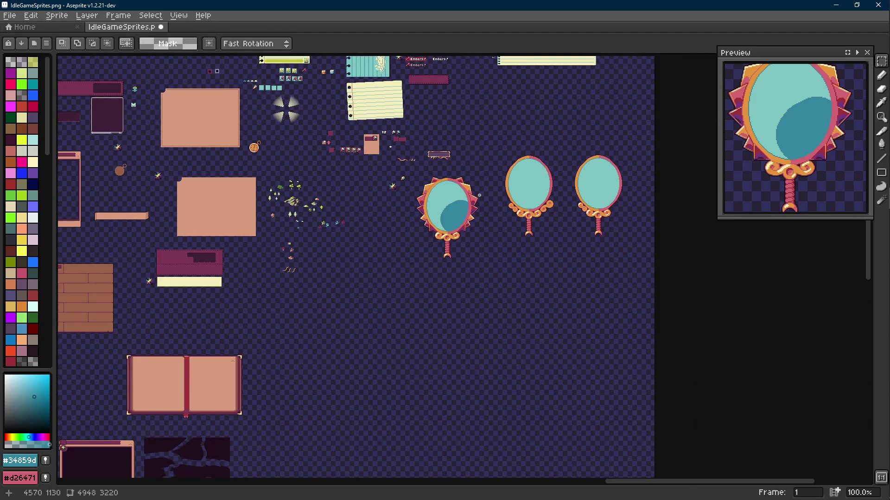
scroll(479, 195, up, 1)
scroll(458, 210, up, 4)
key(ctrl+z)
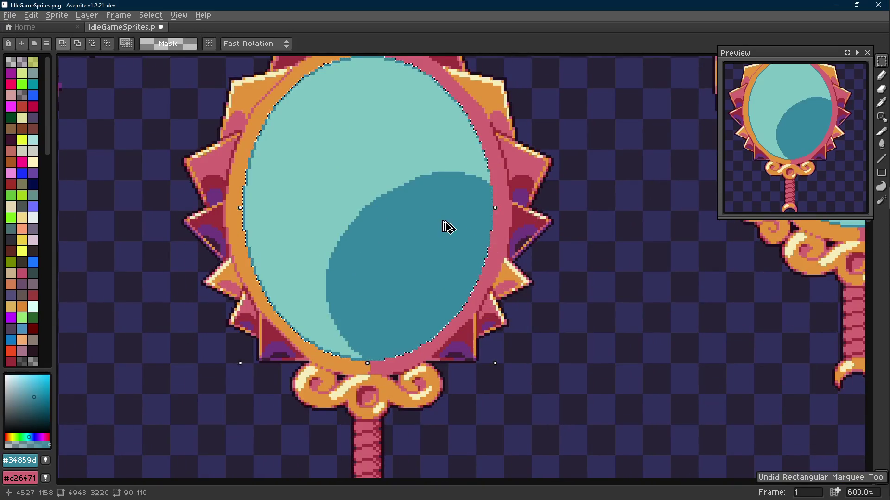
key(ctrl+z)
key(ctrl+z)
scroll(445, 225, down, 2)
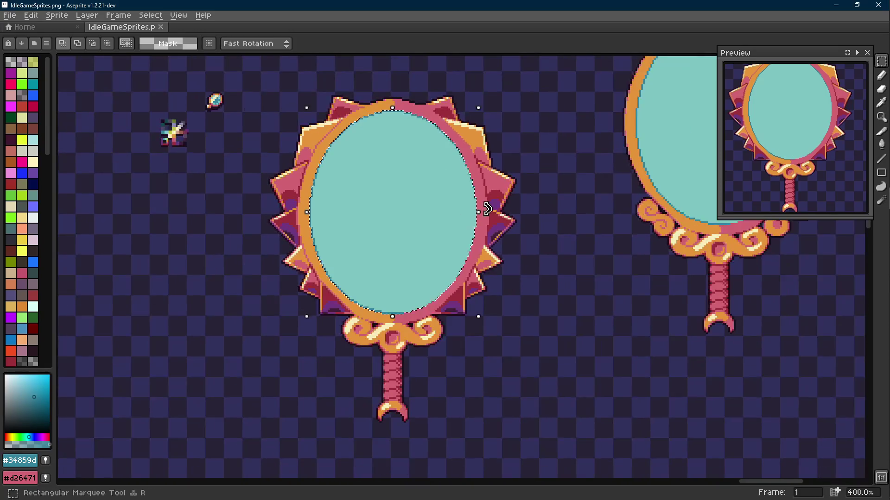
drag(507, 206, 506, 230)
key(ctrl+s)
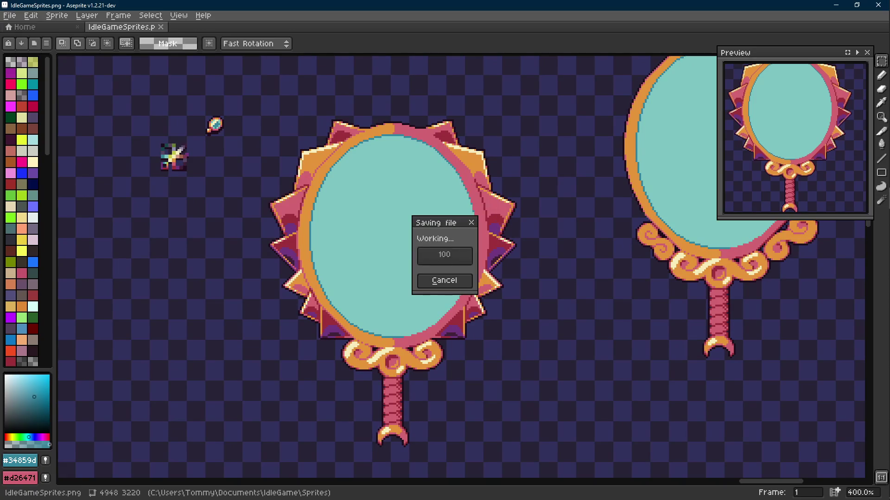
scroll(461, 187, up, 2)
drag(397, 160, 397, 185)
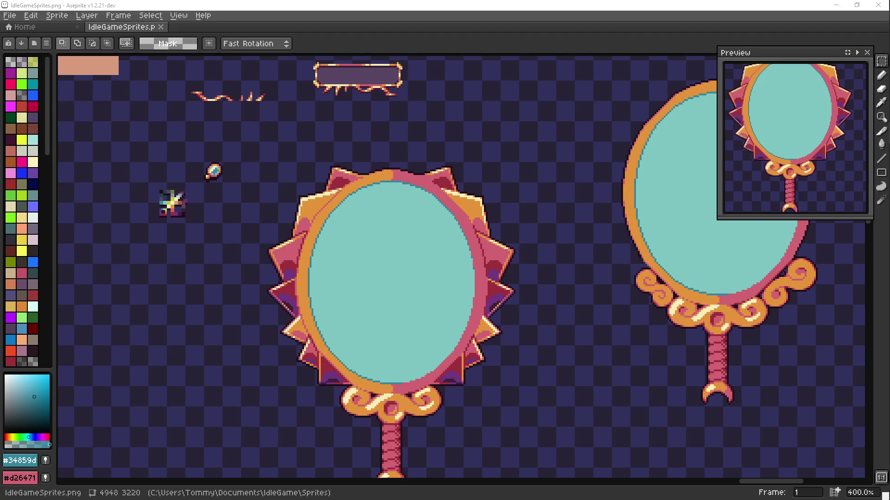
scroll(372, 183, down, 2)
key(i)
scroll(390, 157, up, 1)
click(379, 153)
key(b)
scroll(379, 153, up, 2)
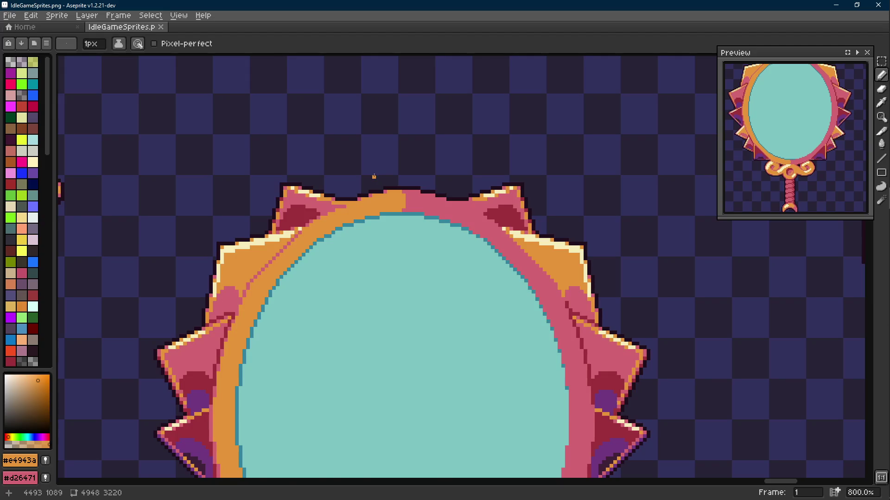
scroll(374, 176, down, 3)
scroll(314, 177, up, 1)
key(i)
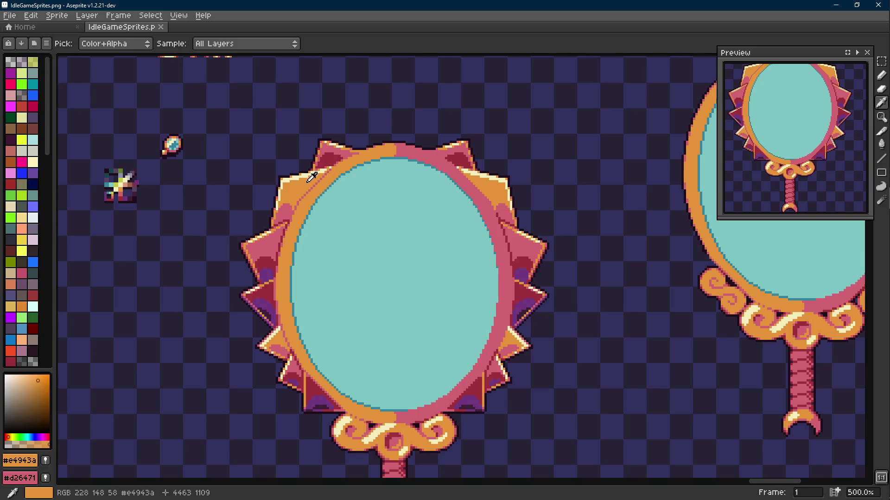
key(b)
scroll(394, 191, down, 1)
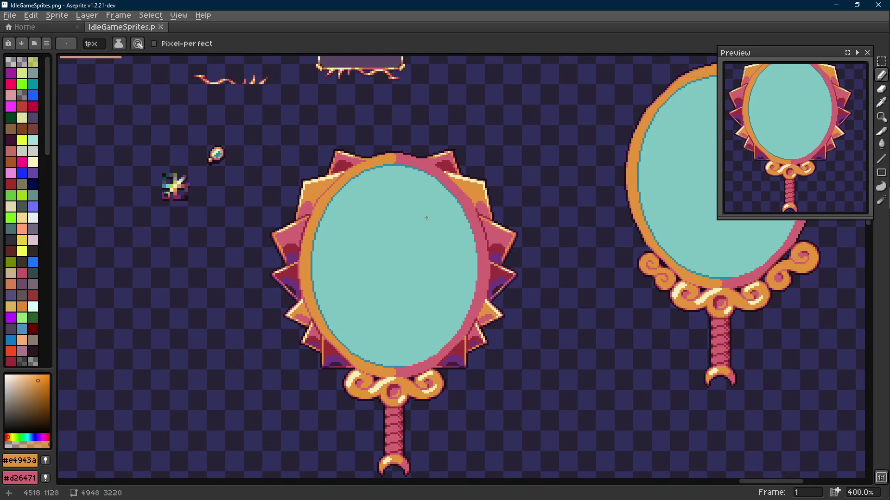
drag(426, 218, 423, 230)
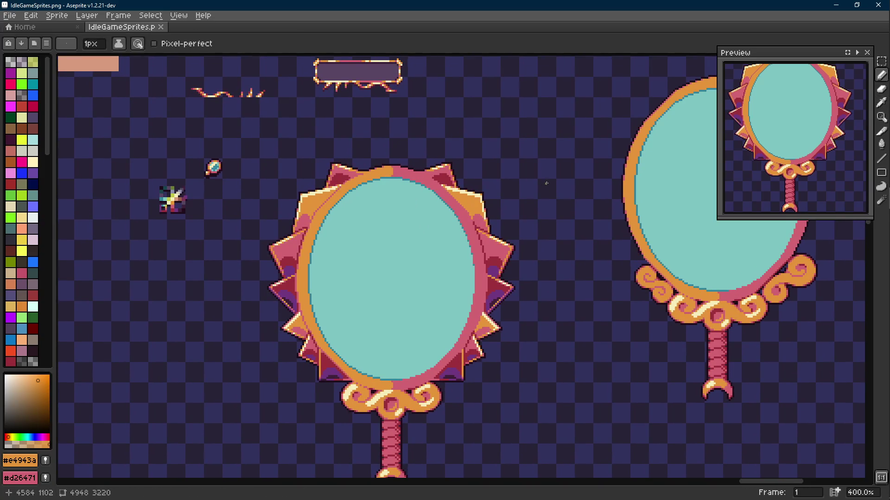
drag(487, 183, 483, 198)
scroll(477, 146, down, 1)
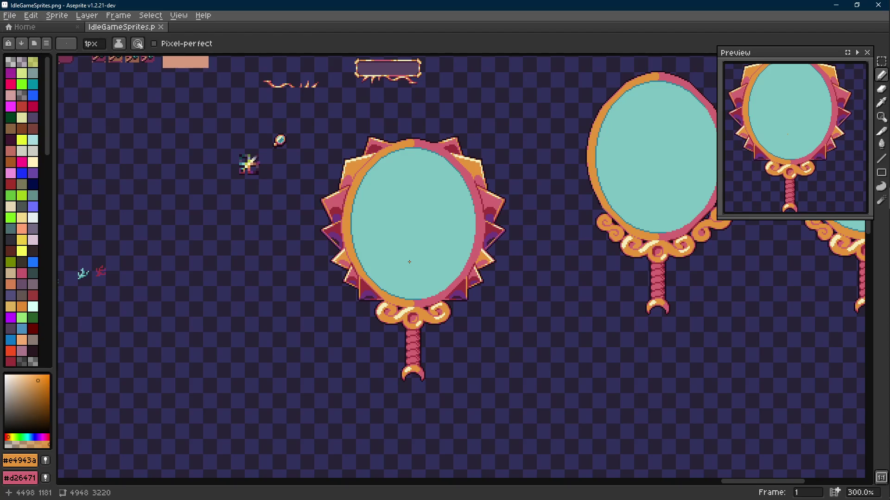
- Sample the frame's pink and dark red while framing the whole mirror in view
scroll(412, 220, up, 8)
key(i)
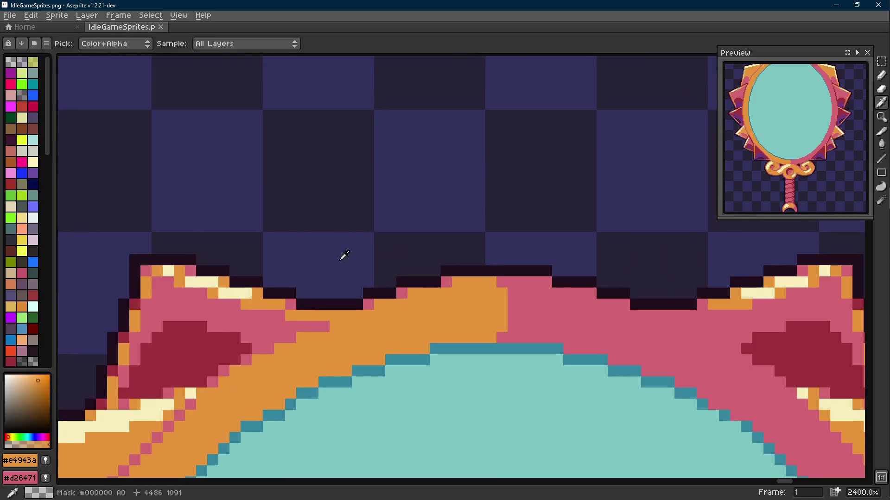
click(292, 320)
scroll(284, 321, down, 6)
drag(284, 322, 304, 258)
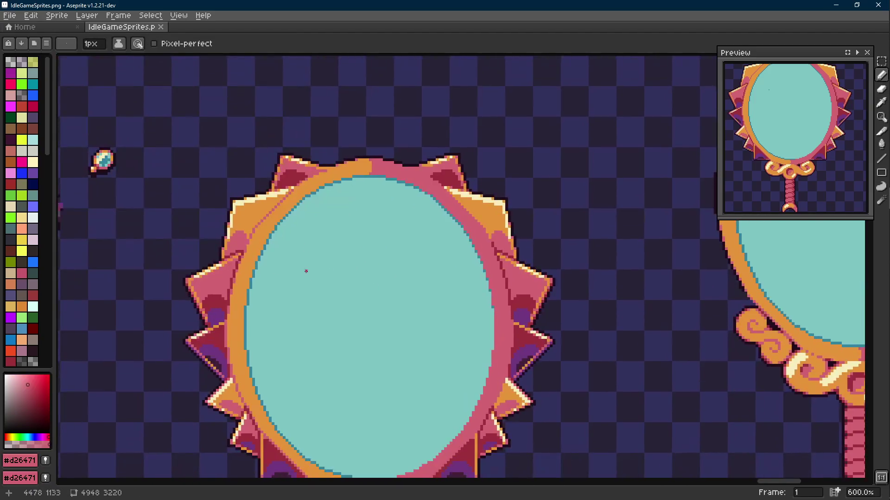
click(215, 339)
key(b)
drag(234, 333, 245, 294)
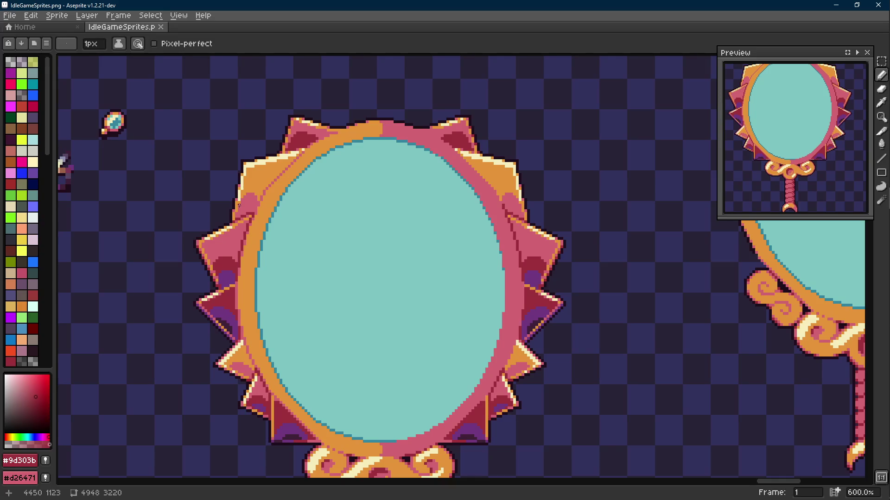
- Pencil dark #3e2137 outline pixels onto the top-left spike of the frame
alt+click(292, 431)
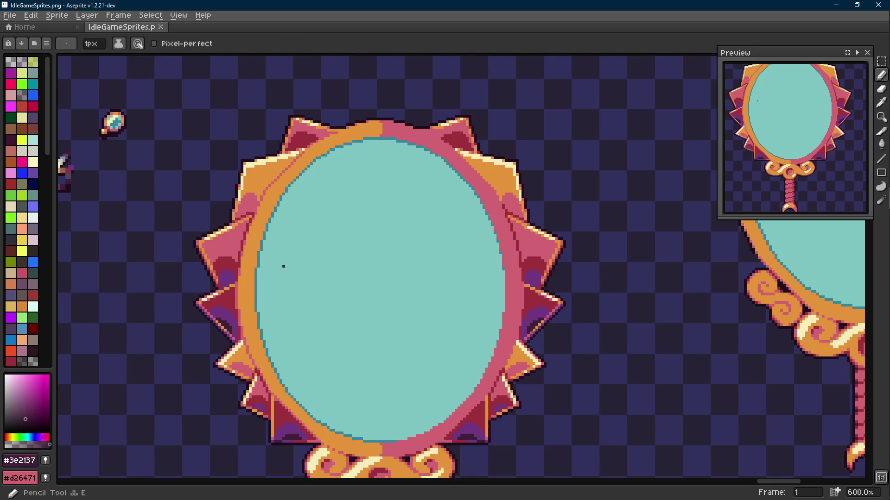
scroll(299, 144, up, 4)
click(265, 149)
click(268, 158)
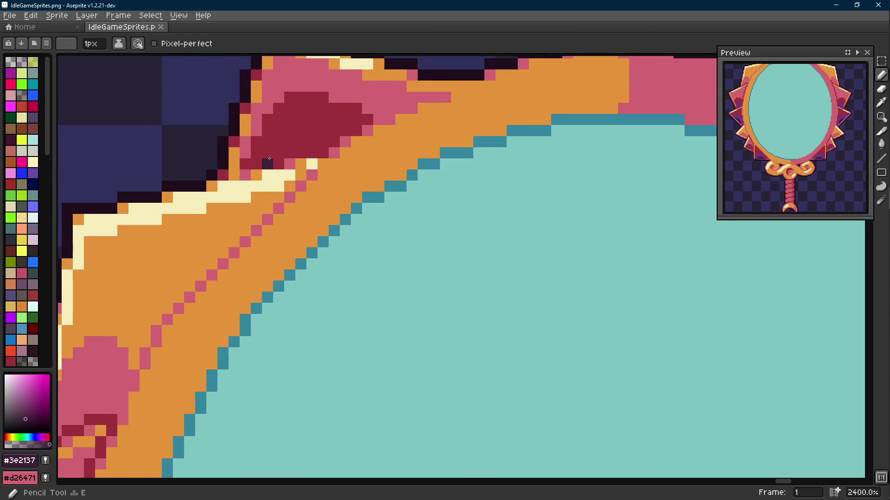
scroll(269, 159, down, 4)
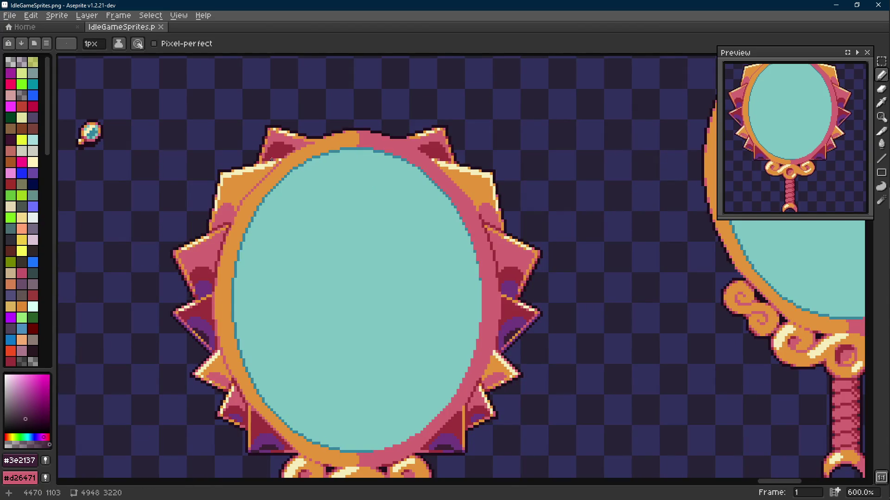
- Sample the frame's orange, purple #70377f and dark red for shading the spike's inner facets
alt+click(253, 402)
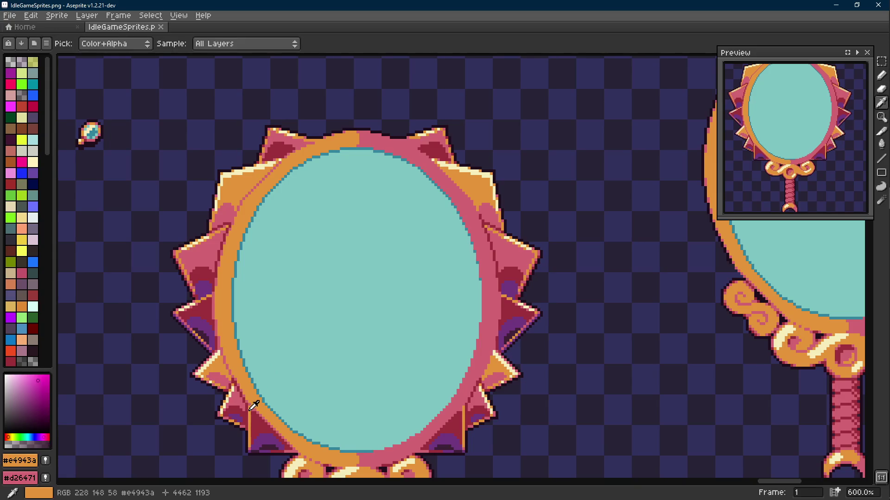
scroll(253, 163, up, 4)
scroll(252, 162, down, 3)
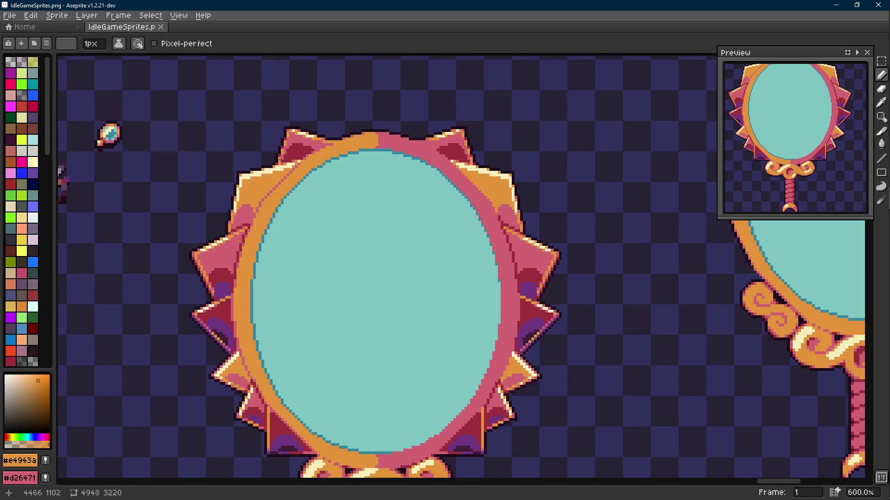
scroll(320, 120, up, 3)
scroll(328, 123, down, 1)
scroll(328, 123, down, 4)
scroll(328, 123, up, 4)
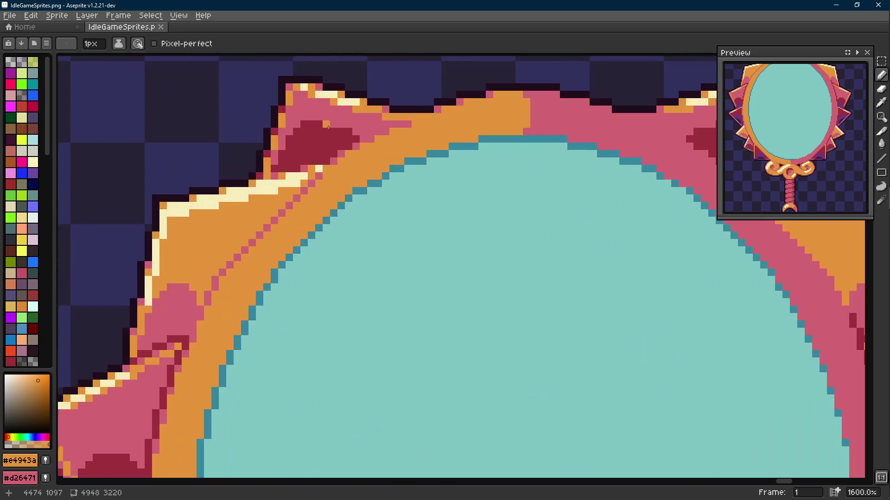
key(m)
scroll(400, 160, down, 4)
key(i)
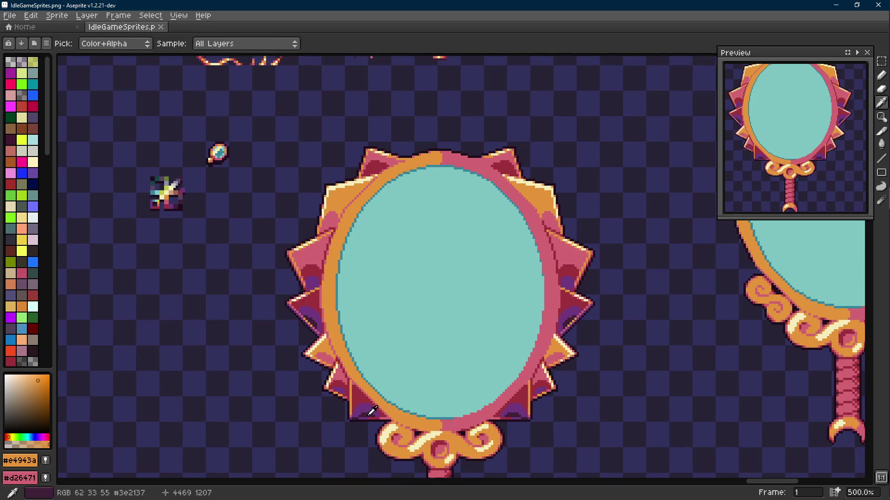
click(366, 403)
click(365, 404)
key(b)
scroll(368, 220, up, 3)
key(g)
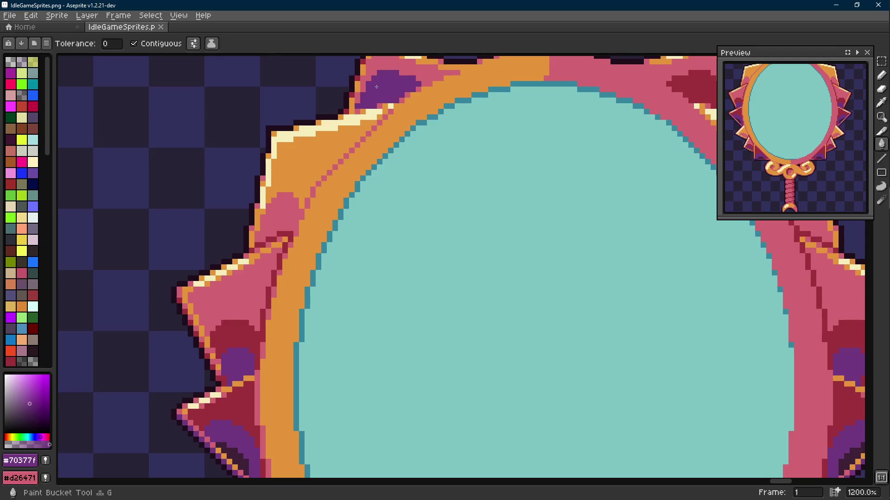
scroll(405, 370, down, 2)
key(i)
click(376, 380)
click(363, 364)
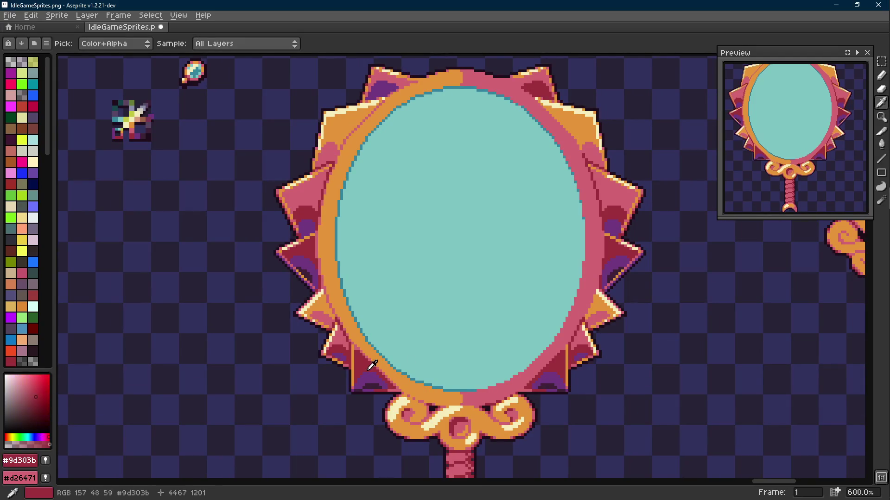
- Sample the frame's pink and bring the top-left spike into view
key(g)
scroll(384, 104, up, 1)
drag(409, 72, 403, 99)
key(i)
scroll(535, 105, up, 2)
click(535, 106)
key(b)
scroll(535, 106, up, 3)
mouse_move(422, 129)
mouse_down()
mouse_move(472, 170)
mouse_move(248, 94)
mouse_up()
- Marquee the top-left spike and replace its orange with pink
key(m)
key(m)
drag(280, 118, 226, 250)
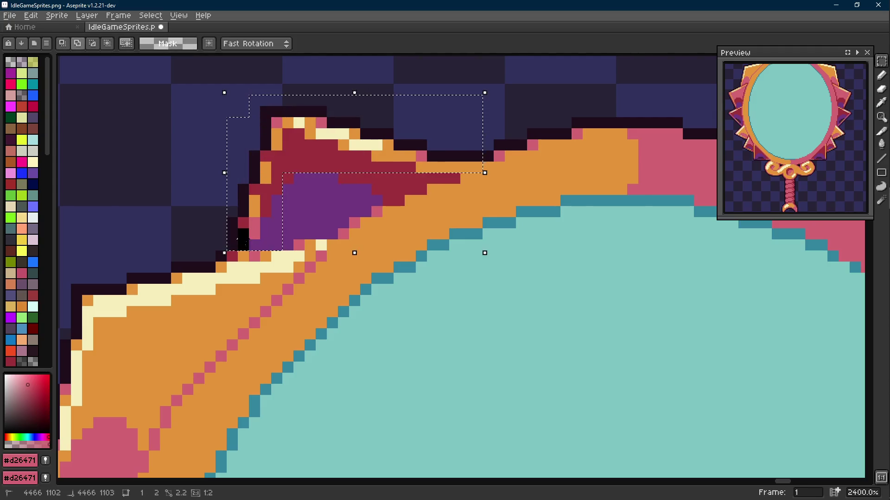
key(i)
click(459, 162)
key(shift+r)
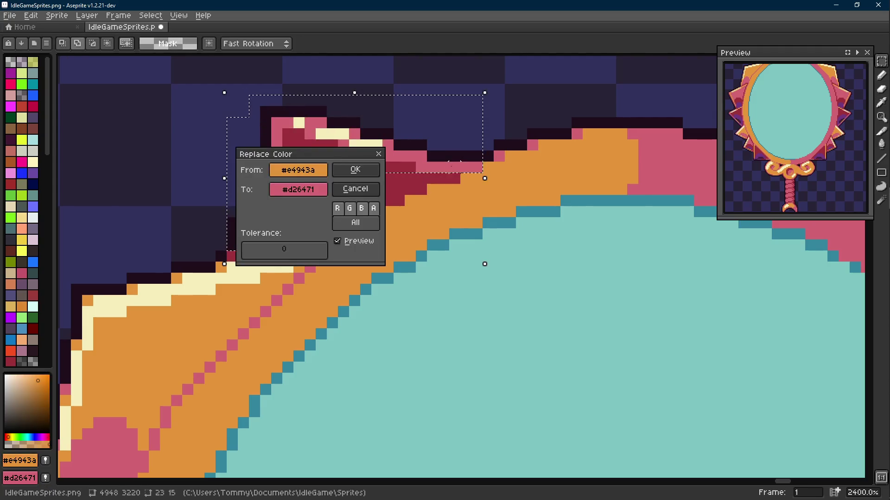
click(355, 167)
- Recolour the spike's pale cream highlight to orange and deselect
right_click(450, 203)
click(371, 143)
key(shift+r)
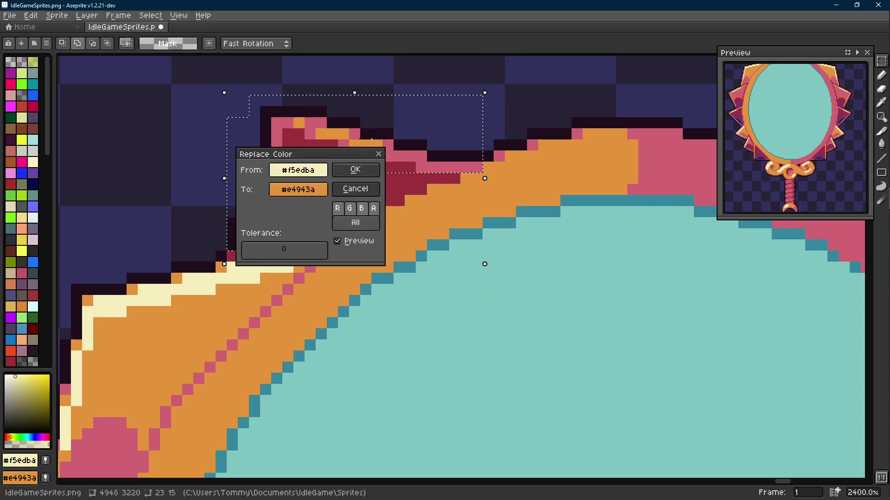
click(355, 170)
key(ctrl+d)
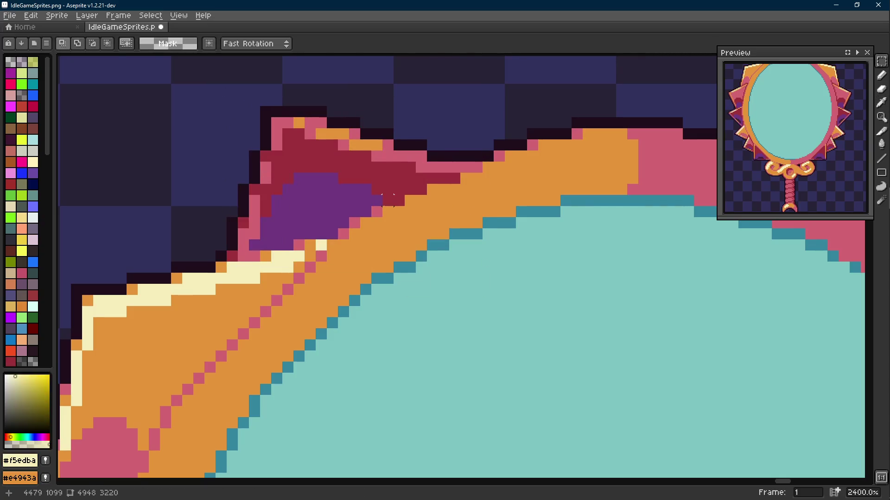
scroll(304, 209, left, 1)
key(b)
alt+click(305, 209)
scroll(393, 242, down, 9)
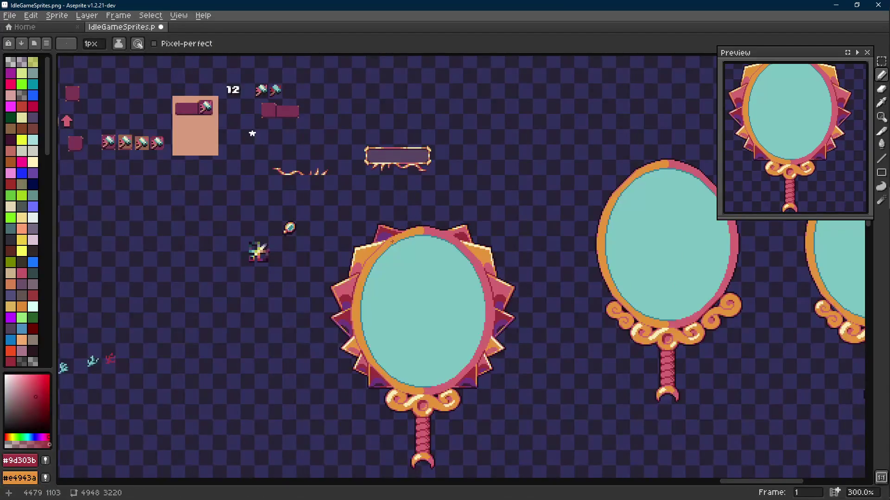
- Paint a dark #3e2137 shadow core inside the spike's purple area
scroll(385, 280, up, 1)
alt+click(383, 391)
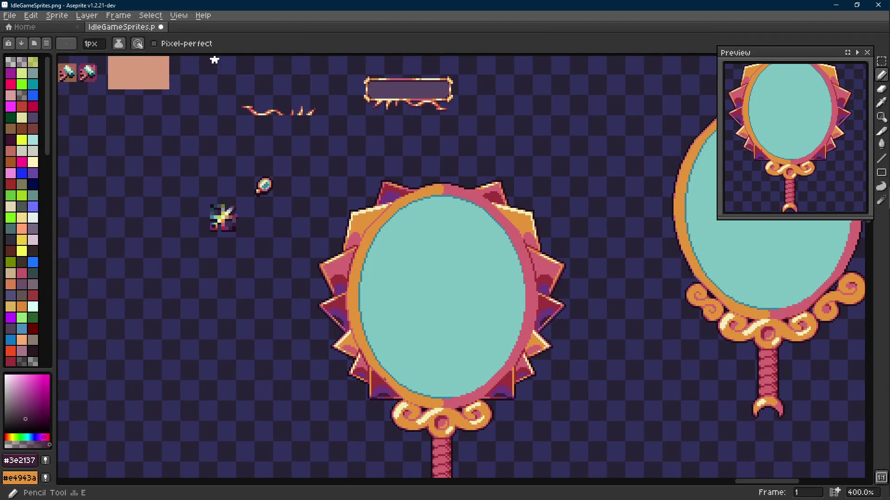
scroll(355, 176, up, 5)
scroll(355, 176, up, 1)
mouse_move(338, 221)
mouse_down()
mouse_move(324, 230)
mouse_move(334, 208)
mouse_move(347, 206)
mouse_move(350, 187)
mouse_move(385, 209)
mouse_up()
click(373, 197)
- Restore one pixel to purple #70377f and touch up edge pixels with crimson #9d303b
alt+click(389, 186)
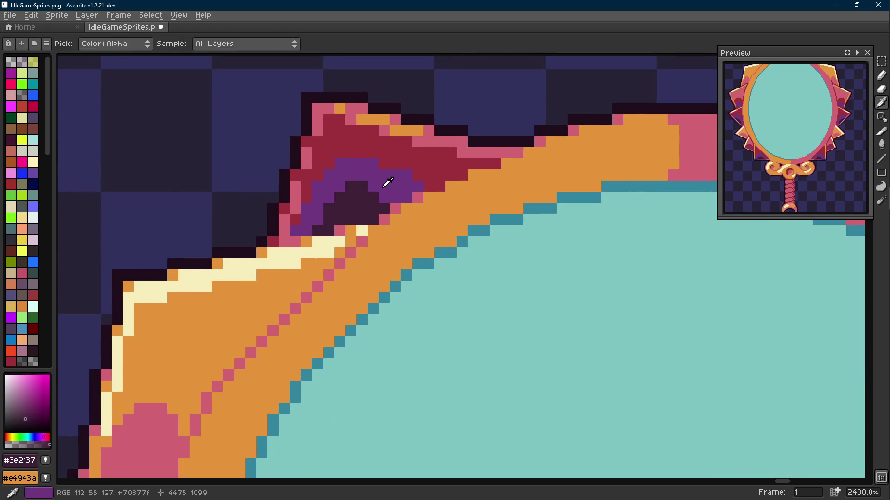
click(354, 186)
scroll(354, 186, down, 6)
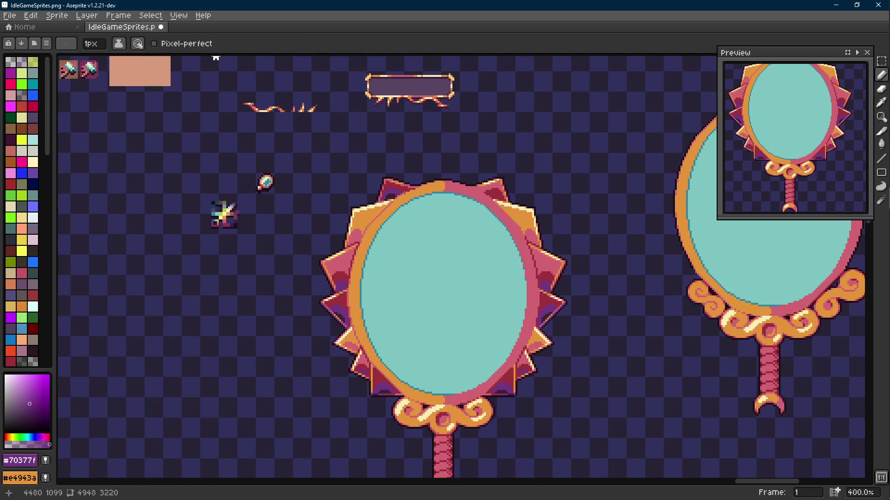
scroll(394, 194, up, 5)
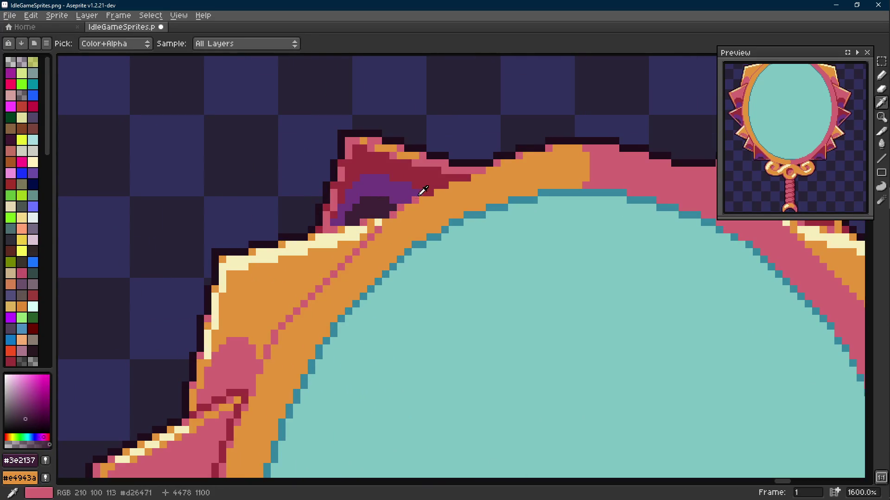
alt+click(396, 206)
click(358, 221)
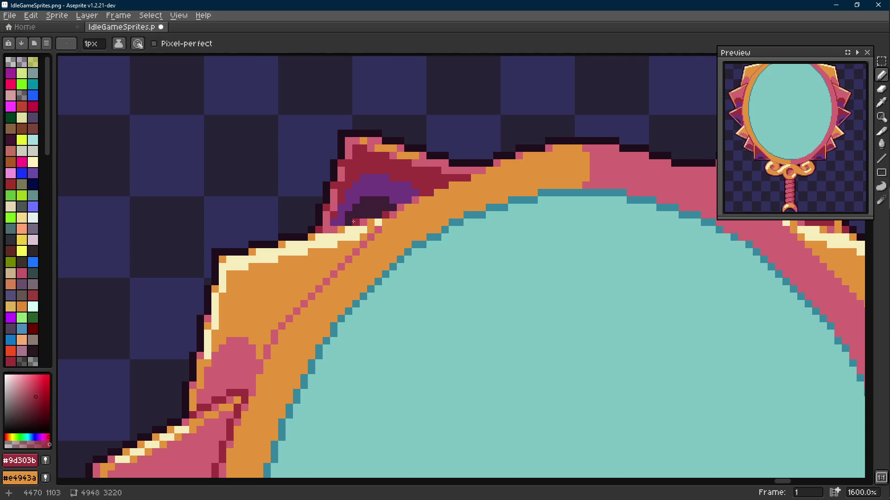
scroll(399, 222, down, 4)
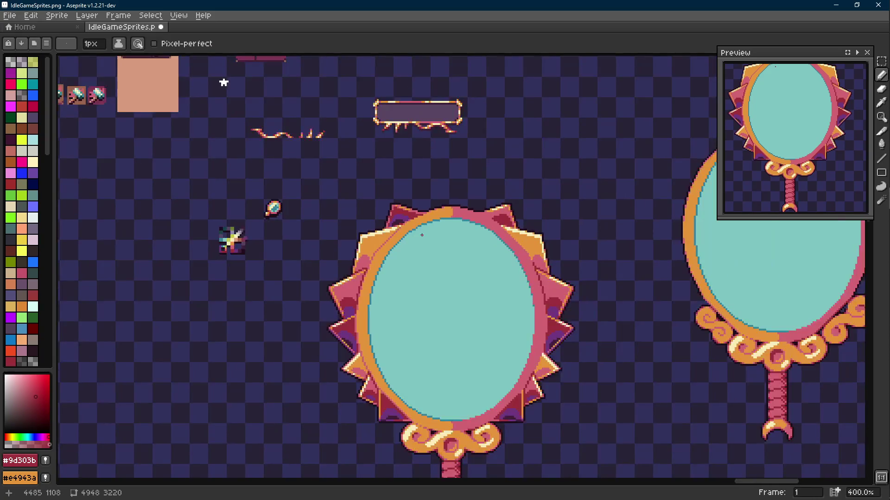
scroll(422, 235, down, 1)
scroll(399, 232, up, 6)
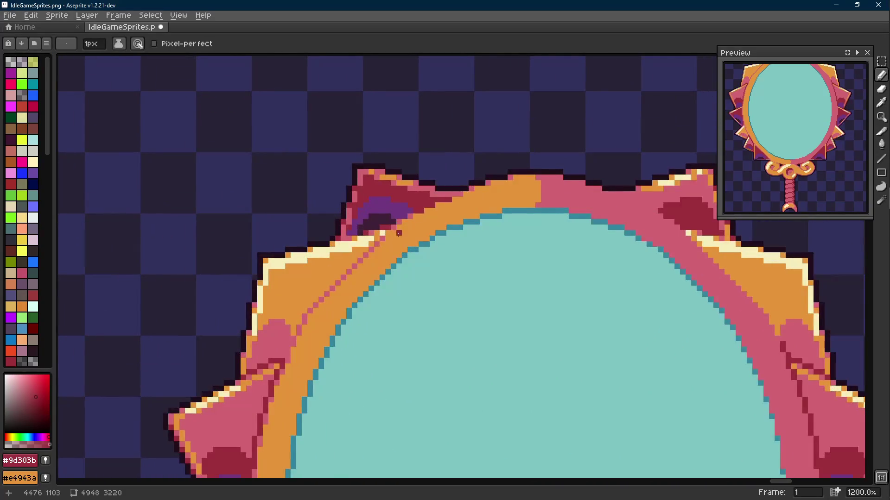
scroll(398, 234, down, 5)
scroll(406, 232, up, 6)
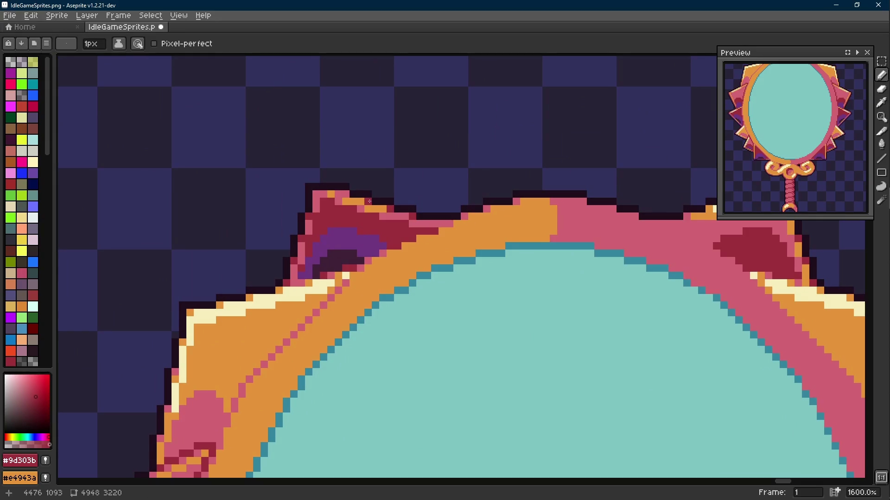
click(426, 246)
scroll(325, 197, down, 6)
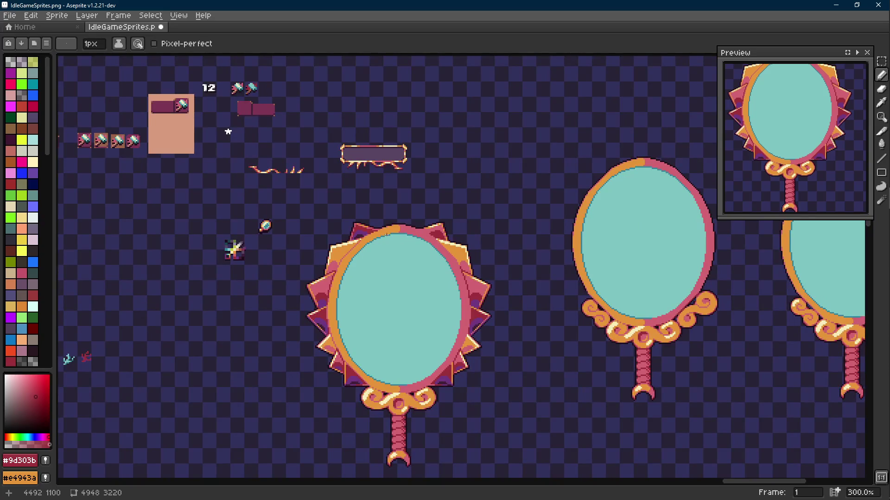
scroll(382, 232, up, 9)
- Marquee the shaded top-left spike and drag a copy toward the top-right, then deselect
key(m)
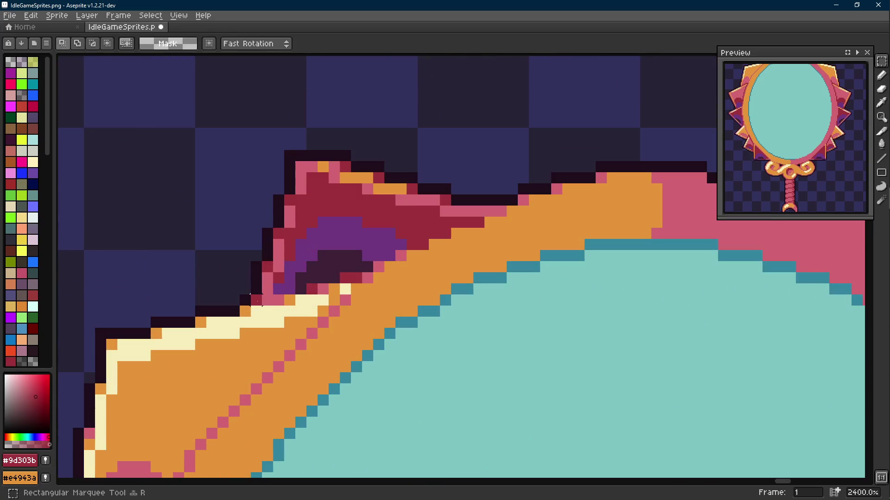
mouse_move(252, 301)
mouse_down()
mouse_move(359, 185)
mouse_move(359, 153)
mouse_up()
mouse_move(468, 166)
mouse_down()
mouse_move(350, 267)
mouse_move(363, 274)
mouse_up()
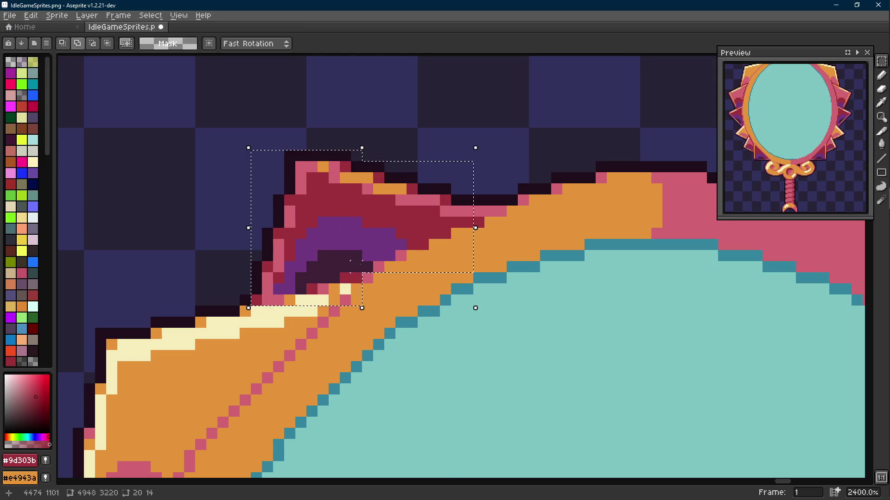
drag(480, 167, 509, 243)
scroll(453, 246, down, 4)
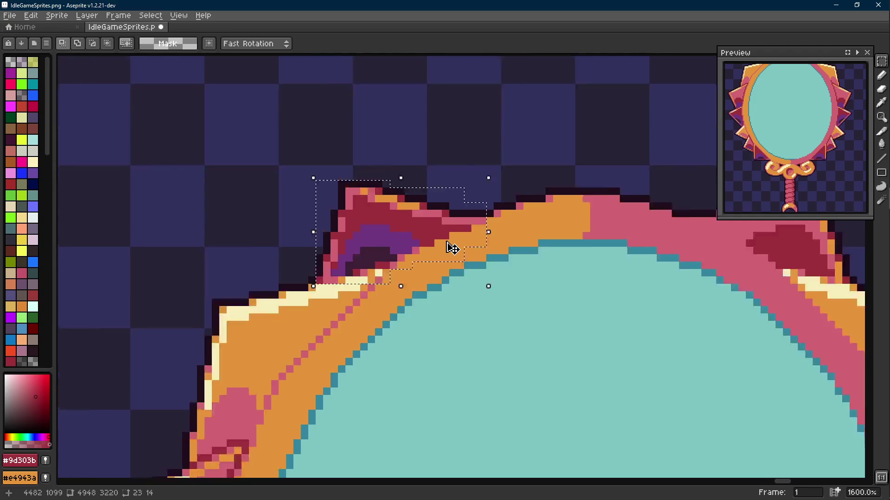
scroll(350, 240, up, 2)
scroll(374, 227, up, 1)
mouse_move(347, 263)
mouse_down()
mouse_move(369, 225)
mouse_move(290, 264)
mouse_move(576, 258)
mouse_move(627, 238)
mouse_move(643, 254)
mouse_up()
scroll(526, 232, down, 3)
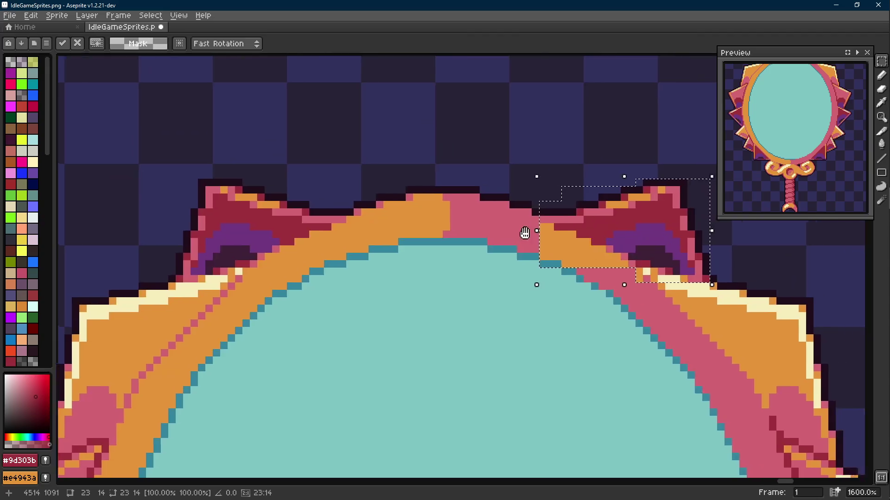
key(ctrl+d)
- Save the sprite sheet IdleGameSprites.png
scroll(515, 207, down, 3)
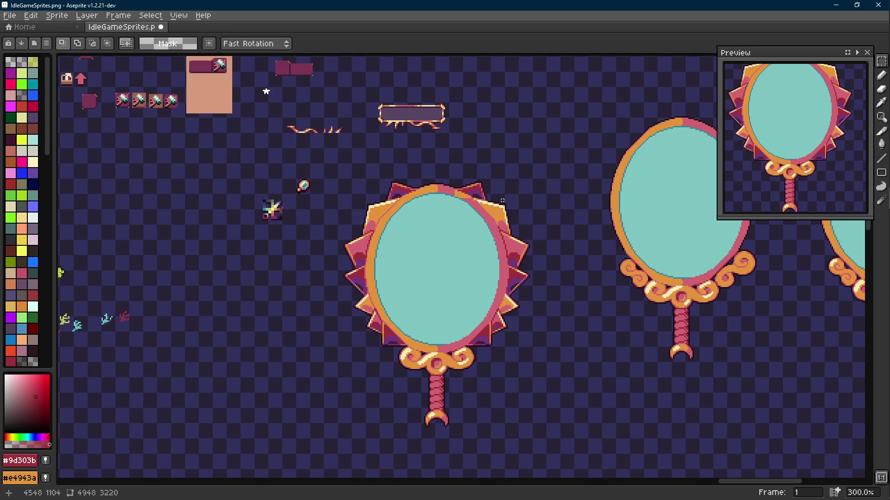
drag(502, 200, 493, 190)
key(ctrl+s)
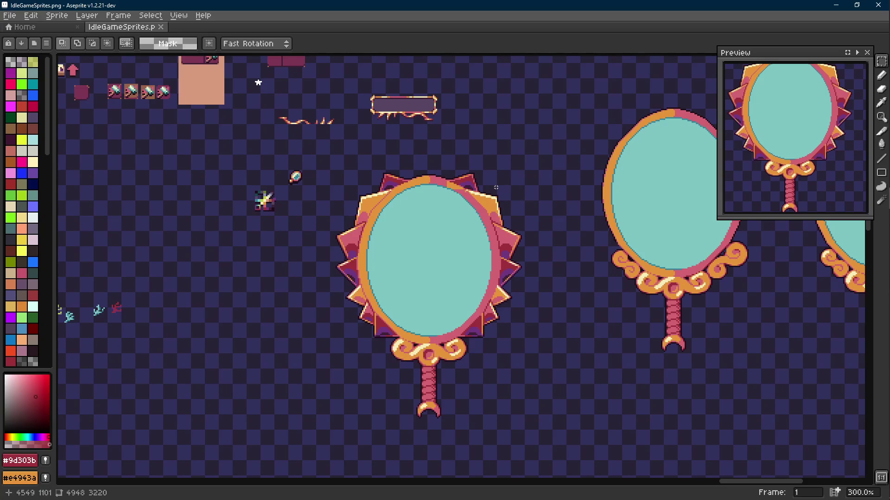
- Bring the frame's top edge into view and take its pink #d26471 with the Pencil
scroll(431, 169, up, 3)
scroll(431, 169, up, 1)
scroll(431, 169, down, 1)
drag(229, 246, 357, 150)
key(b)
alt+click(416, 140)
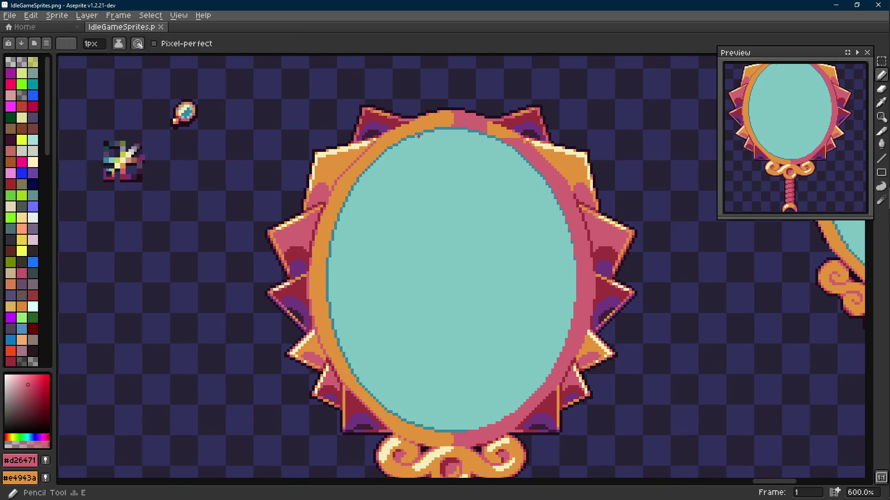
- Draw trial vertical and diagonal pink lines above the frame, then undo them
scroll(415, 140, up, 4)
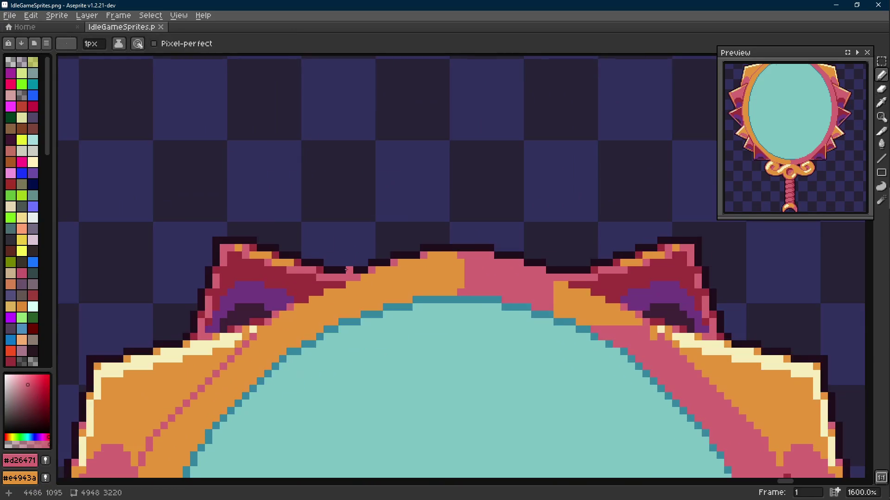
scroll(346, 269, down, 3)
key(l)
scroll(338, 266, up, 3)
mouse_move(334, 268)
mouse_down()
mouse_move(335, 181)
mouse_move(335, 192)
mouse_up()
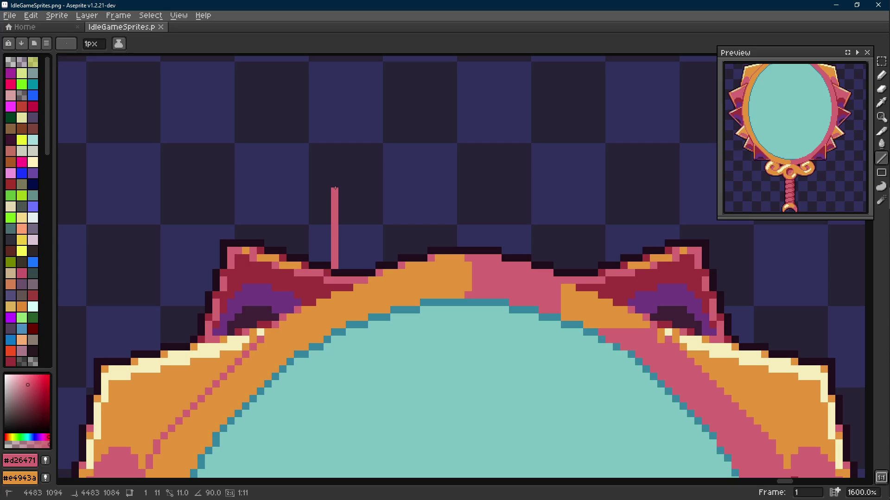
mouse_move(335, 189)
mouse_down()
mouse_move(397, 254)
mouse_move(433, 246)
mouse_up()
key(ctrl+z)
key(ctrl+z)
- Draw a 45° pink line up from the frame edge, then undo it
mouse_move(312, 265)
mouse_down()
mouse_move(332, 242)
mouse_move(357, 176)
mouse_move(409, 242)
mouse_move(430, 251)
mouse_up()
scroll(430, 251, down, 6)
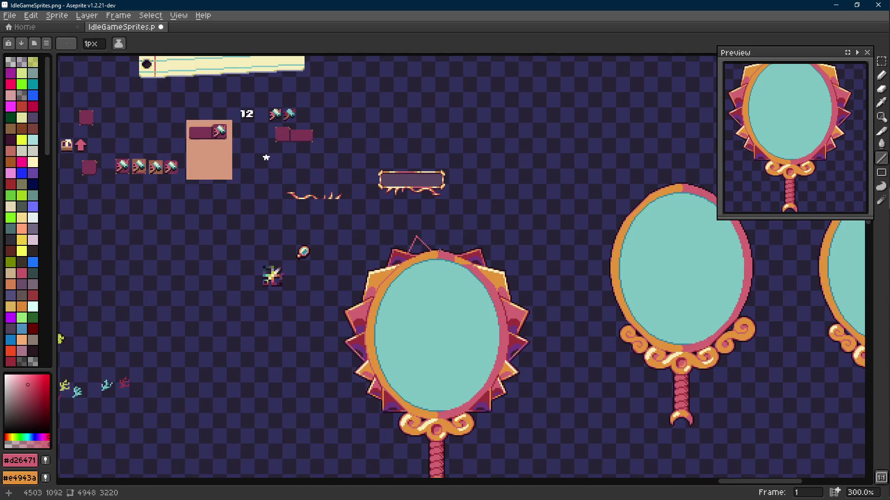
key(g)
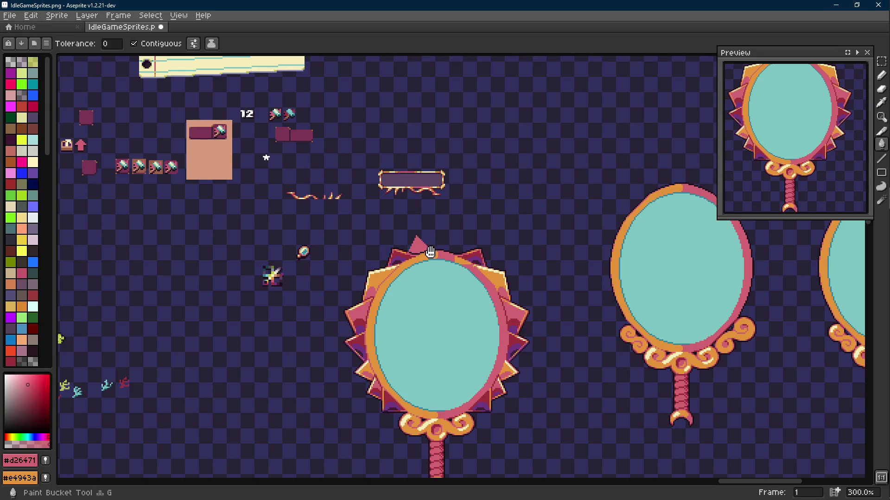
drag(430, 251, 418, 173)
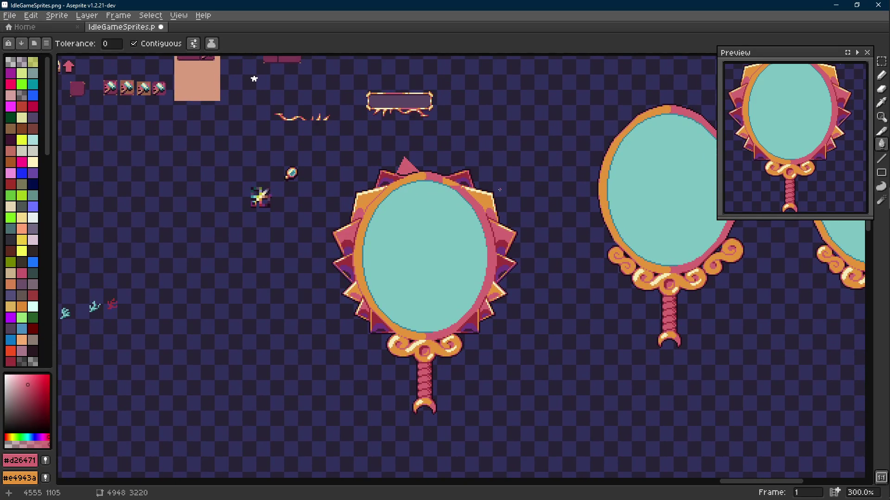
scroll(453, 158, up, 2)
key(v)
key(ctrl+z)
key(ctrl+z)
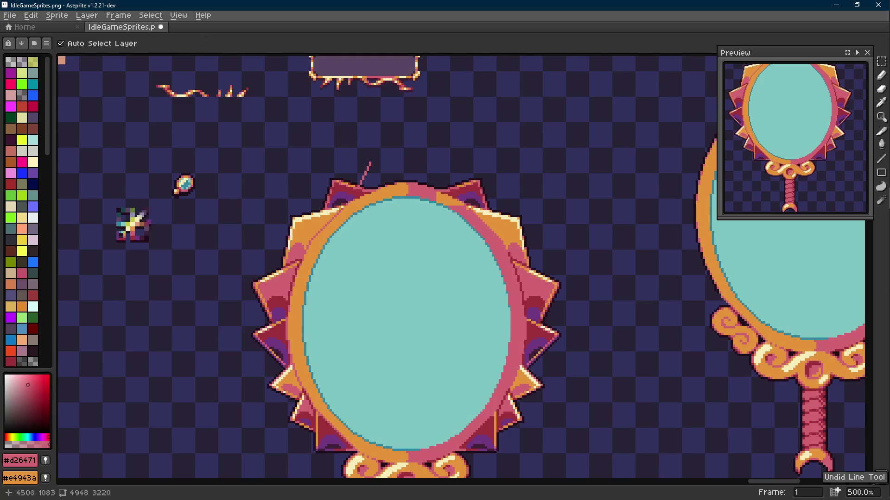
- Draw the new spike's two 45° pink edges meeting at a point above the top centre
key(g)
scroll(414, 174, up, 4)
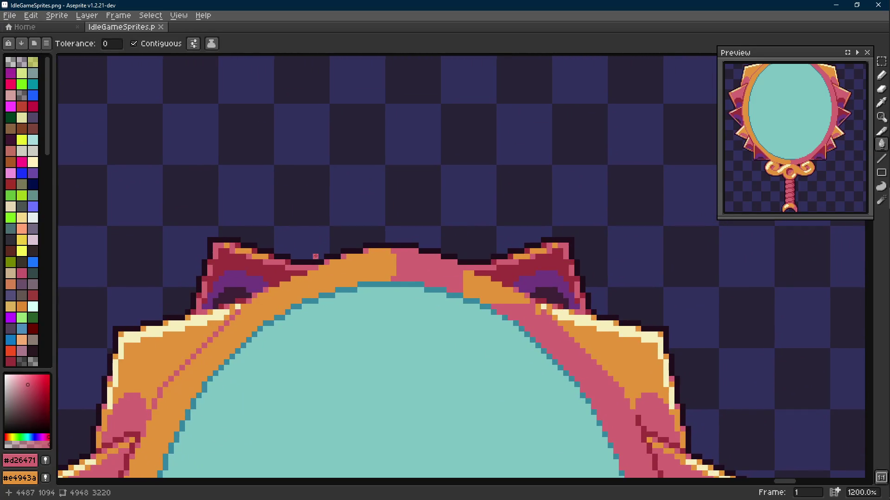
key(shift+e)
mouse_move(311, 262)
mouse_down()
mouse_move(394, 178)
mouse_move(384, 187)
mouse_up()
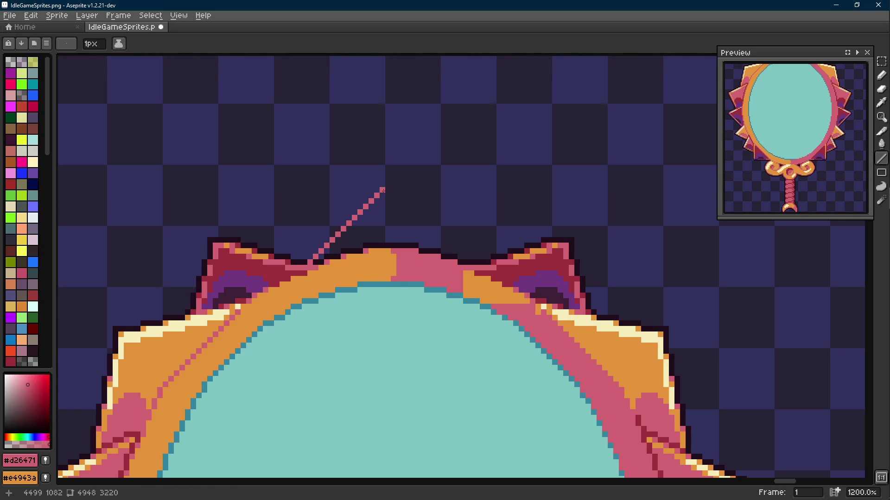
scroll(385, 188, up, 1)
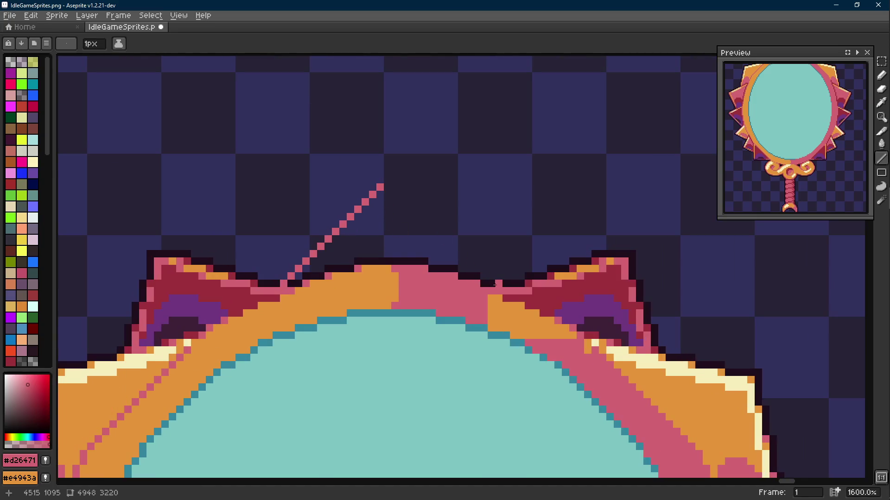
drag(492, 283, 396, 182)
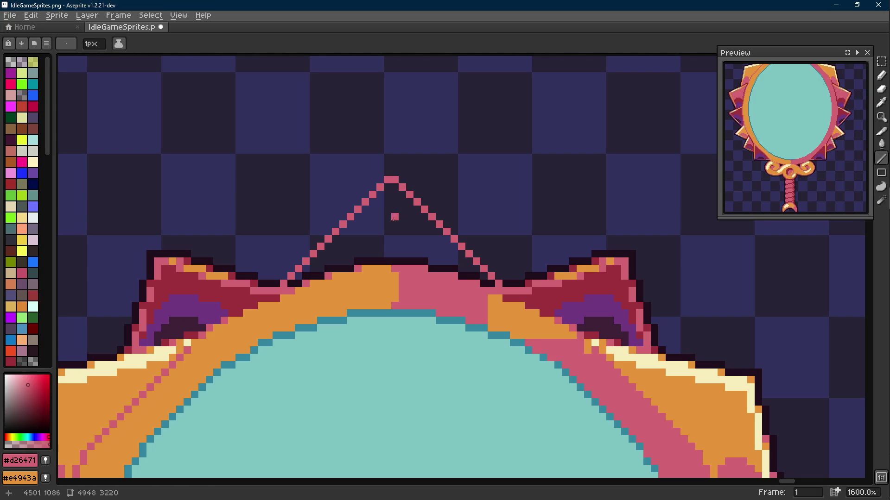
- Flood-fill the triangle between the two edges with pink
key(g)
click(393, 211)
drag(300, 273, 304, 244)
key(e)
- Select the dark seam row at the spike's base and replace it with dark red #9d303b
key(r)
mouse_move(498, 255)
mouse_down()
mouse_move(446, 254)
mouse_move(292, 214)
mouse_up()
key(Scroll_Lock)
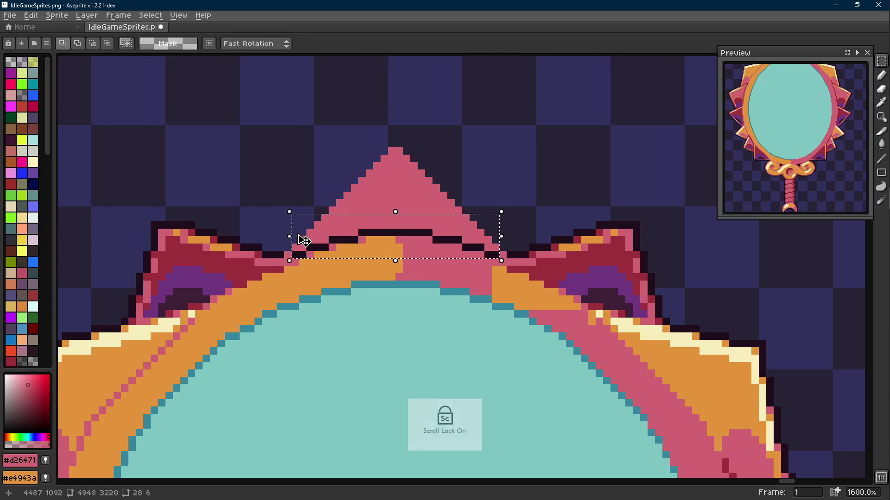
key(i)
right_click(265, 249)
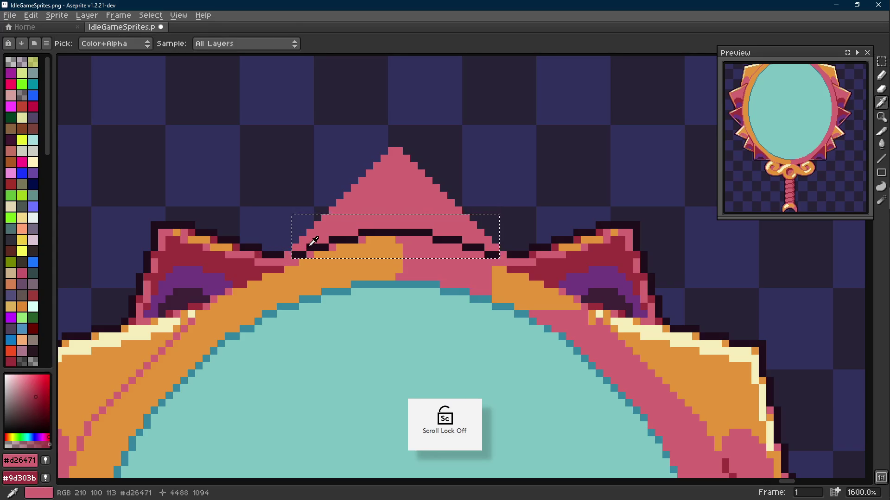
click(308, 243)
key(shift+r)
key(Return)
scroll(488, 182, down, 4)
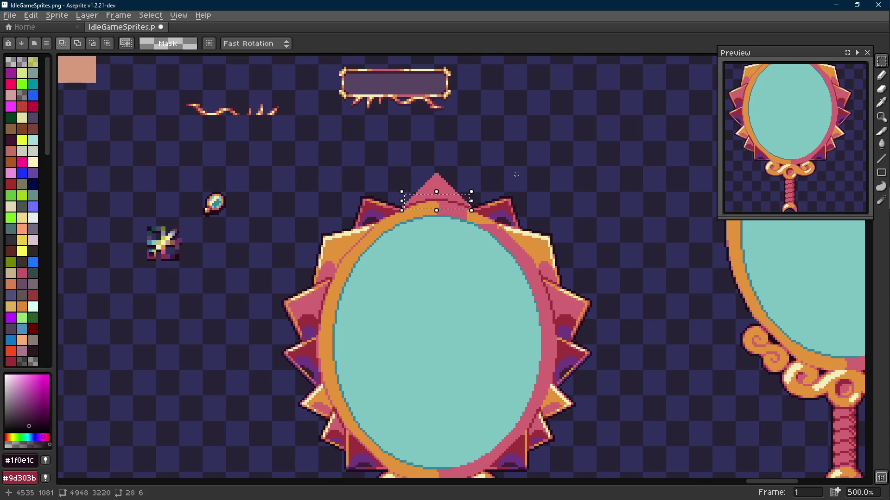
scroll(477, 164, up, 2)
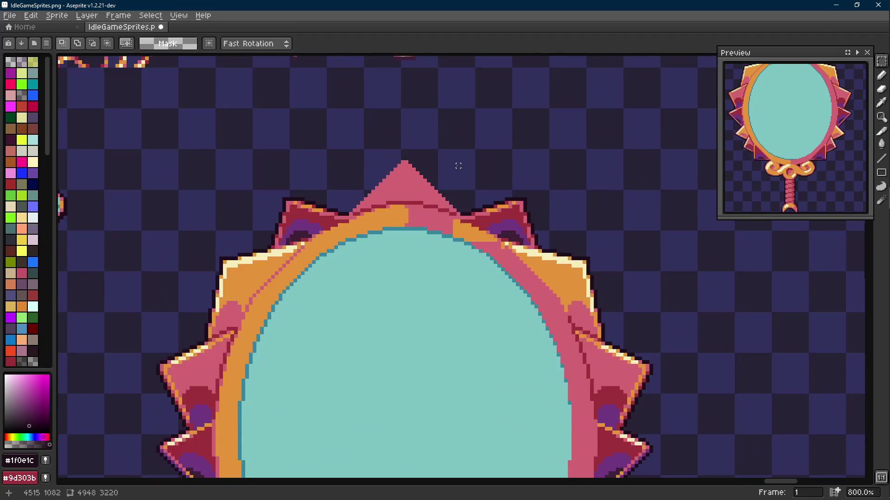
scroll(457, 165, up, 3)
- Outline the top spike's right edge in dark and lay a first #9d303b dark-red shading row
key(l)
mouse_move(466, 230)
mouse_down()
mouse_move(358, 113)
mouse_move(362, 122)
mouse_move(248, 227)
mouse_up()
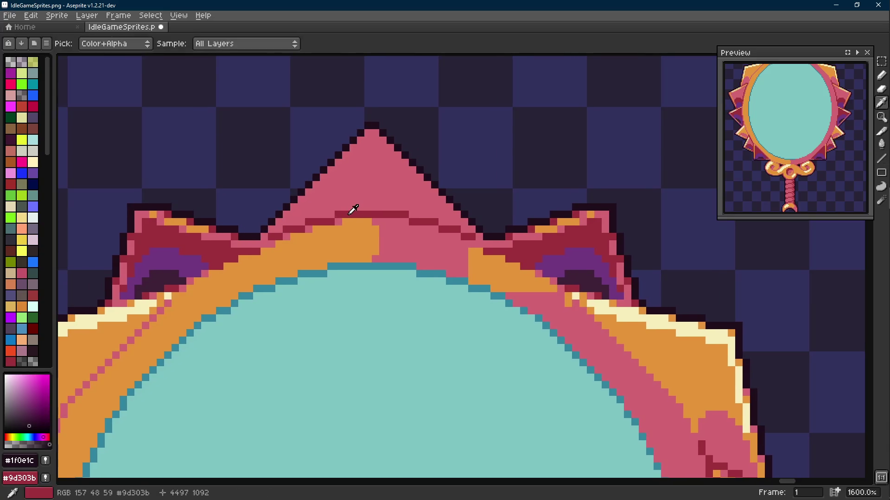
alt+click(355, 211)
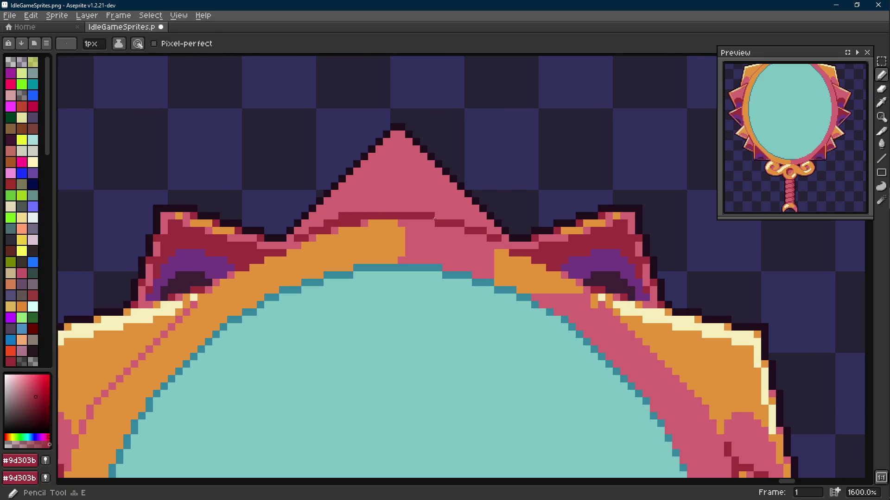
key(ctrl+z)
key(ctrl+y)
key(ctrl+y)
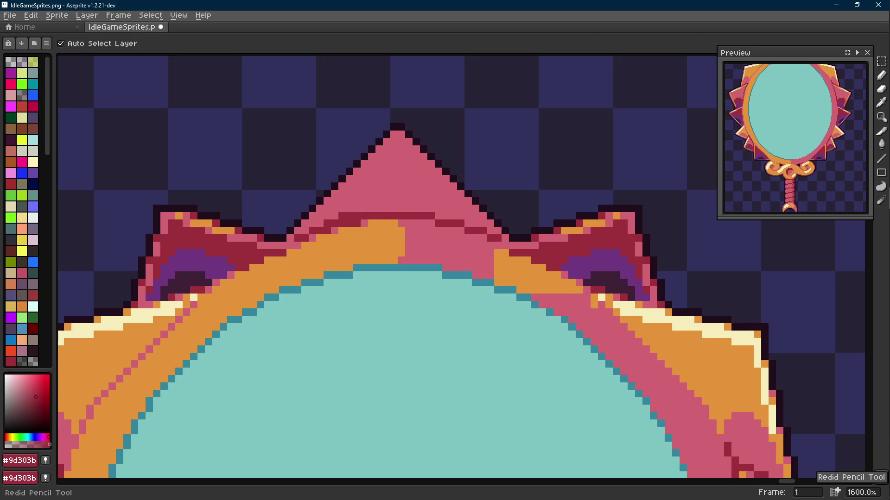
key(ctrl+z)
key(ctrl+y)
drag(457, 216, 369, 208)
- Add stepped dark-red rows higher up the spike and widen the dark band one pixel each side
key(l)
key(b)
click(390, 201)
click(401, 202)
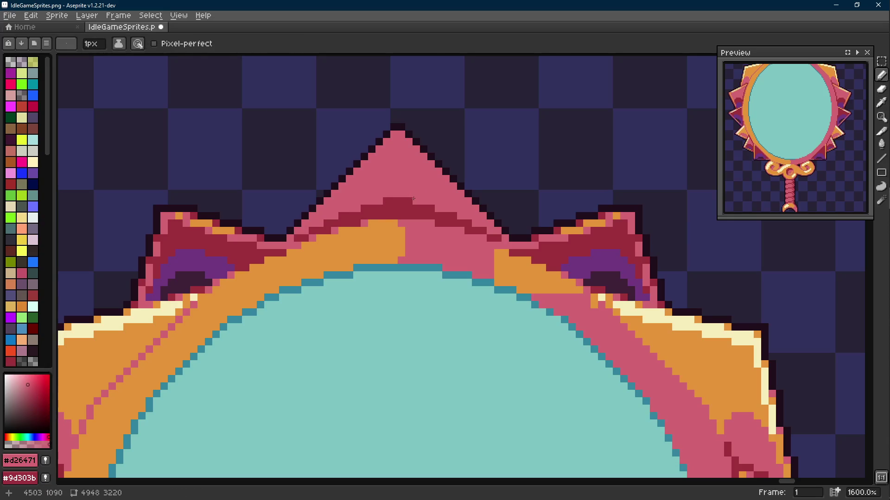
scroll(409, 208, down, 6)
scroll(434, 221, up, 6)
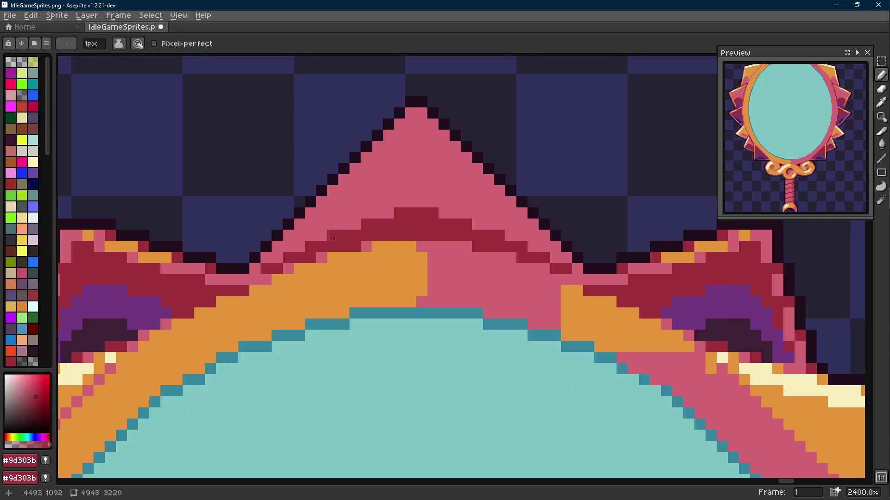
click(443, 213)
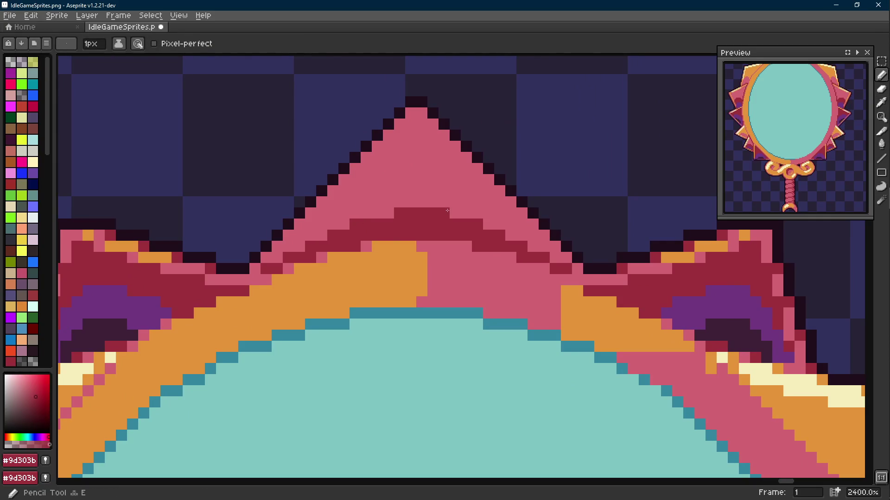
click(388, 213)
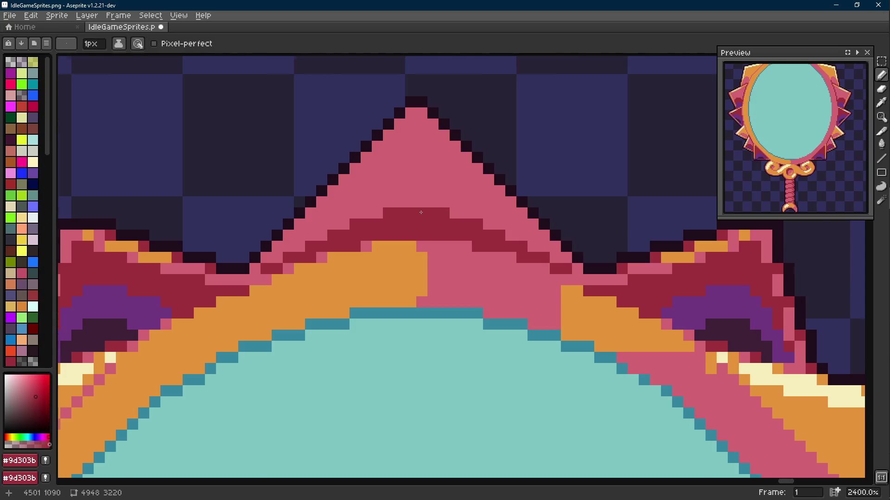
scroll(421, 213, down, 7)
scroll(422, 215, up, 7)
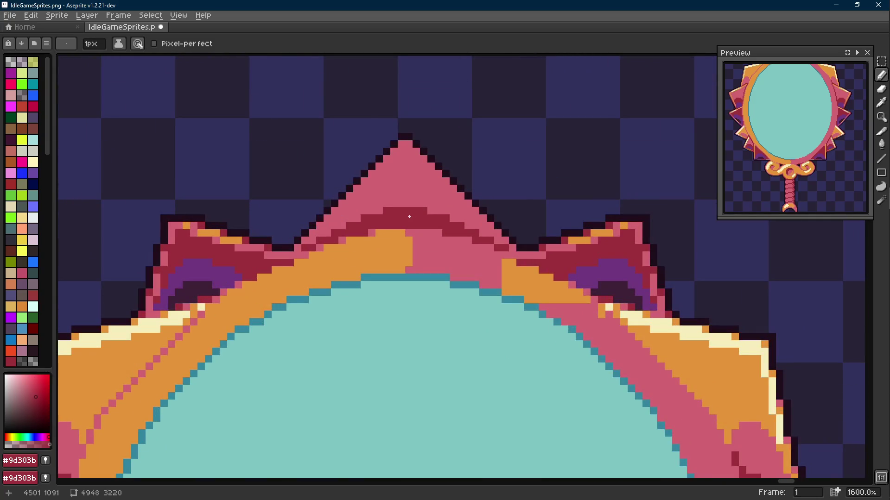
scroll(412, 217, up, 3)
- Pick the side spikes' #70377f purple and draw a purple band across the spike's base
key(i)
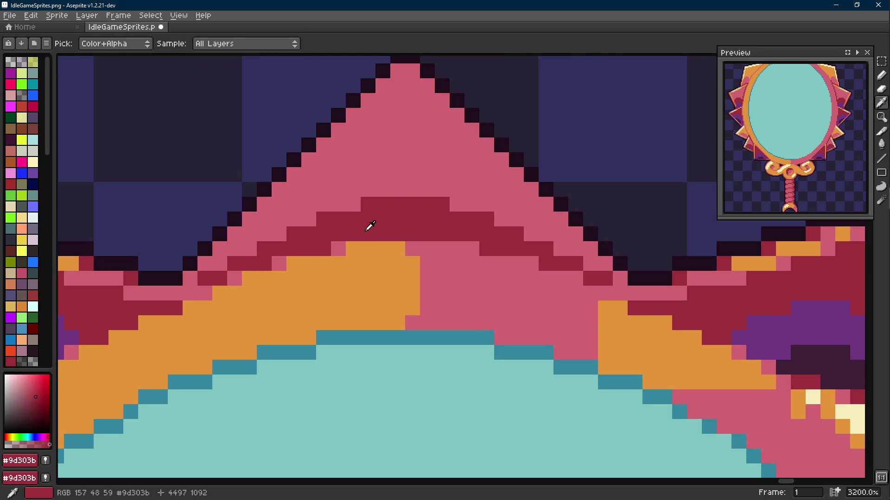
click(771, 318)
key(l)
mouse_move(516, 248)
mouse_down()
mouse_move(486, 250)
mouse_move(526, 248)
mouse_up()
key(b)
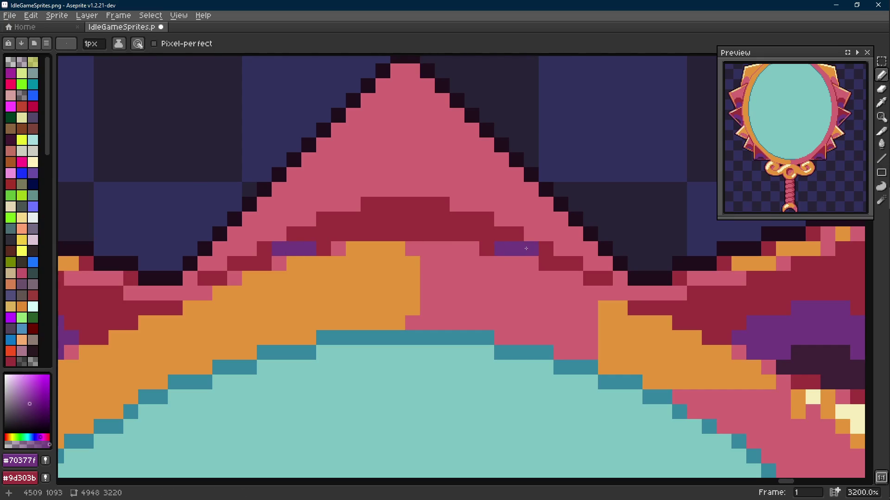
drag(473, 234, 339, 234)
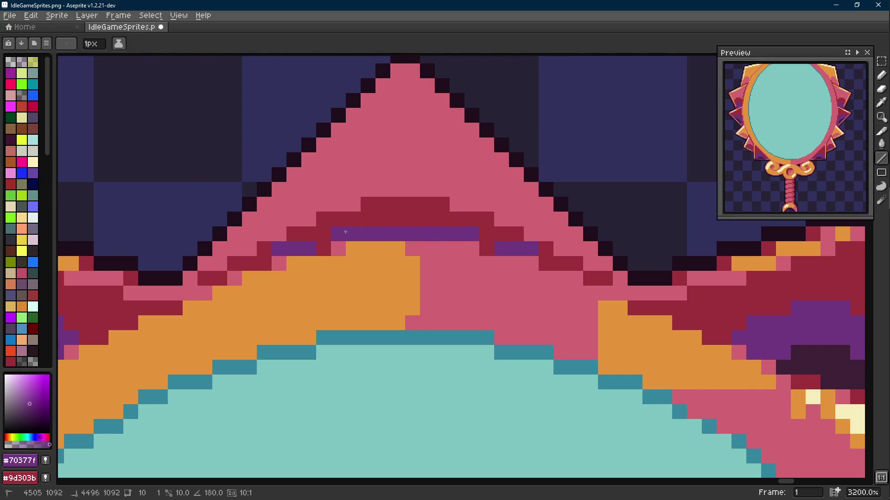
key(3)
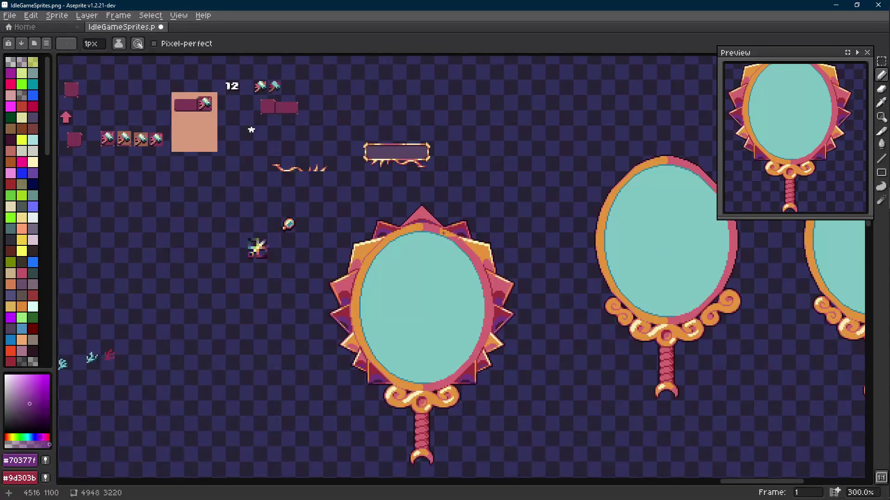
scroll(443, 233, up, 6)
- Add dark-red pixels at the purple band's ends and a short dark-red line on the spike
alt+click(396, 193)
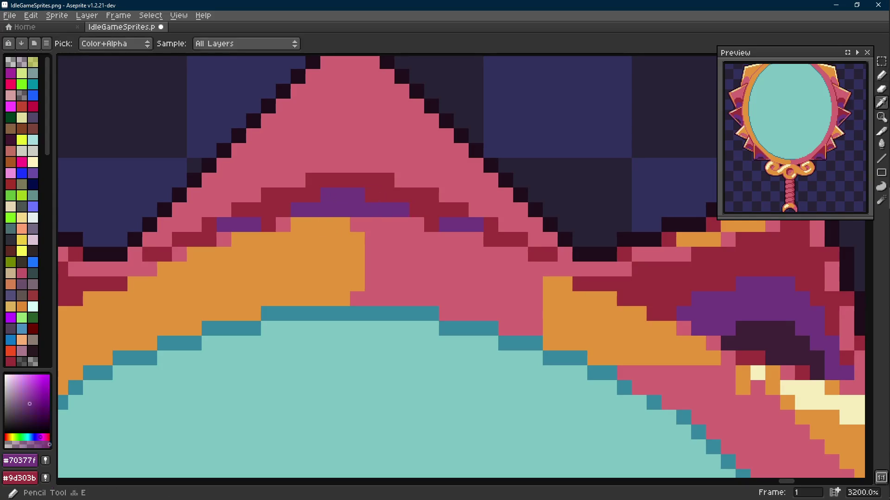
drag(374, 197, 402, 246)
click(334, 230)
click(430, 229)
key(l)
mouse_move(401, 215)
mouse_down()
mouse_move(343, 215)
mouse_move(375, 215)
mouse_up()
scroll(390, 216, down, 10)
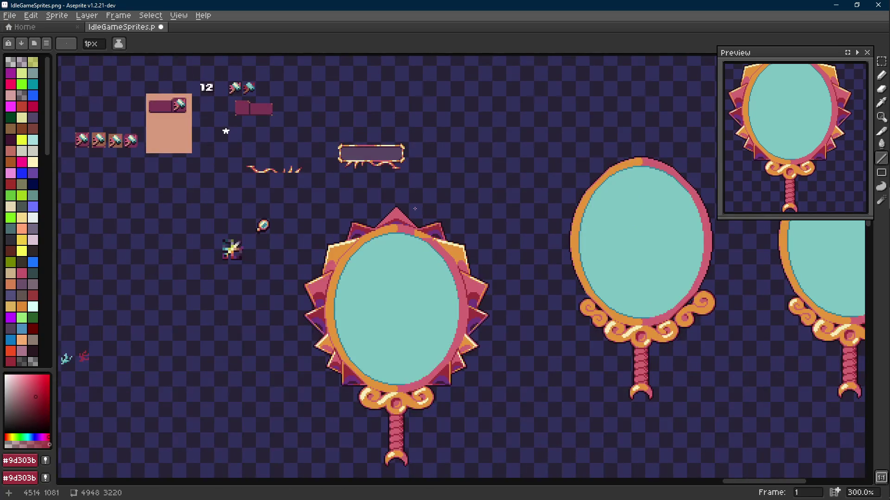
scroll(414, 209, up, 5)
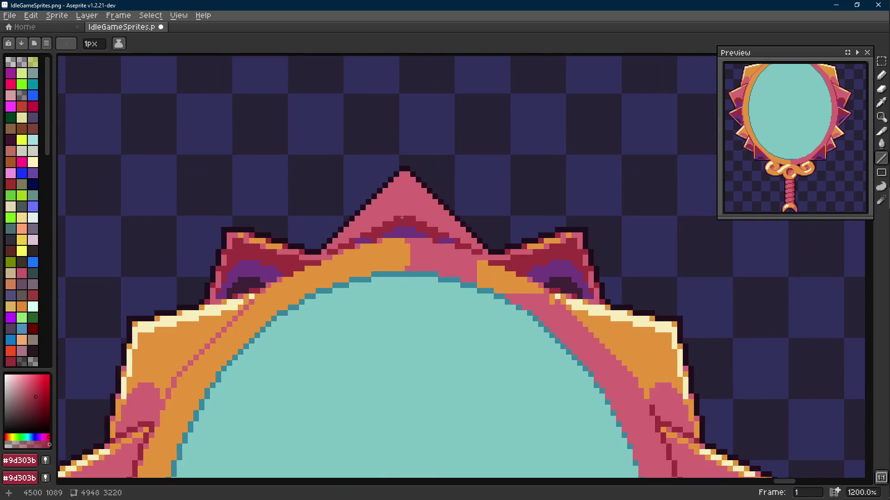
- Sample the frame's orange, draw a trial line at the spike's base, then undo it
key(i)
click(604, 319)
key(l)
scroll(343, 253, up, 1)
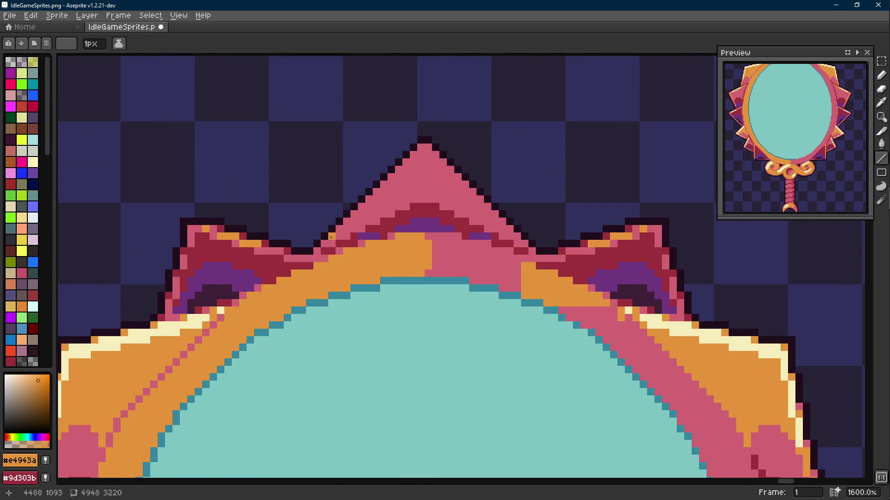
mouse_move(327, 242)
mouse_down()
mouse_move(423, 149)
mouse_move(342, 230)
mouse_up()
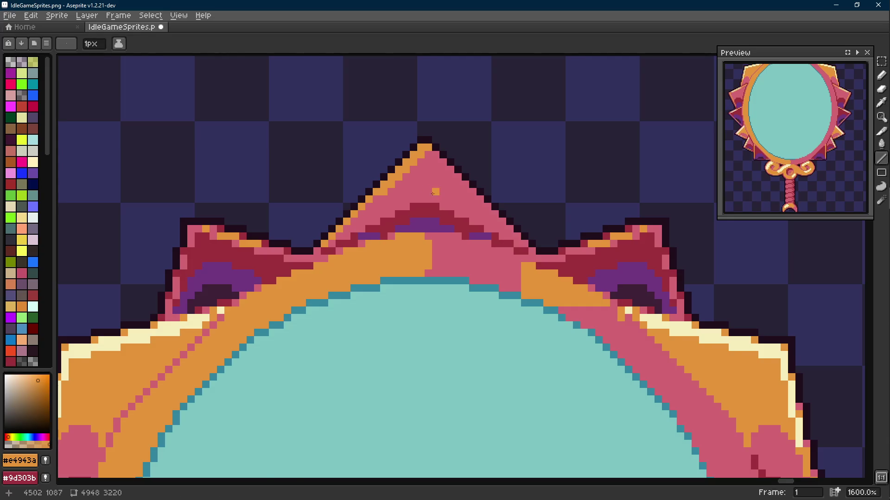
scroll(433, 191, down, 5)
scroll(423, 194, up, 7)
key(ctrl+z)
- Draw 45° orange lines up the top spike's left slope and down its right slope
key(shift+e)
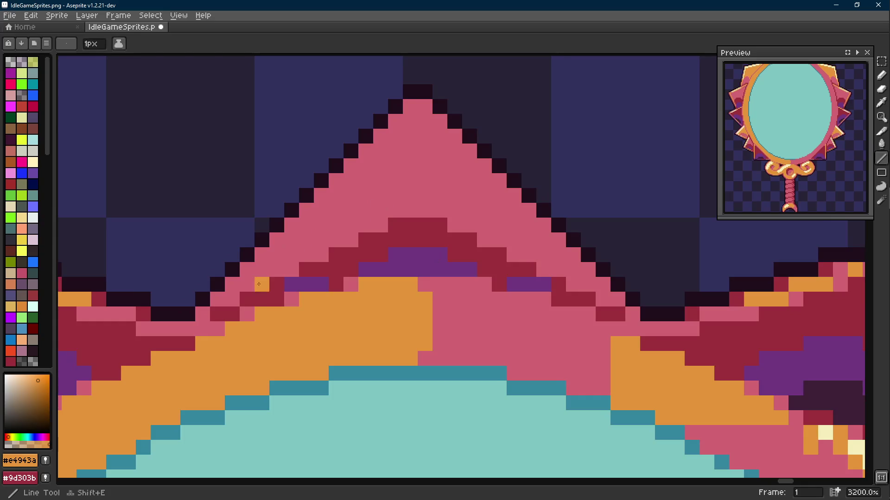
mouse_move(235, 297)
mouse_down()
mouse_move(410, 122)
mouse_move(425, 121)
mouse_up()
mouse_move(446, 150)
mouse_down()
mouse_move(602, 295)
mouse_move(594, 287)
mouse_up()
key(b)
alt+click(263, 281)
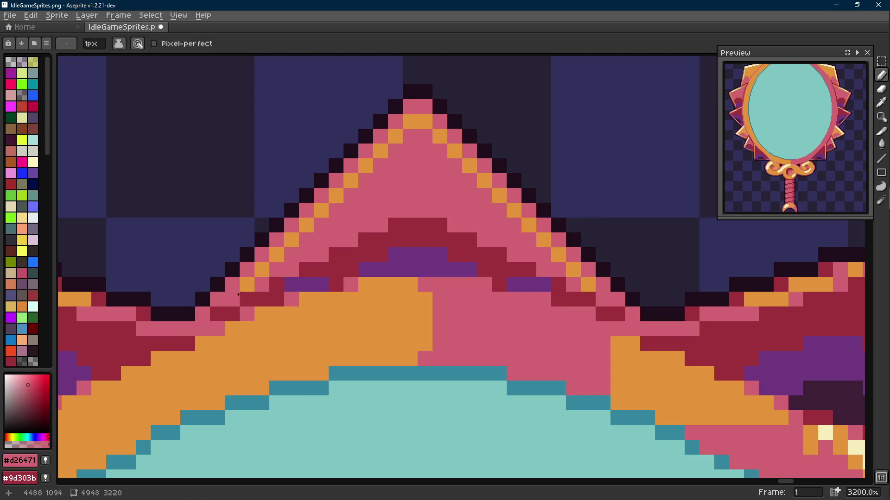
key(i)
click(256, 283)
key(b)
scroll(604, 302, down, 1)
- Sample the frame's dark red and draw a dark-red line along the spike's left edge
key(i)
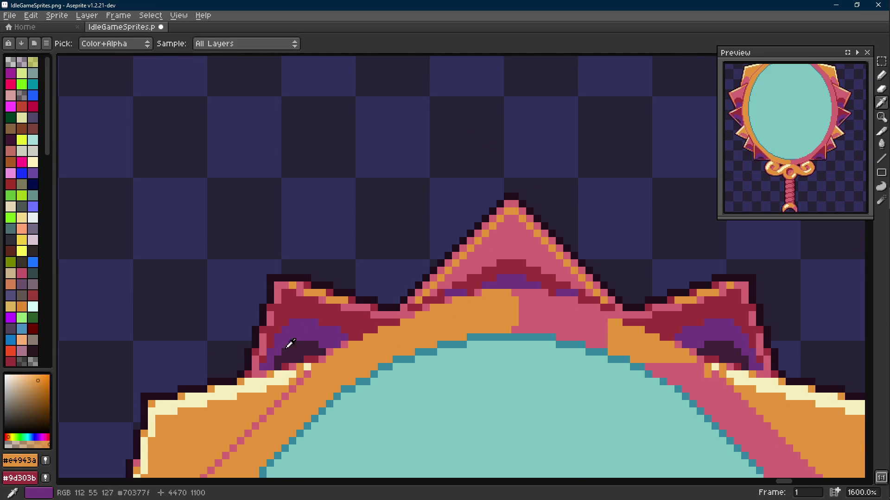
click(287, 374)
key(b)
scroll(405, 279, up, 2)
drag(405, 280, 325, 287)
key(i)
click(374, 303)
key(b)
key(l)
mouse_move(333, 317)
mouse_down()
mouse_move(480, 174)
mouse_move(491, 174)
mouse_move(603, 306)
mouse_move(641, 322)
mouse_up()
scroll(551, 304, down, 6)
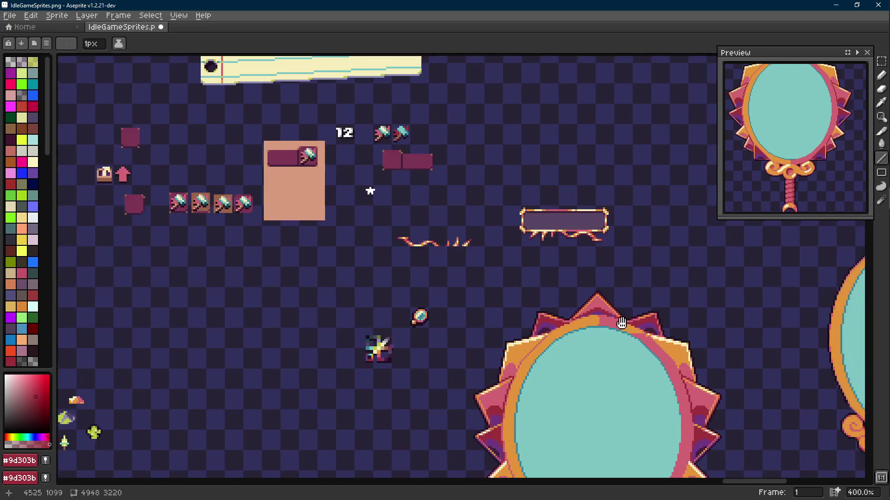
scroll(584, 311, up, 7)
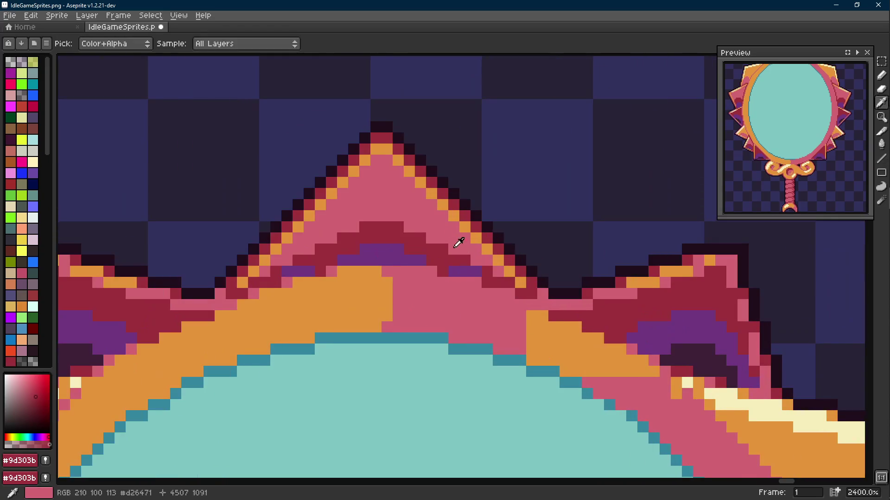
- Repaint the spike tip pixel and a line down the left slope in pink
alt+click(461, 248)
click(376, 139)
drag(376, 143, 236, 278)
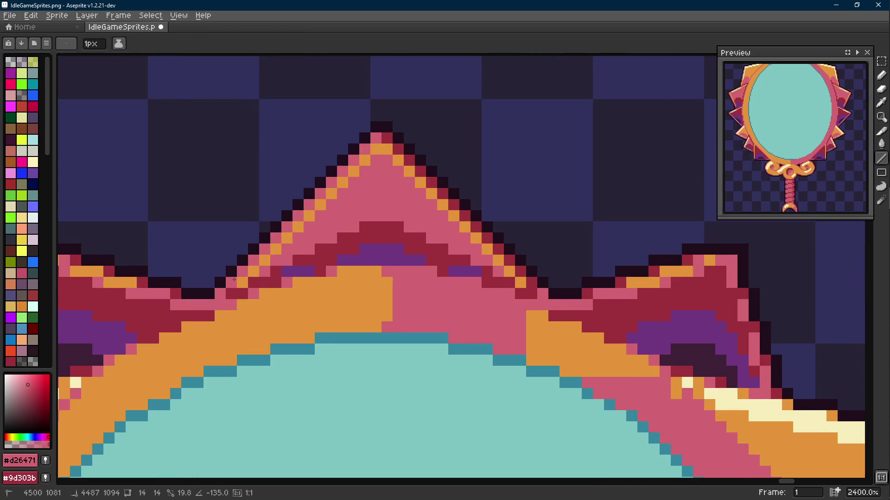
scroll(494, 277, down, 6)
scroll(493, 277, down, 2)
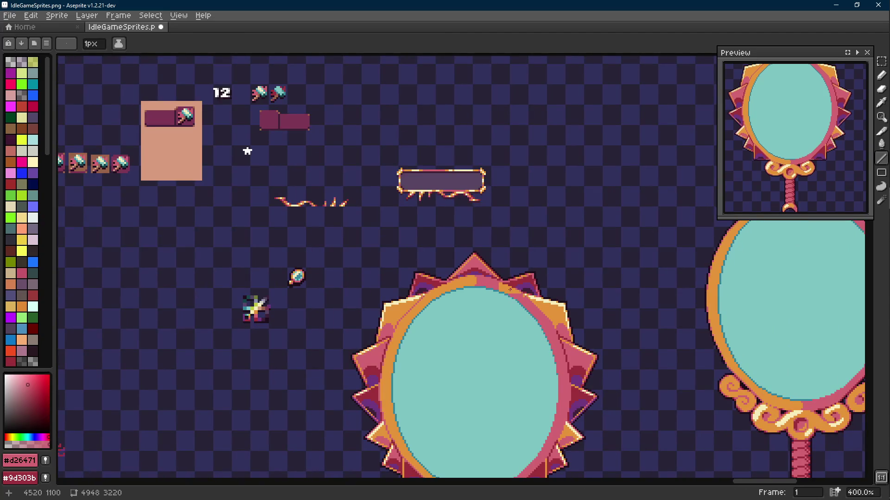
scroll(510, 290, down, 1)
scroll(371, 240, up, 7)
- Draw an orange #e4943a line up the left slope to the spike tip
key(alt)
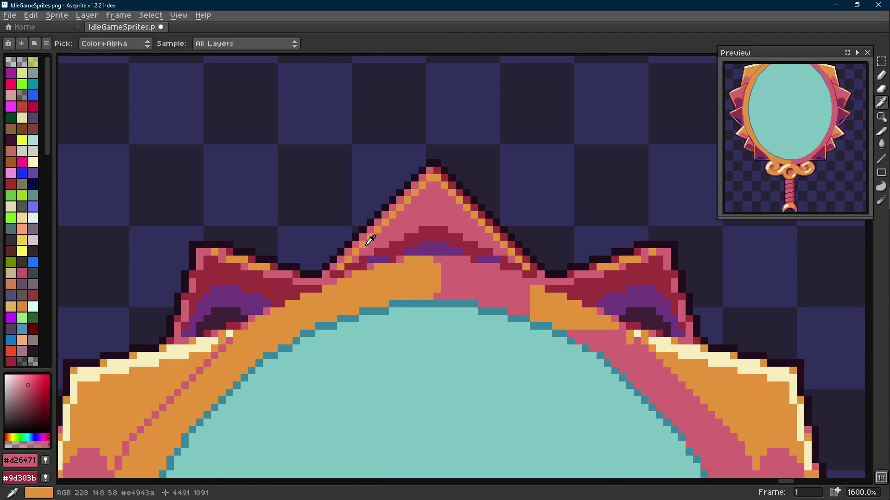
alt+click(371, 239)
drag(356, 257, 430, 184)
key(alt)
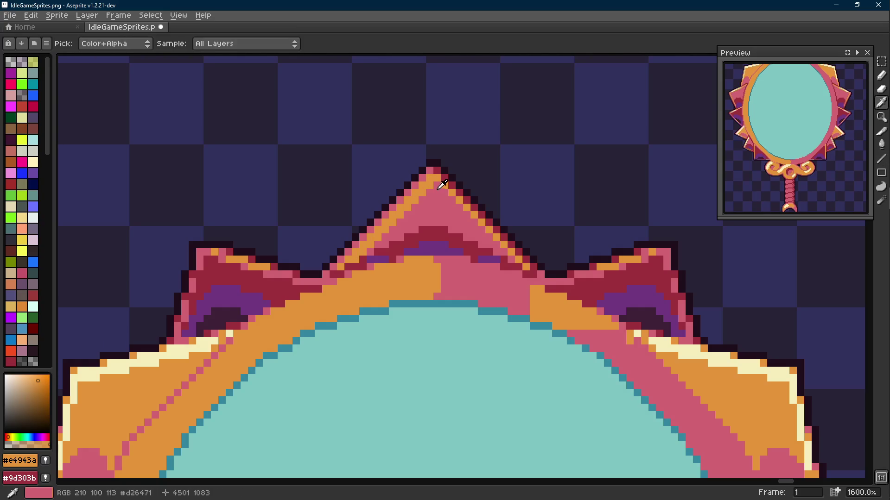
alt+click(441, 185)
scroll(461, 205, down, 6)
key(ctrl)
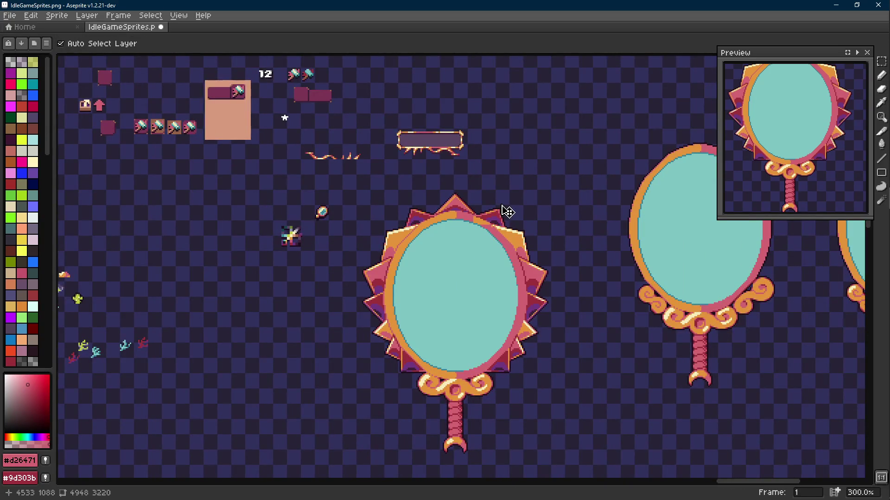
key(ctrl+y)
key(ctrl+z)
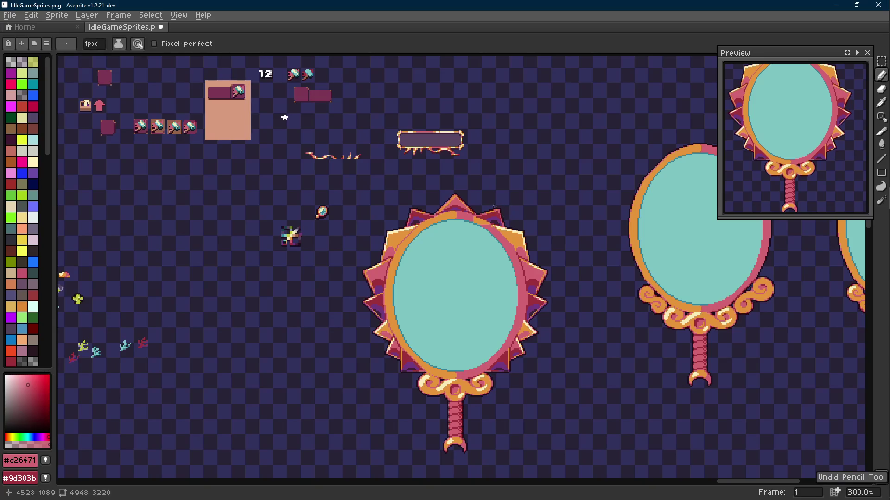
- Sample the cream highlight colour from the canvas
scroll(467, 203, up, 3)
scroll(505, 204, down, 4)
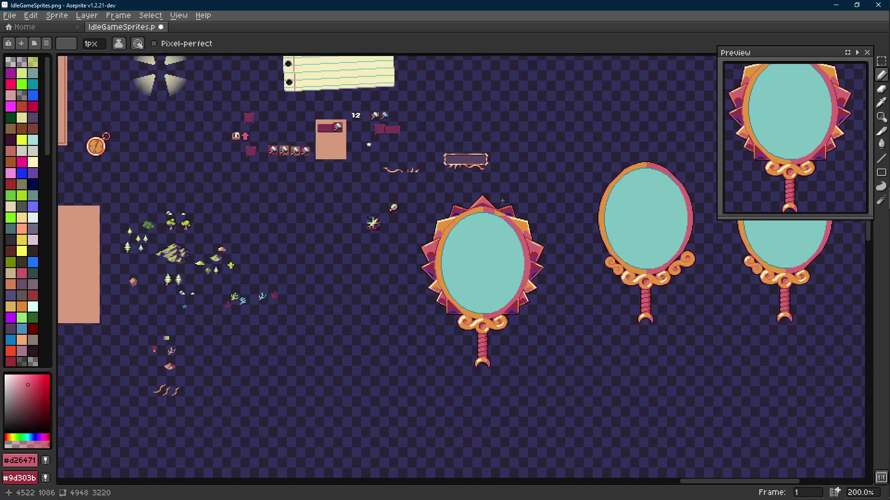
scroll(502, 201, up, 1)
key(ctrl)
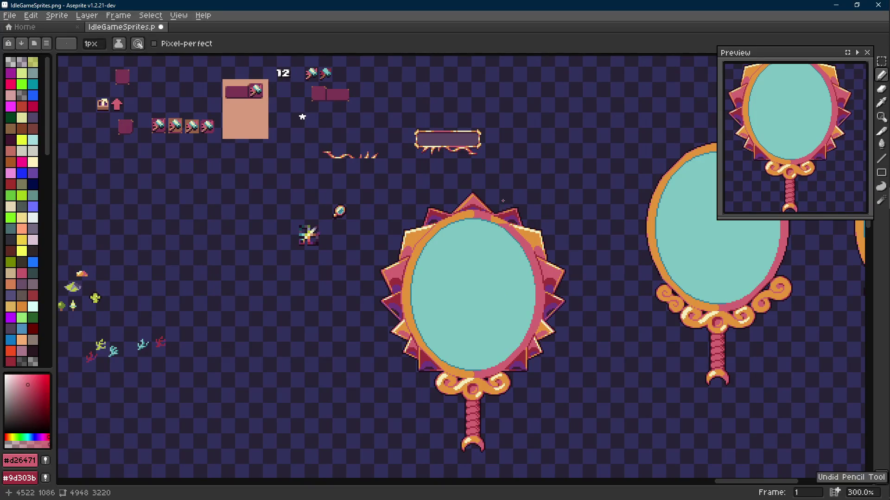
scroll(486, 206, up, 6)
key(alt)
alt+click(645, 301)
scroll(407, 214, up, 4)
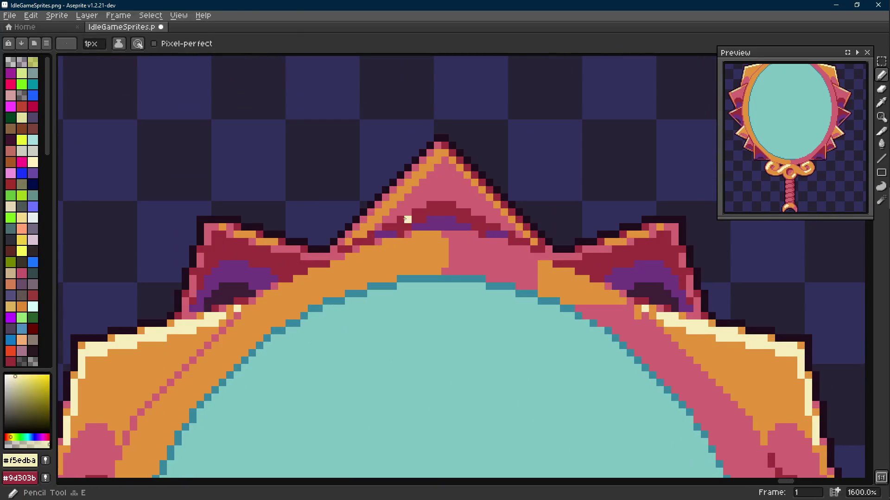
- Draw a cream #f5edba line along the spike's upper left slope, extending it toward the tip
key(l)
mouse_move(357, 233)
mouse_down()
mouse_move(485, 116)
mouse_move(422, 163)
mouse_up()
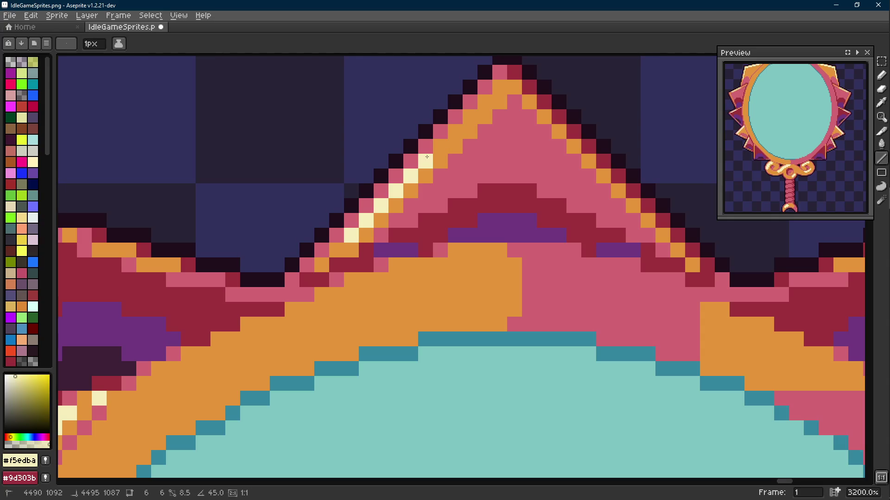
alt+click(436, 162)
key(ctrl+z)
key(ctrl+y)
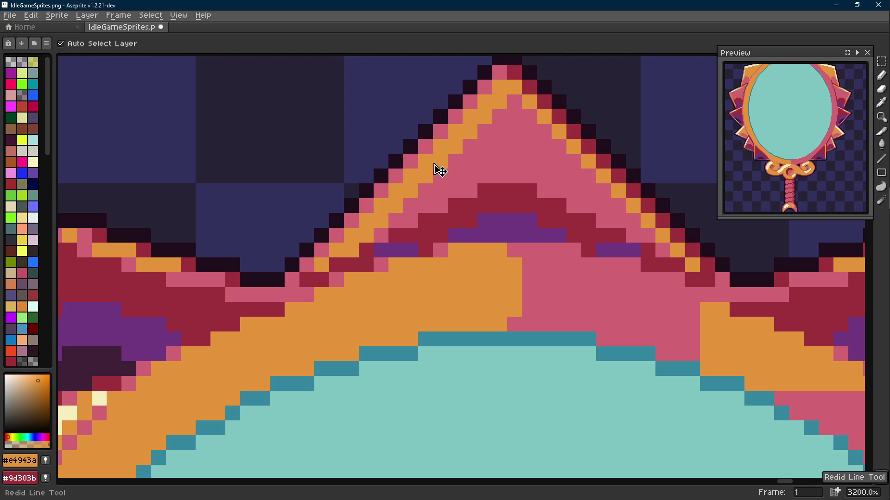
alt+click(424, 159)
drag(437, 150, 470, 117)
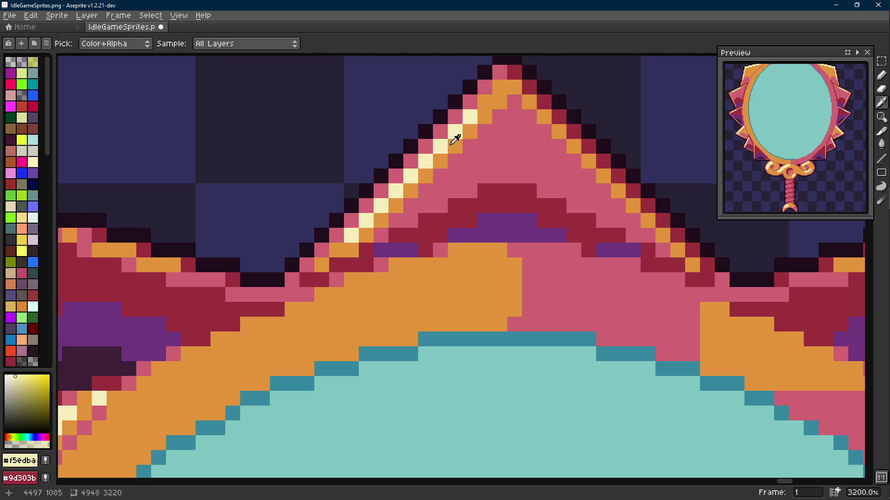
- Repaint the lower slope pixels orange and dot three cream pixels along the highlight
alt+click(394, 200)
drag(385, 204, 352, 234)
key(b)
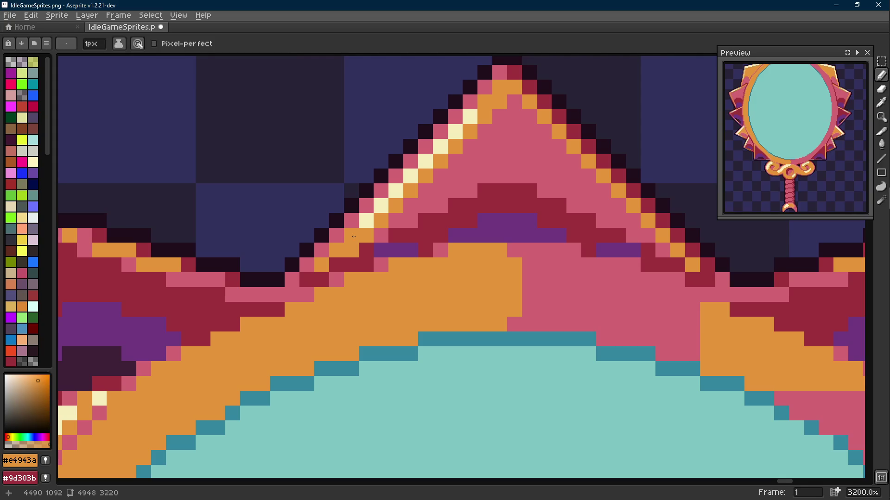
scroll(371, 215, up, 1)
drag(383, 191, 442, 135)
alt+click(428, 161)
click(412, 164)
click(397, 178)
click(412, 193)
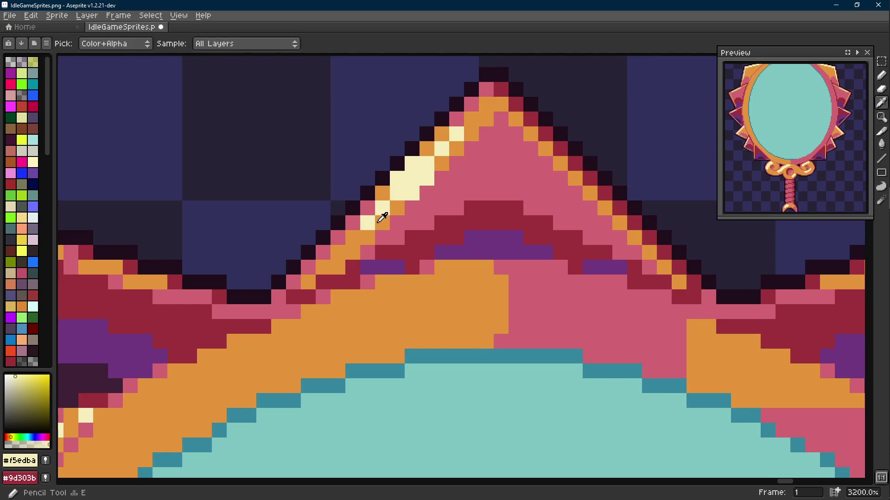
alt+click(383, 192)
click(383, 208)
- Touch up the spike edge with cream highlight pixels and orange pixels beneath them
scroll(382, 208, down, 10)
scroll(418, 221, up, 10)
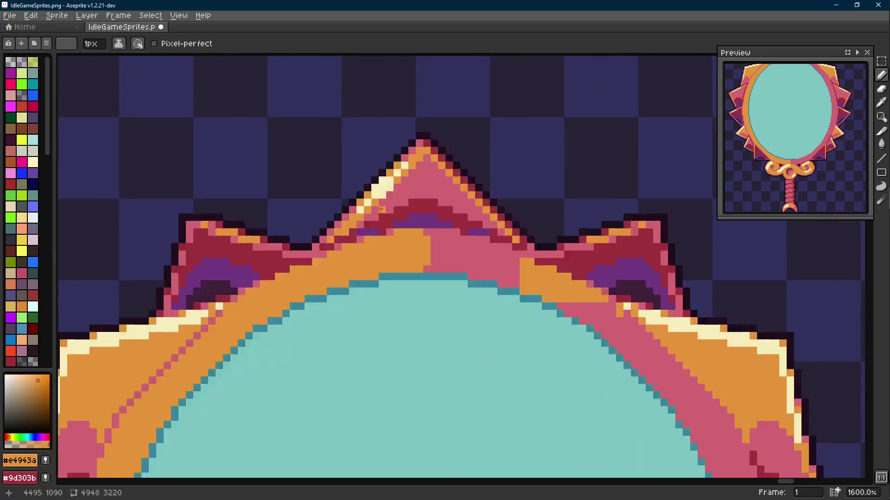
alt+click(344, 207)
click(378, 197)
click(343, 196)
click(357, 211)
alt+click(343, 227)
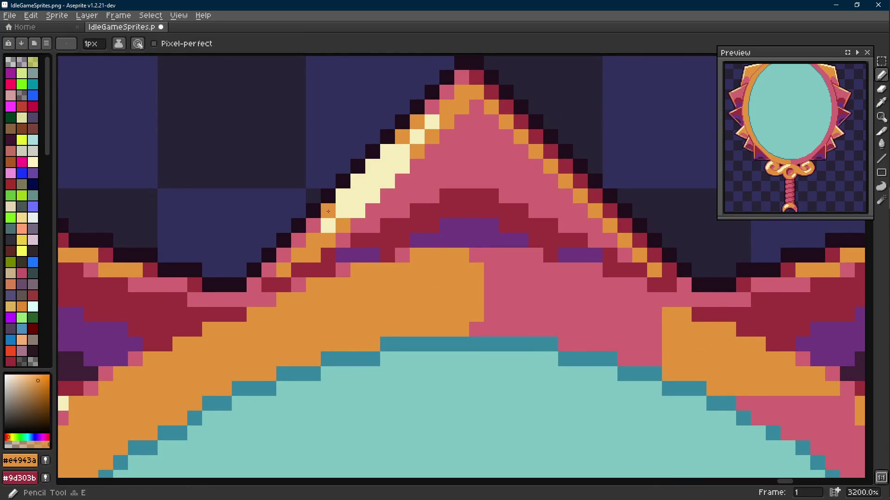
click(328, 211)
alt+click(327, 226)
alt+click(344, 223)
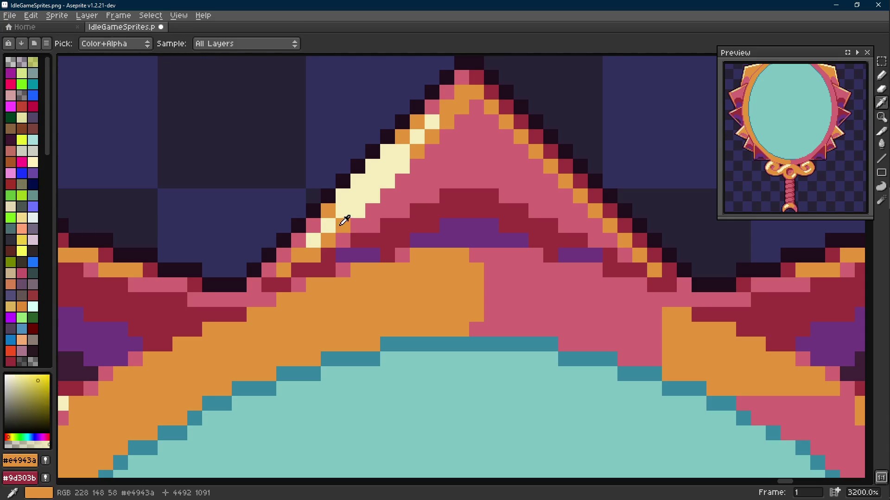
scroll(405, 224, down, 6)
scroll(405, 226, down, 1)
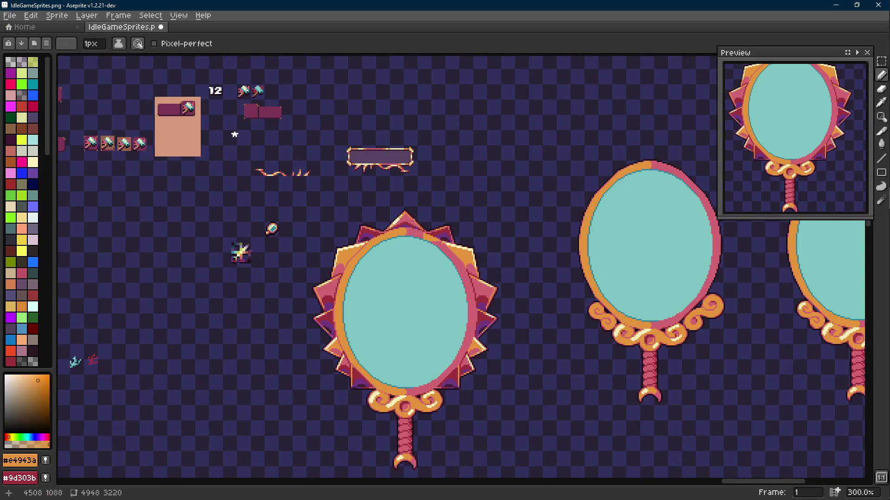
scroll(406, 225, up, 7)
alt+click(347, 252)
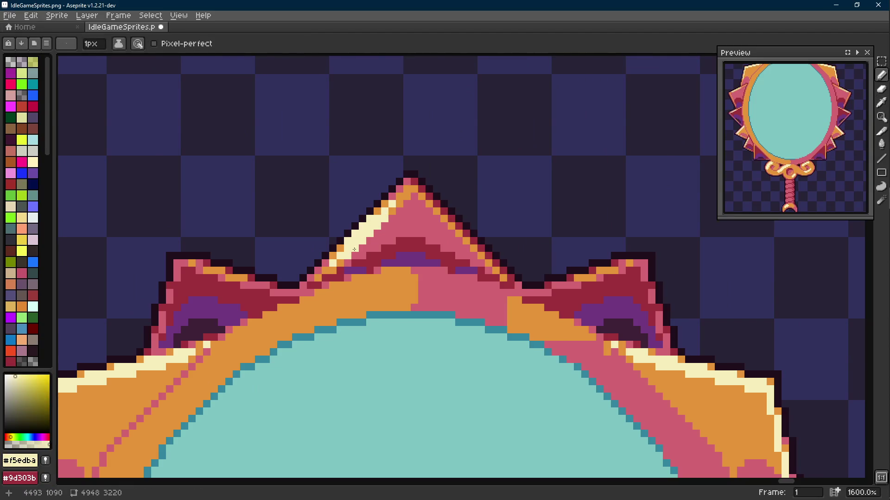
scroll(351, 250, down, 6)
scroll(412, 246, down, 2)
scroll(445, 195, up, 2)
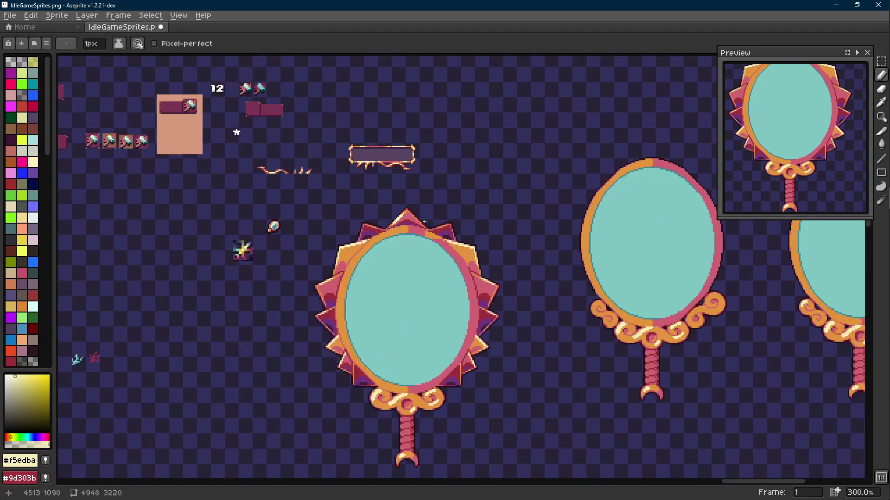
- Save the sprite sheet and sample the top-centre spike's pink colour
key(ctrl+s)
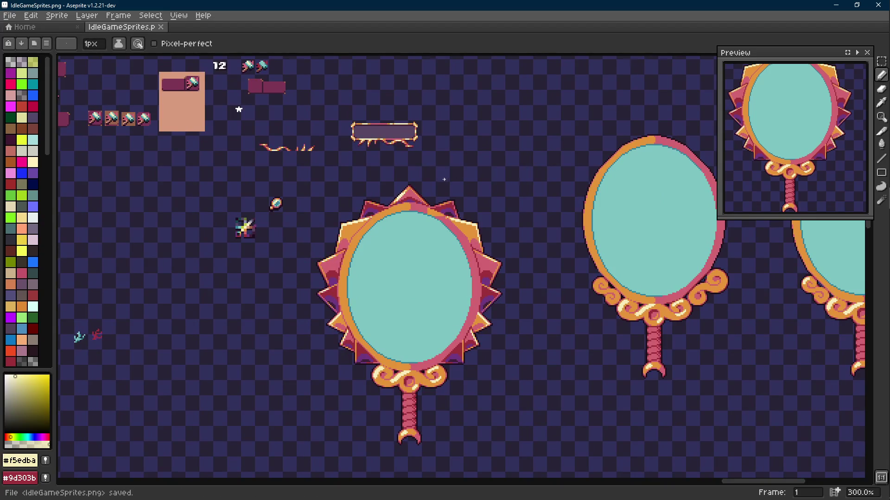
scroll(422, 185, up, 6)
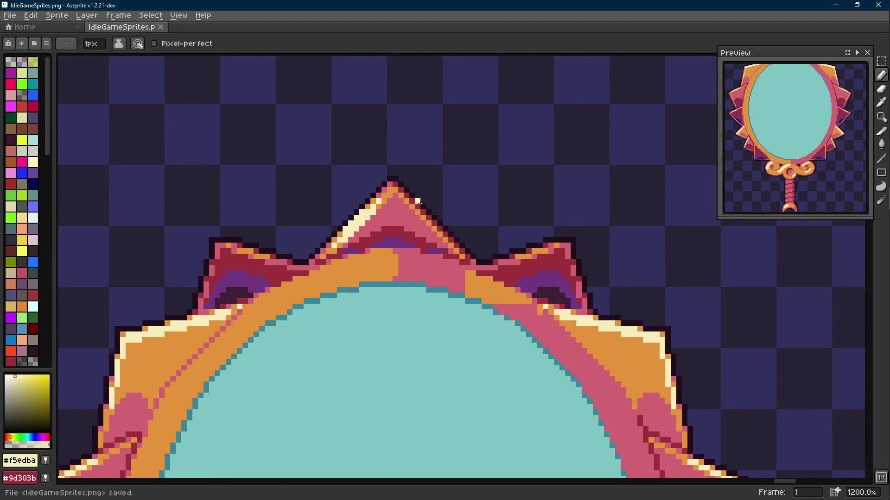
scroll(419, 202, down, 5)
scroll(435, 186, up, 2)
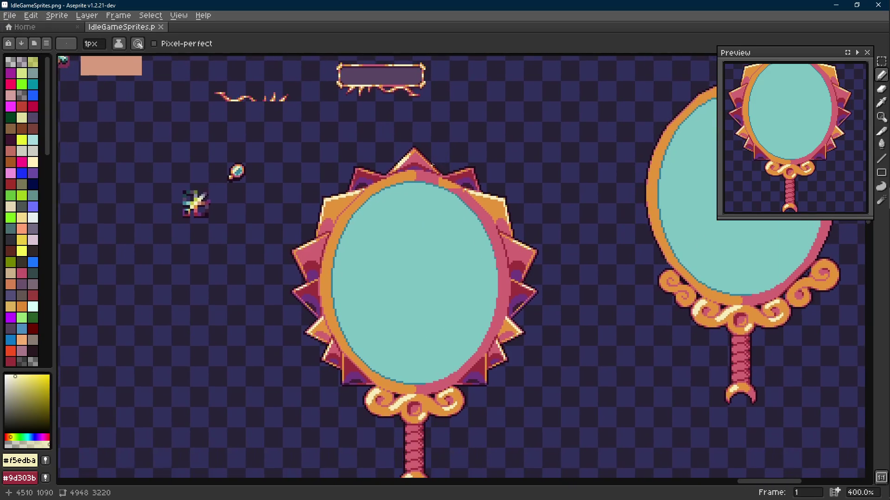
scroll(447, 176, down, 3)
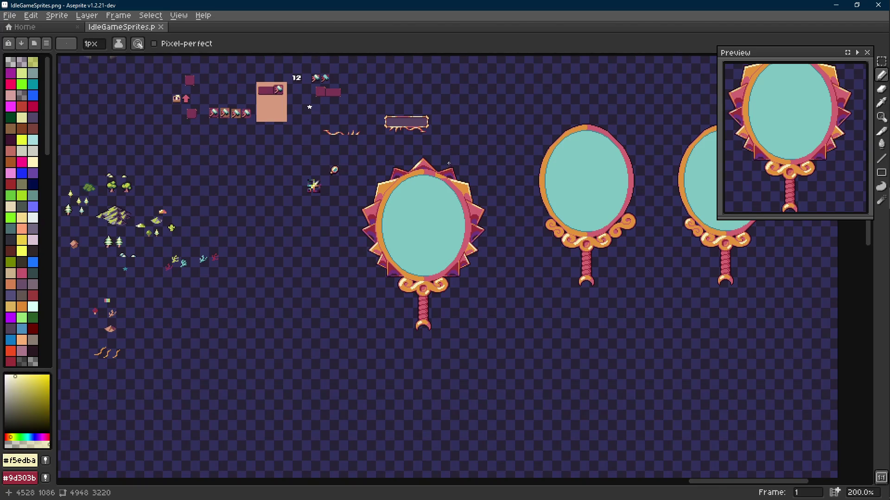
scroll(449, 164, up, 1)
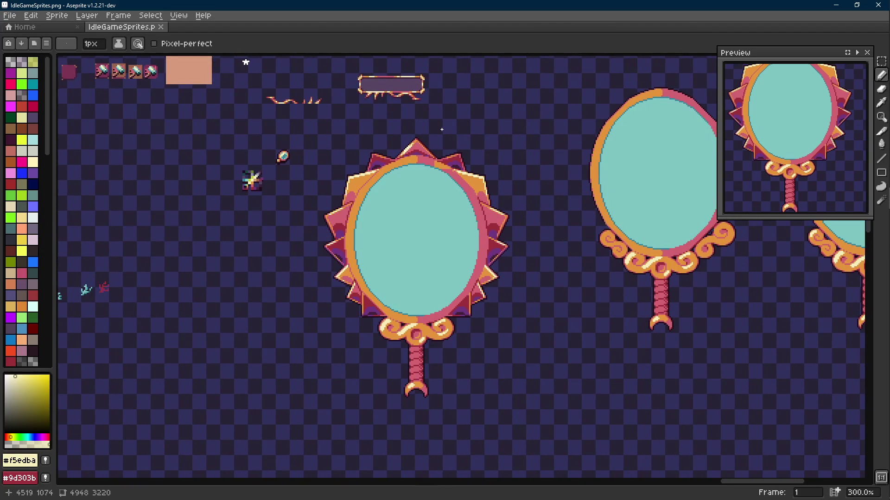
scroll(415, 149, up, 7)
key(alt)
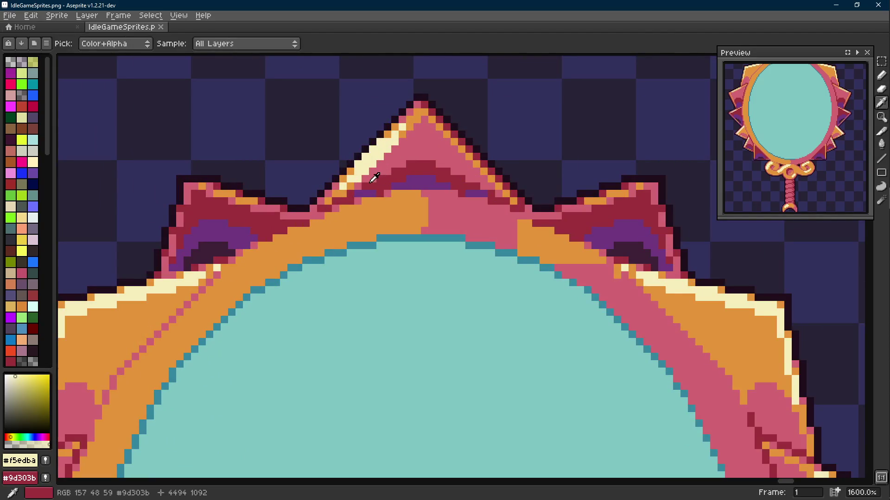
click(373, 176)
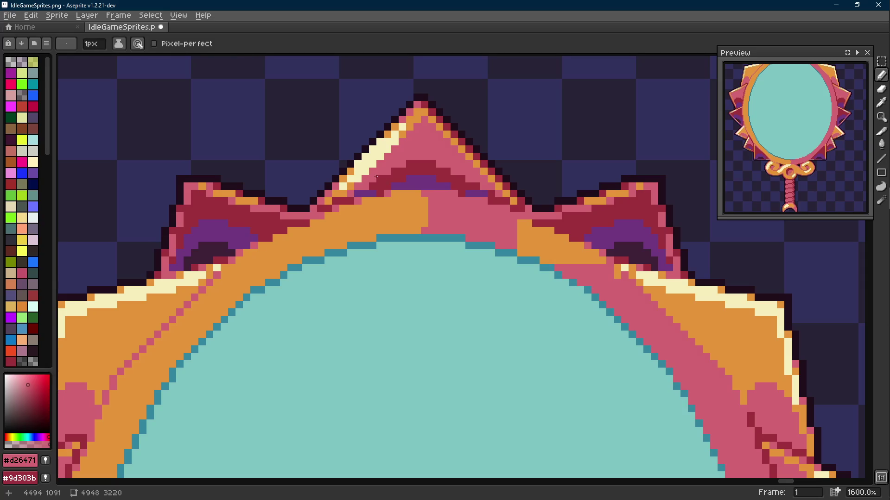
- Undo two pencil strokes and recolour the pink row under the purple band dark red (#9d303b)
key(ctrl+z)
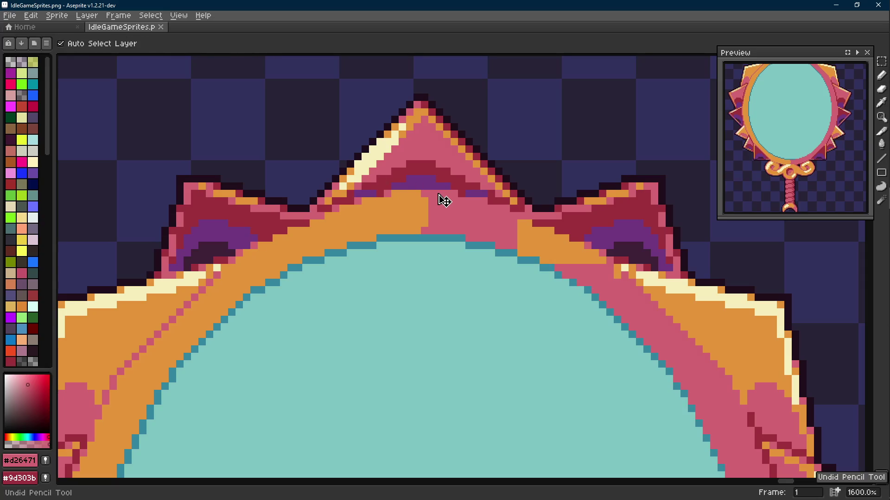
key(ctrl+z)
key(ctrl+z)
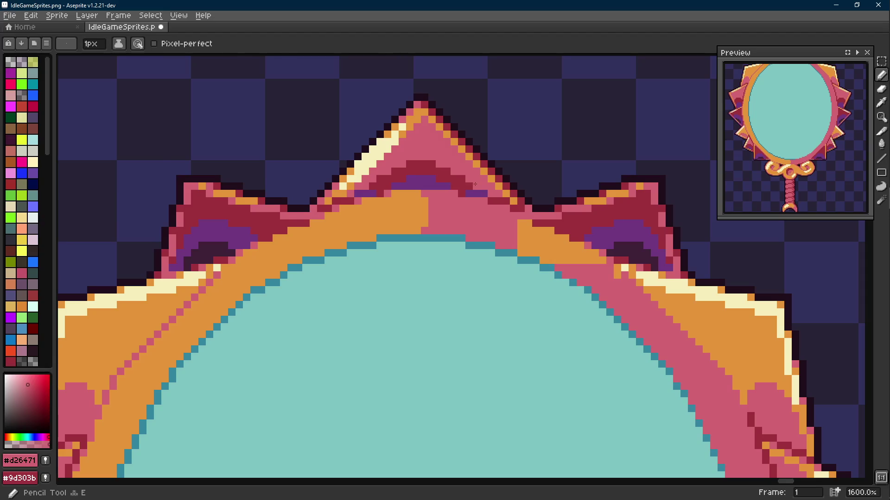
scroll(475, 185, up, 1)
alt+click(334, 185)
click(307, 206)
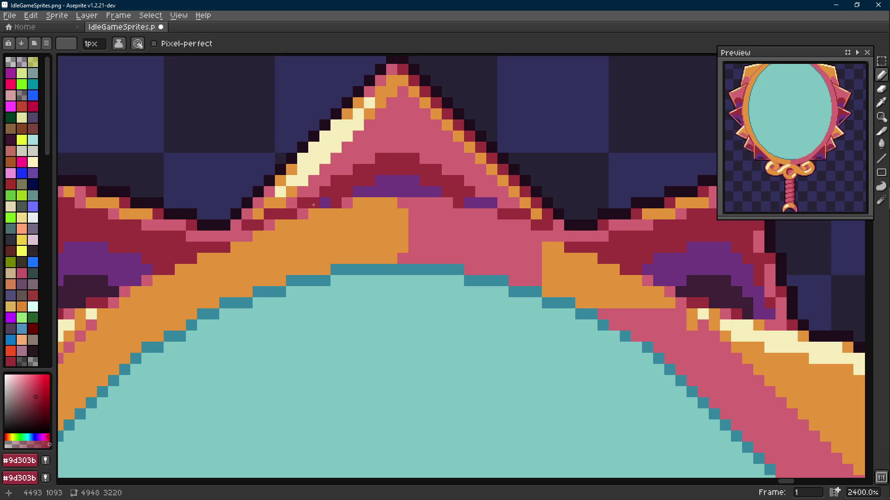
key(alt)
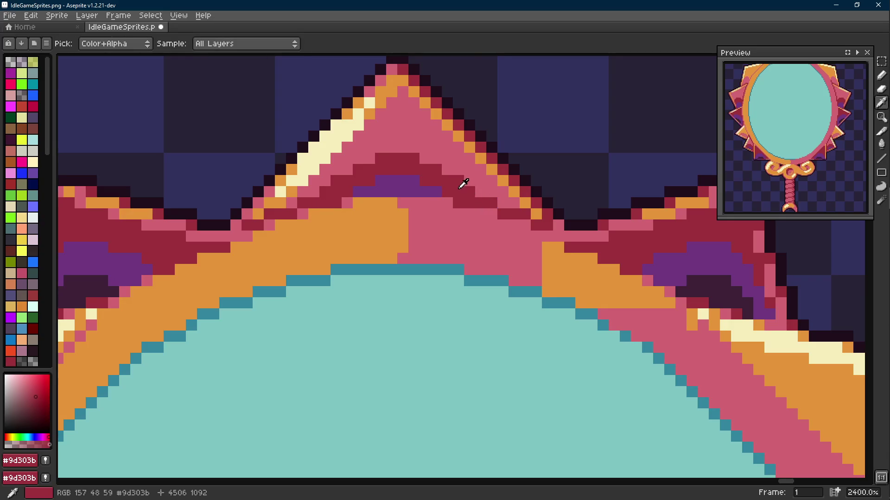
alt+click(339, 179)
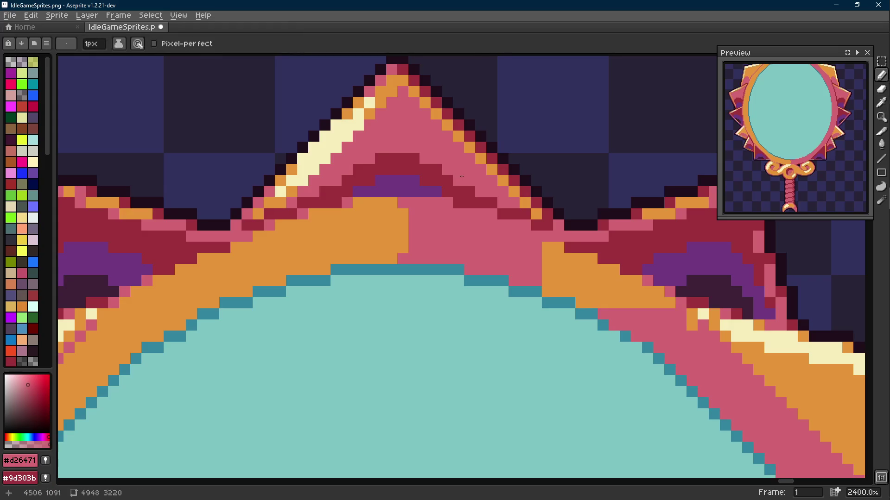
alt+click(441, 173)
drag(418, 158, 369, 161)
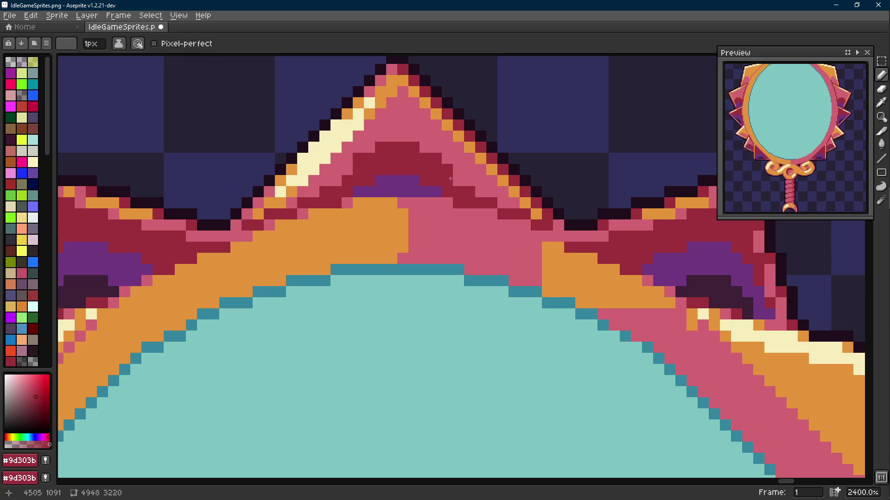
- Save IdleGameSprites.png with the widened dark-red shading band
scroll(413, 179, down, 9)
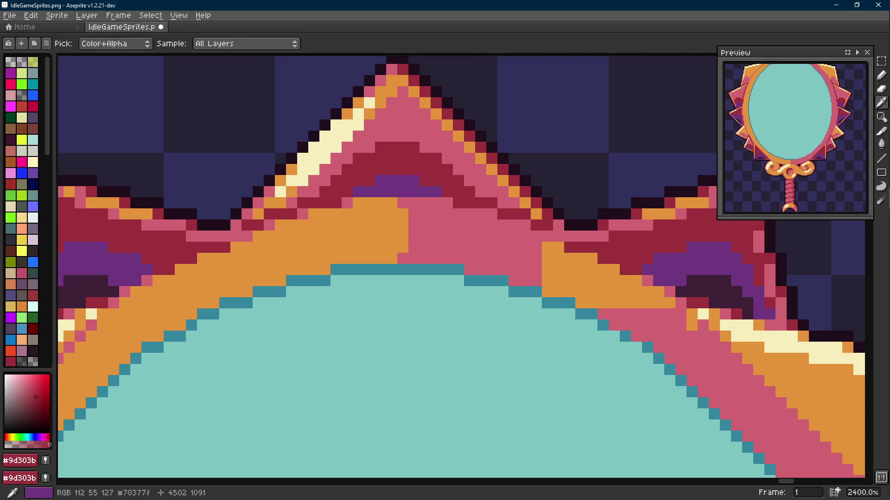
scroll(413, 179, up, 6)
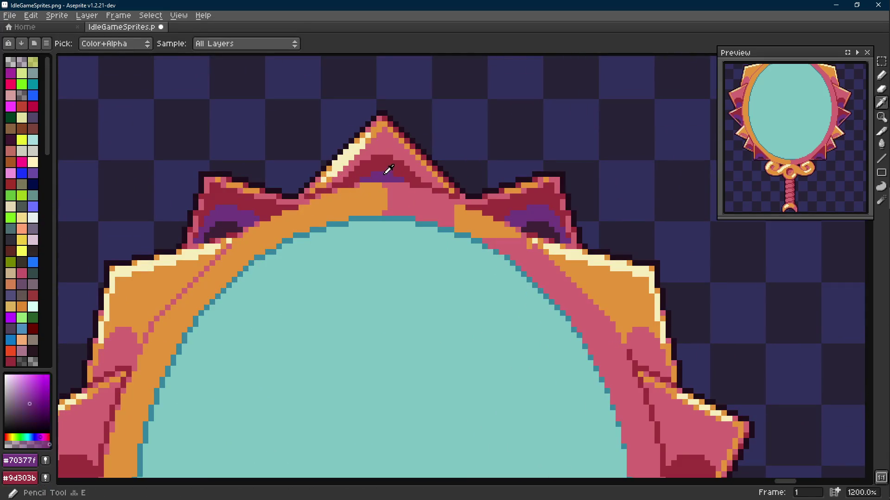
scroll(388, 172, down, 4)
scroll(442, 189, down, 2)
scroll(442, 189, down, 1)
scroll(442, 189, up, 1)
key(ctrl+s)
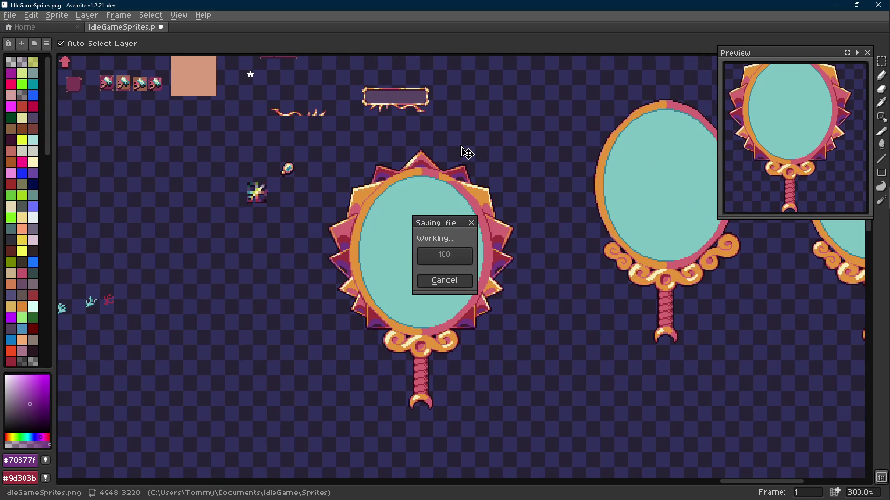
- Paint an orange pixel onto the left top spike using the frame's orange
scroll(457, 158, down, 1)
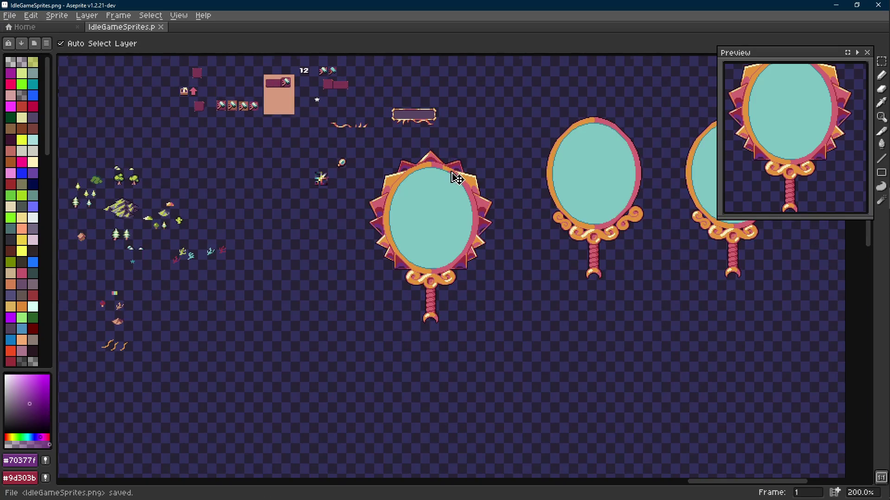
scroll(456, 177, up, 1)
key(b)
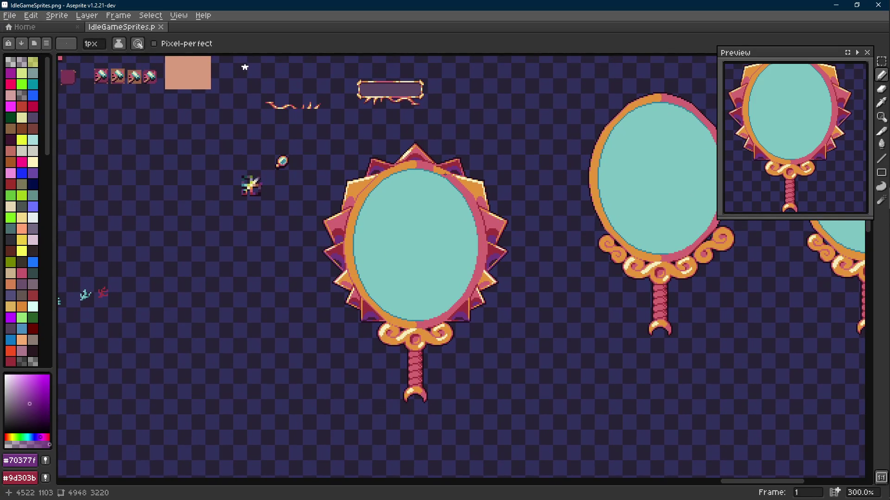
scroll(438, 172, up, 7)
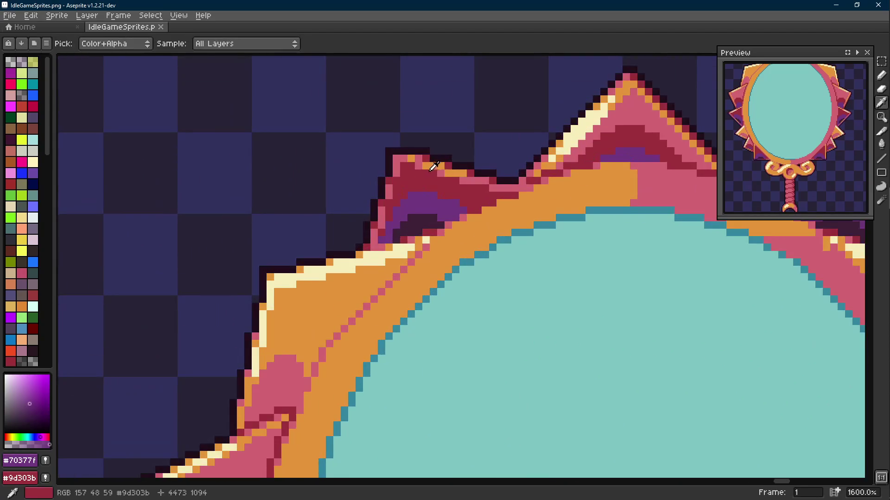
alt+click(439, 163)
click(389, 210)
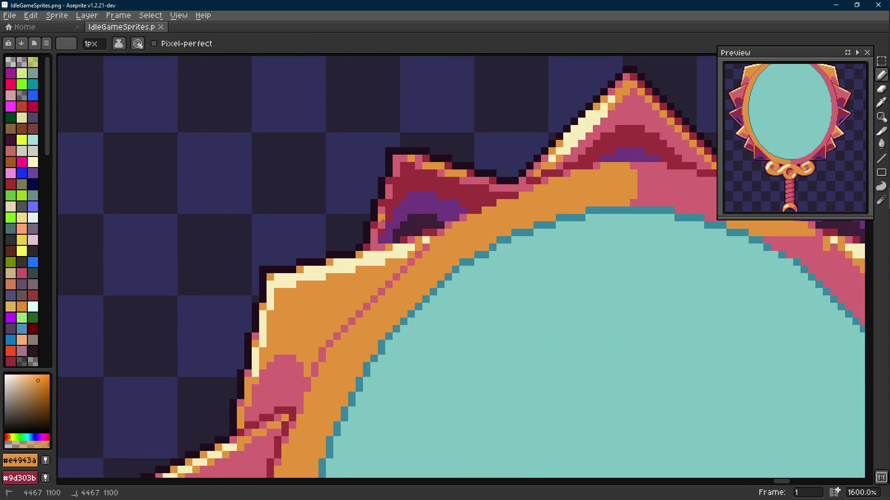
- Sample the frame's pink and orange colours, then save the sprite sheet
scroll(386, 221, up, 2)
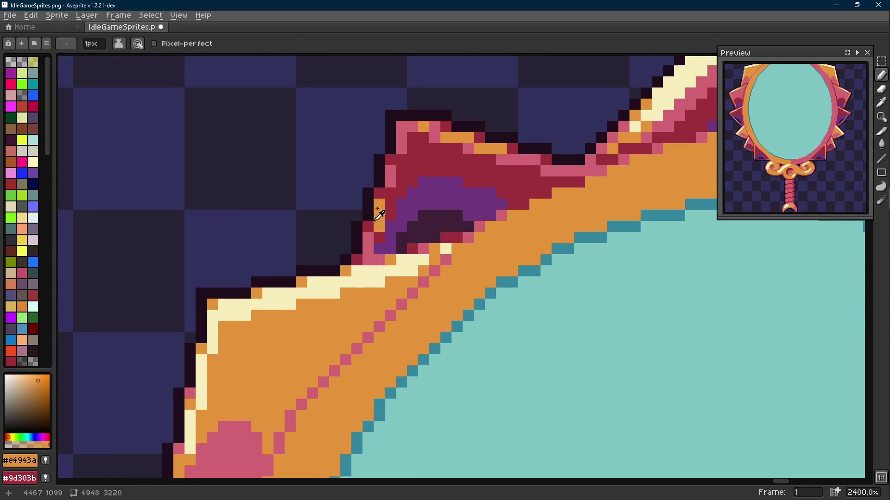
alt+click(380, 191)
scroll(402, 199, down, 7)
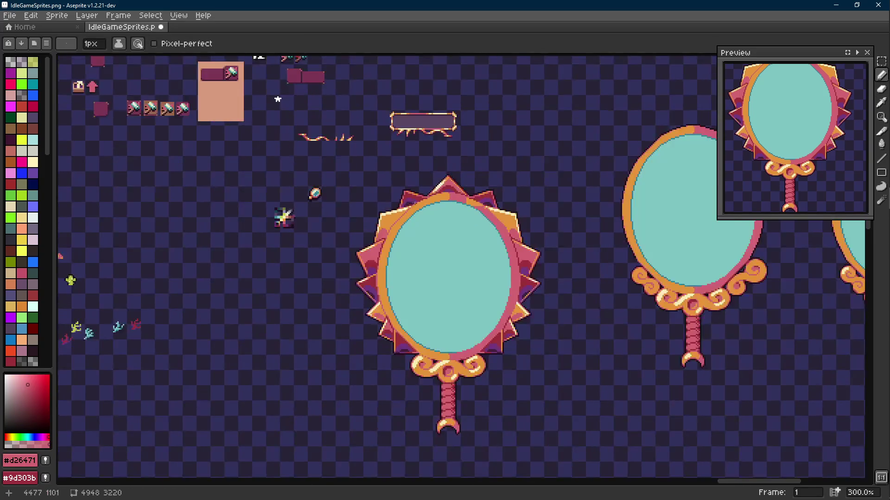
scroll(403, 199, up, 7)
scroll(405, 197, down, 7)
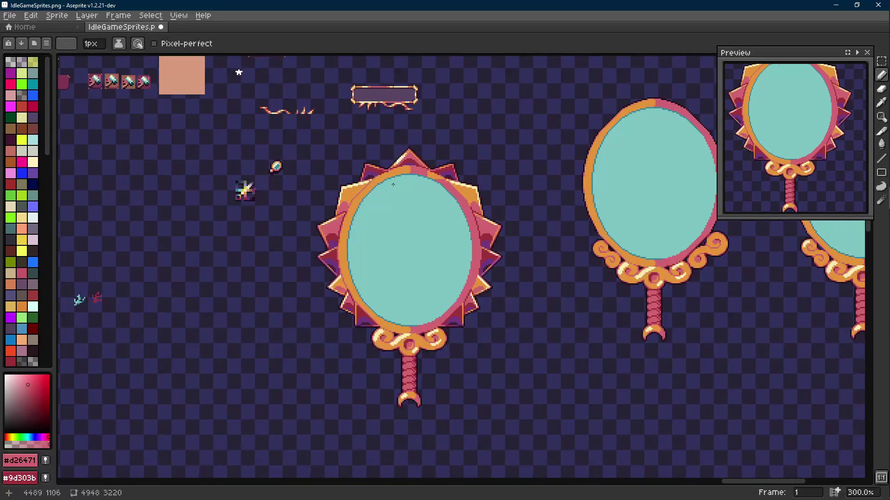
scroll(393, 185, up, 4)
scroll(488, 166, down, 6)
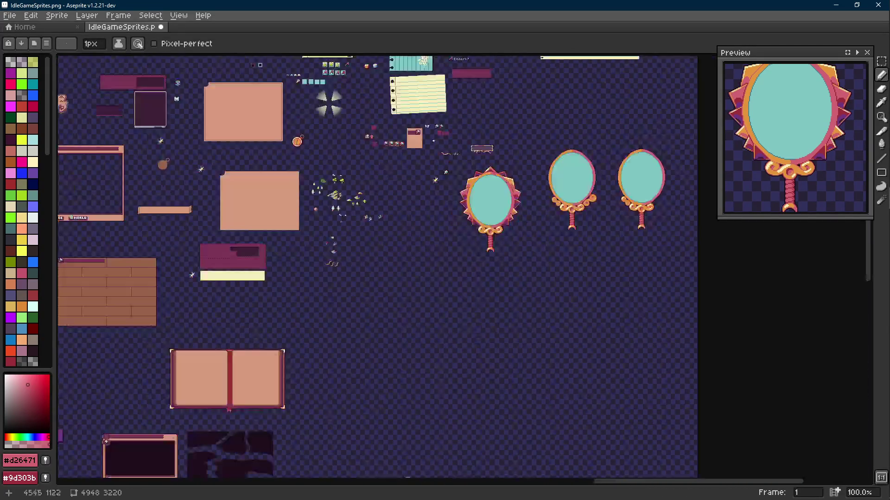
scroll(488, 166, up, 1)
scroll(503, 176, up, 6)
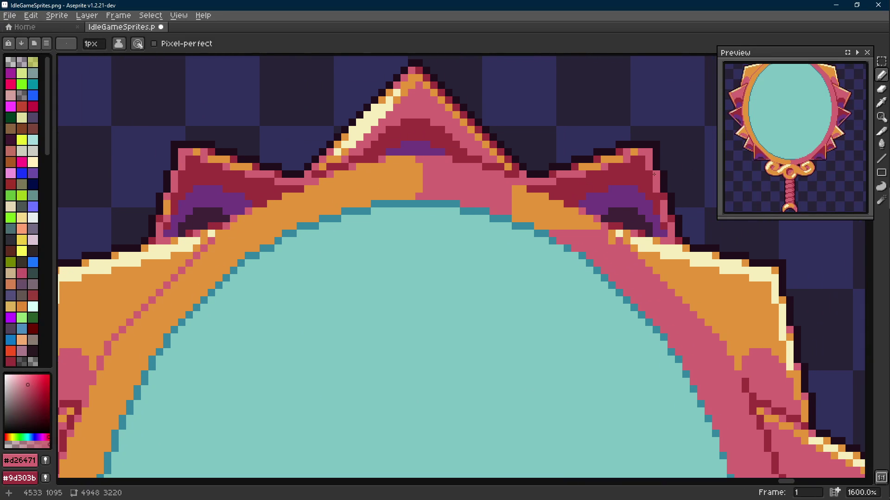
alt+click(635, 151)
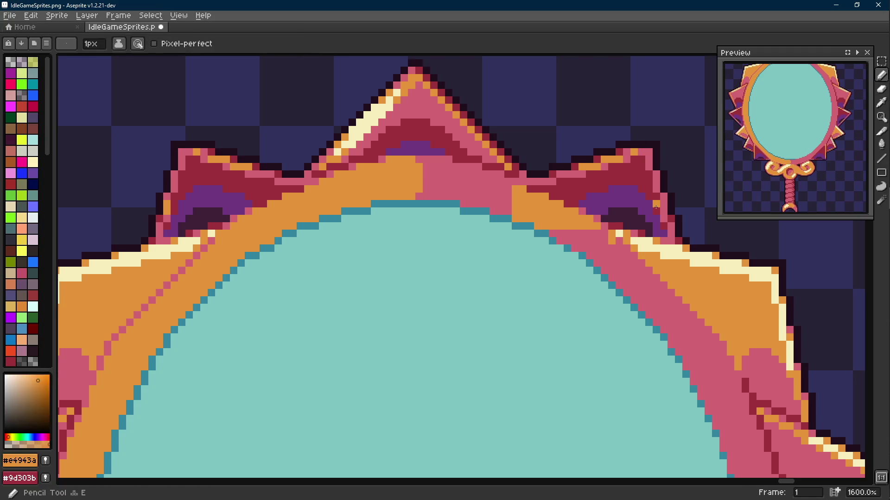
scroll(663, 209, down, 5)
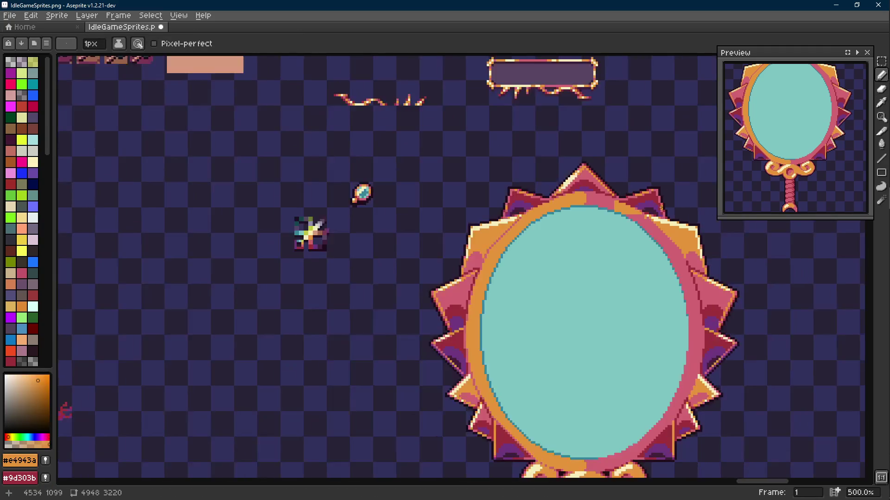
key(ctrl+s)
- Pencil a horizontal stroke across the spike and sample its dark red and outline colours
scroll(481, 170, up, 4)
key(b)
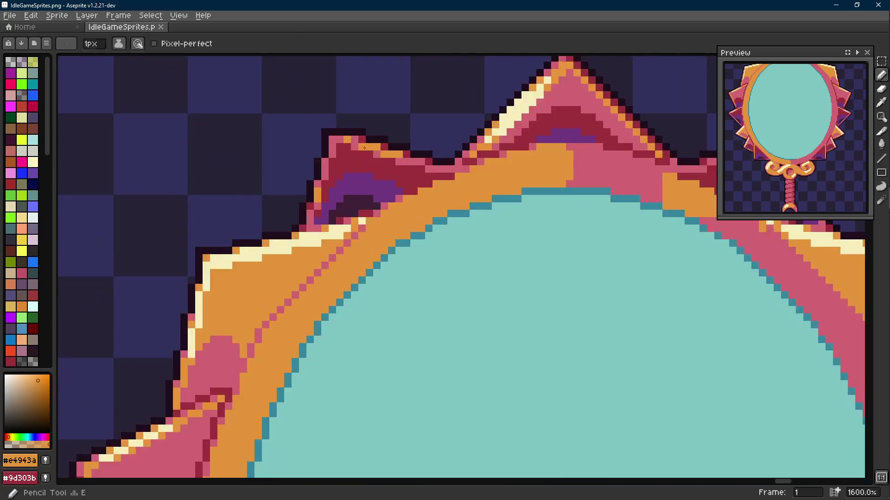
drag(326, 150, 202, 150)
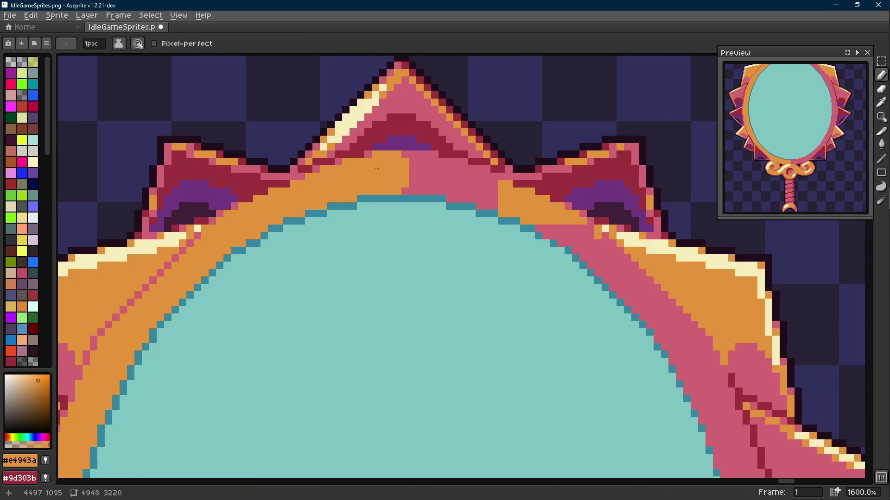
scroll(622, 157, down, 5)
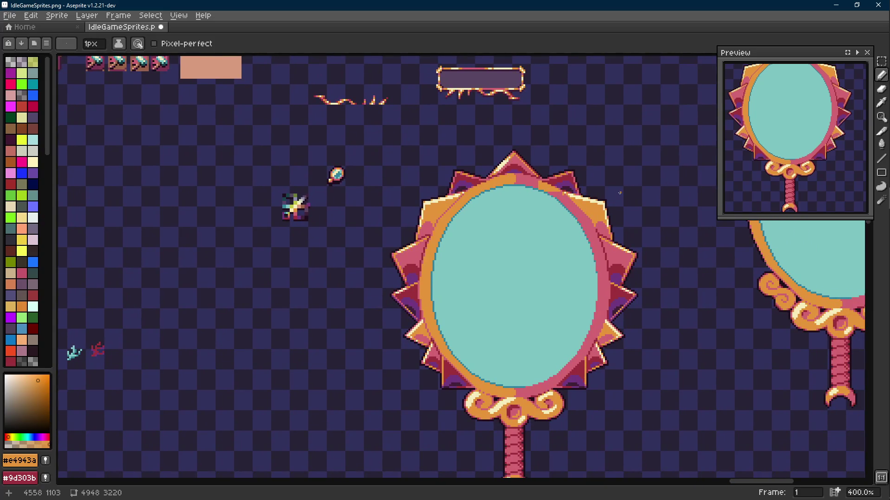
scroll(513, 185, up, 5)
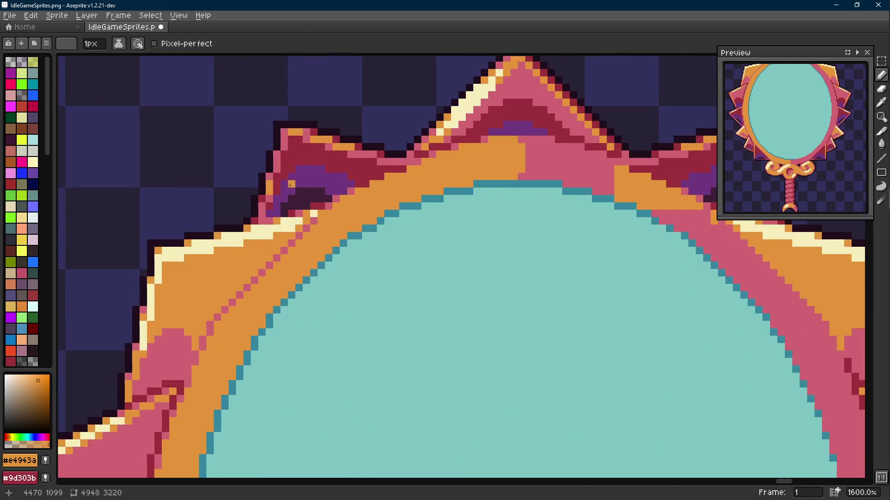
key(i)
click(263, 194)
alt+click(263, 174)
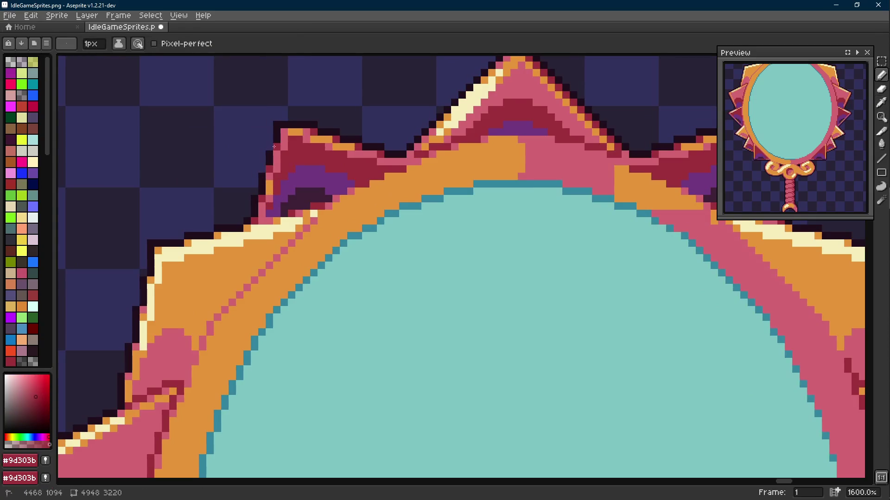
scroll(271, 174, down, 5)
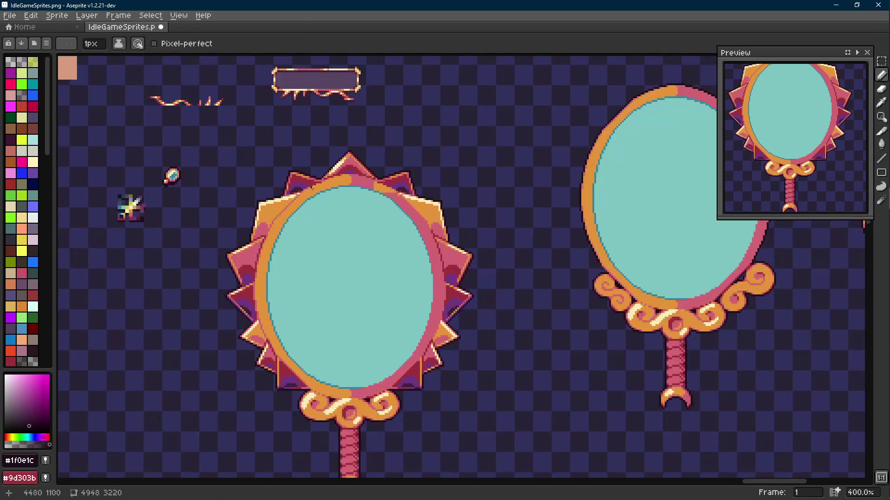
scroll(310, 187, up, 6)
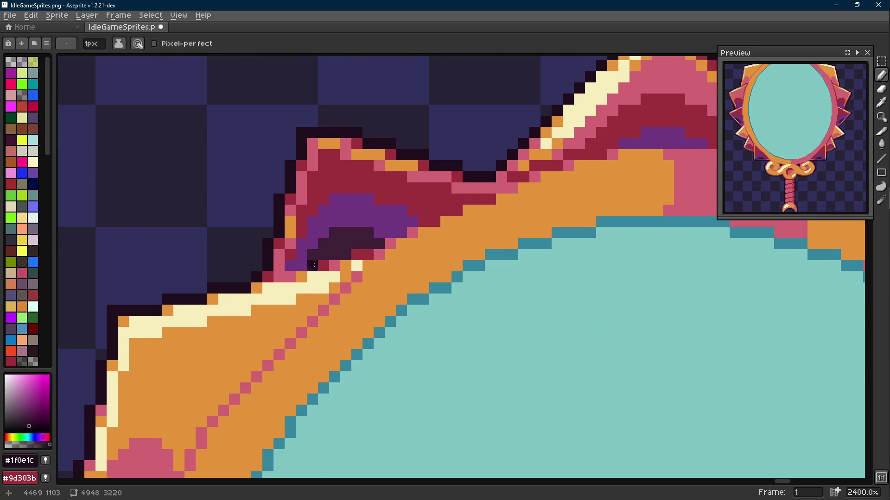
- Nudge the left spike's selected edge pixels down by one pixel
key(r)
drag(297, 229, 248, 155)
key(Down)
key(i)
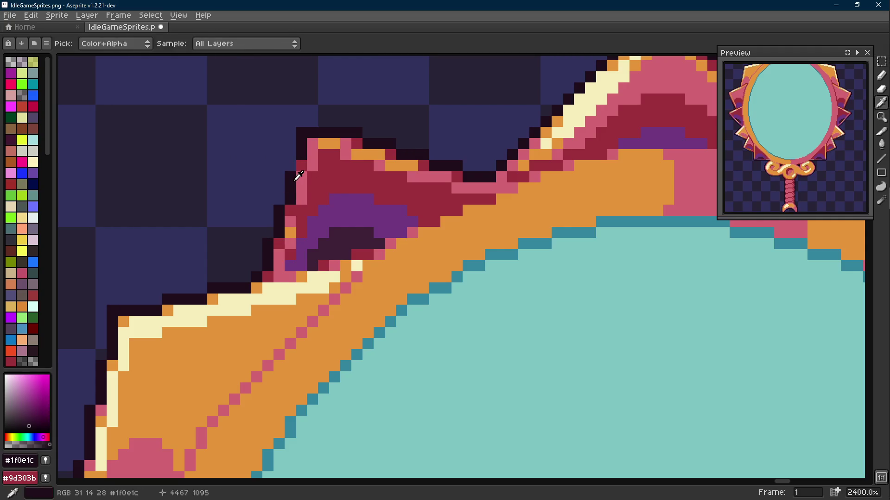
key(b)
click(327, 186)
key(ctrl+z)
- Paint two pink pixels along the left spike's rim beside the purple core
key(i)
click(292, 213)
key(b)
click(326, 228)
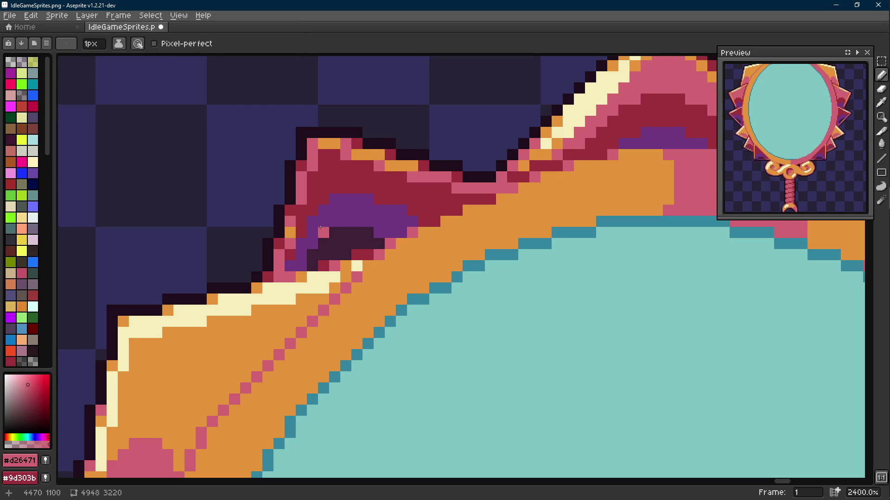
scroll(323, 211, down, 8)
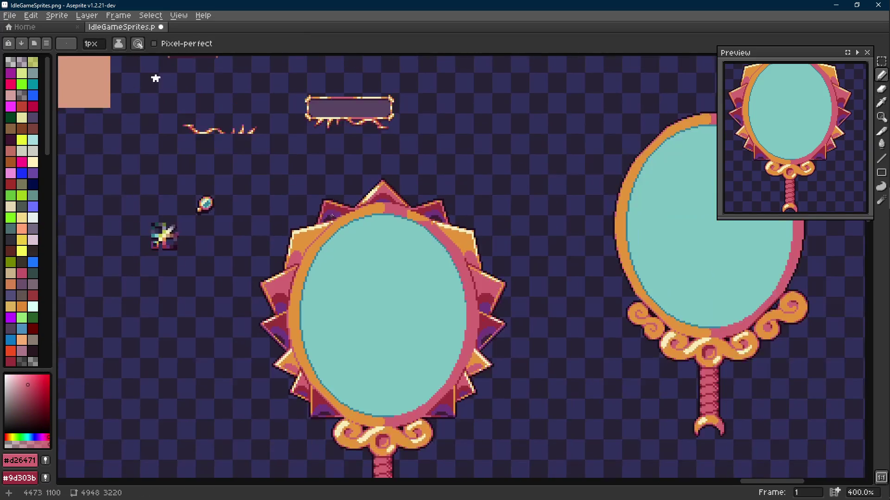
scroll(333, 212, up, 8)
key(r)
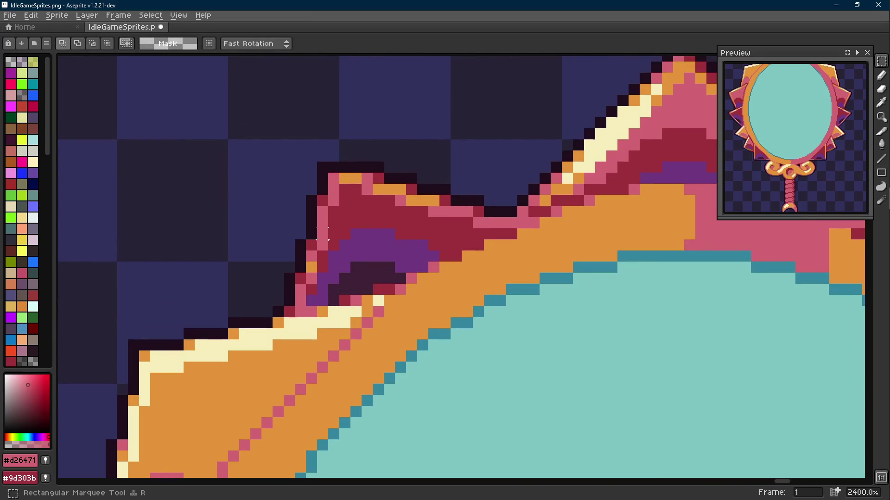
- Raise the top-left spike's shading by one pixel and deselect it
drag(329, 227, 271, 308)
key(Up)
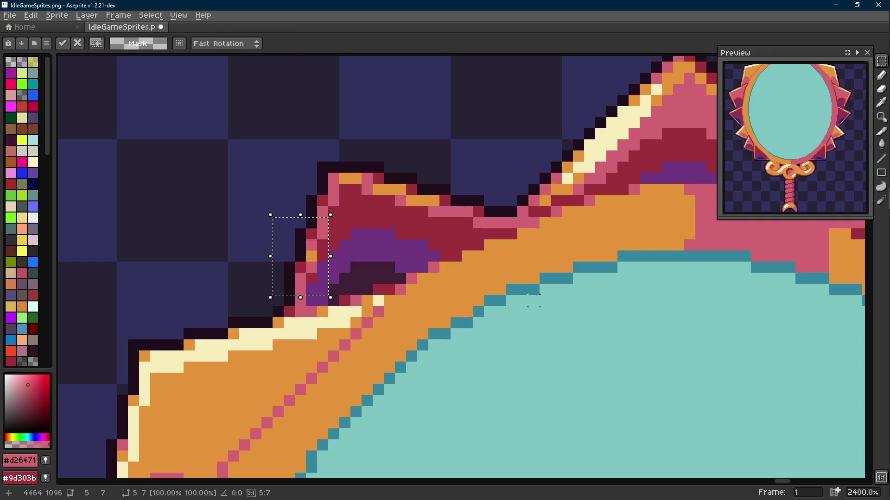
key(ctrl+d)
scroll(533, 300, down, 5)
scroll(440, 286, up, 4)
key(i)
key(b)
scroll(440, 286, down, 5)
scroll(236, 240, up, 4)
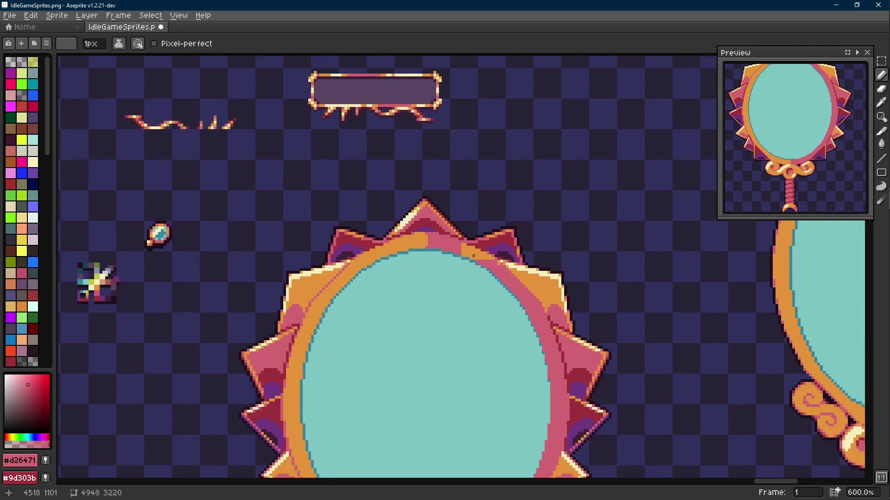
scroll(236, 240, up, 1)
- Copy the retouched left spike onto the frame's top-right spike and save the sheet
key(m)
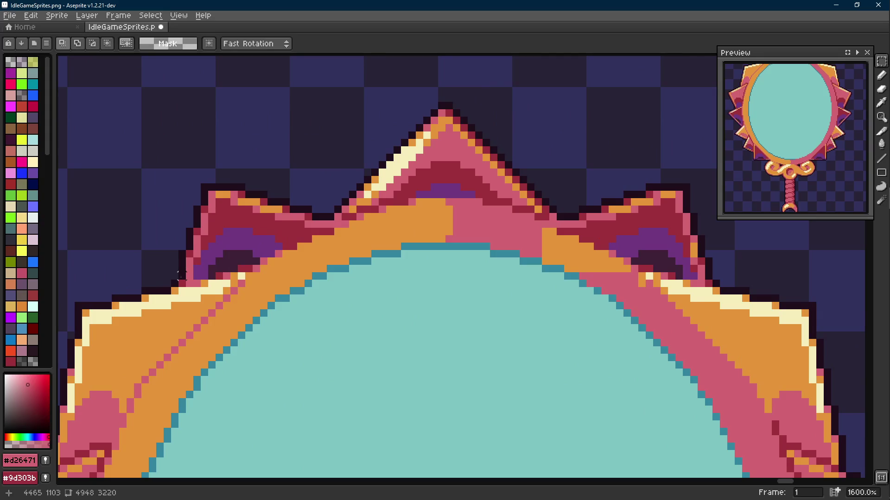
drag(178, 287, 247, 181)
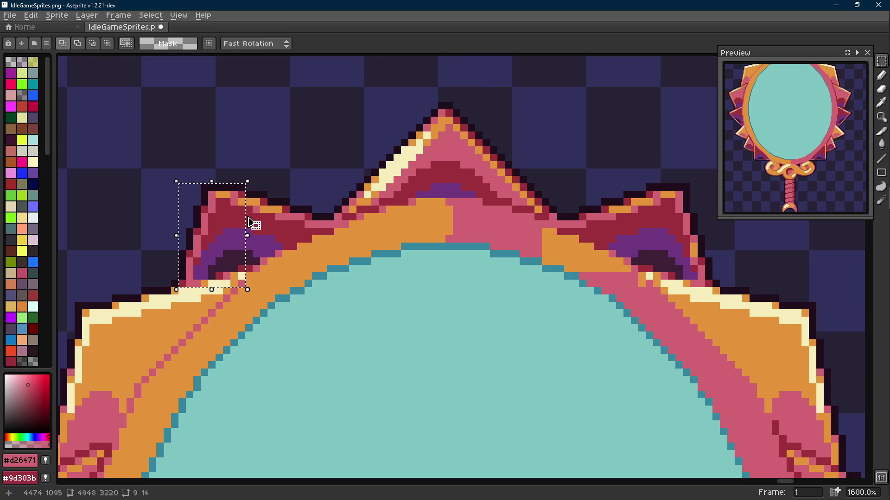
mouse_move(227, 237)
mouse_down()
mouse_move(700, 258)
mouse_move(582, 265)
mouse_move(566, 255)
mouse_up()
key(Return)
scroll(604, 240, down, 6)
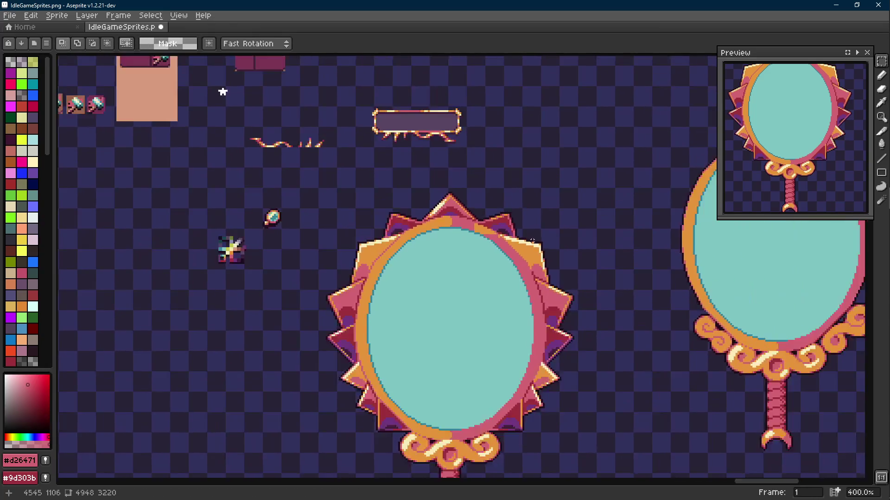
key(ctrl+s)
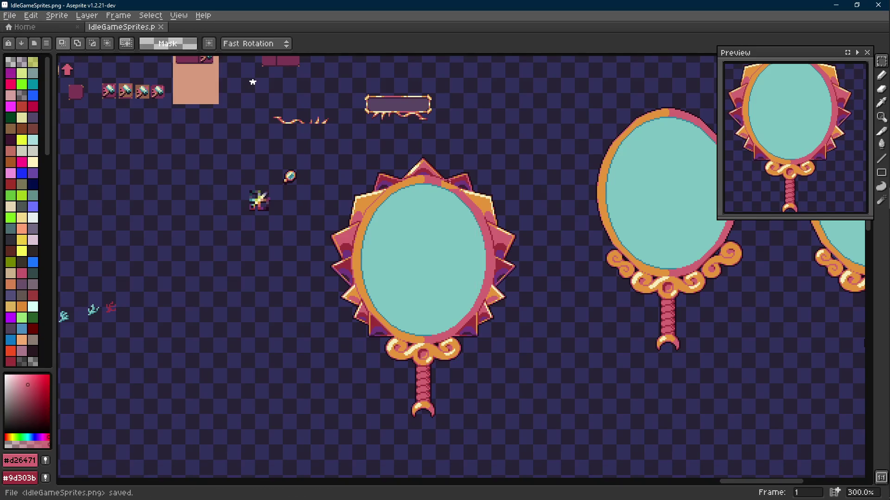
scroll(394, 184, up, 4)
scroll(394, 185, up, 6)
- Repaint two dark-red spike pixels pink, compare with undo/redo, and save
key(i)
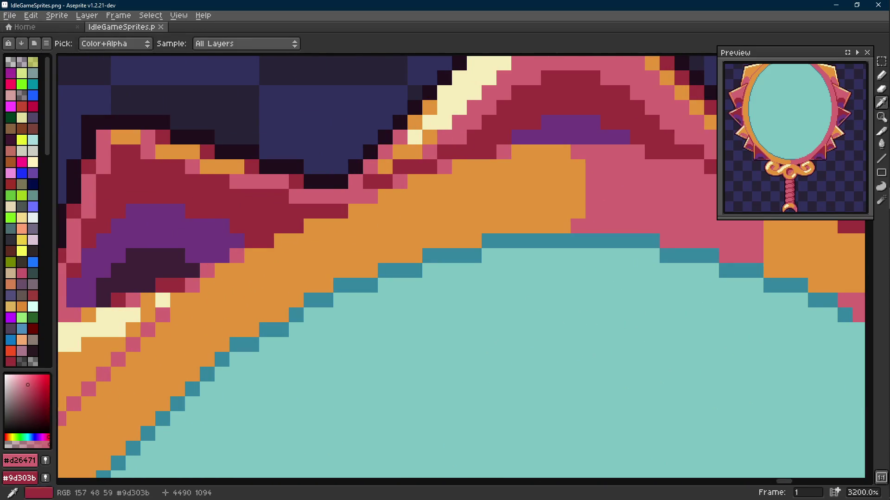
key(b)
drag(370, 182, 382, 181)
scroll(381, 182, down, 10)
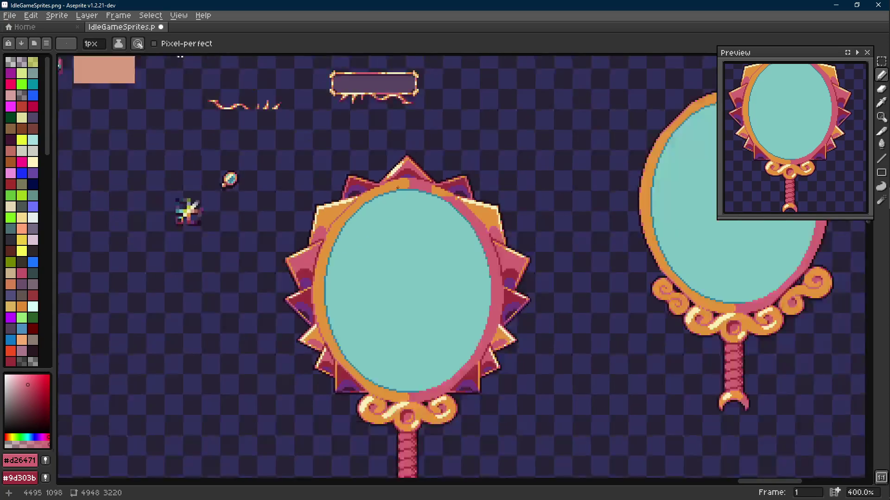
scroll(414, 187, up, 6)
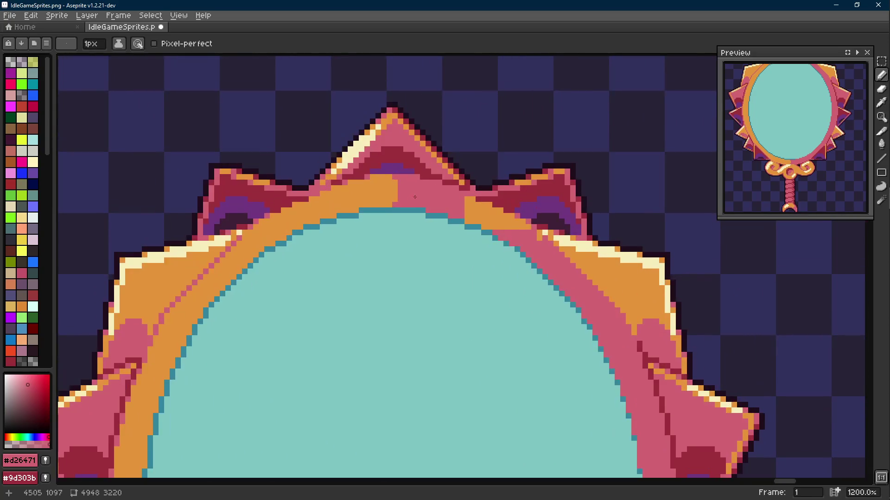
key(ctrl+z)
key(ctrl+y)
scroll(449, 198, down, 6)
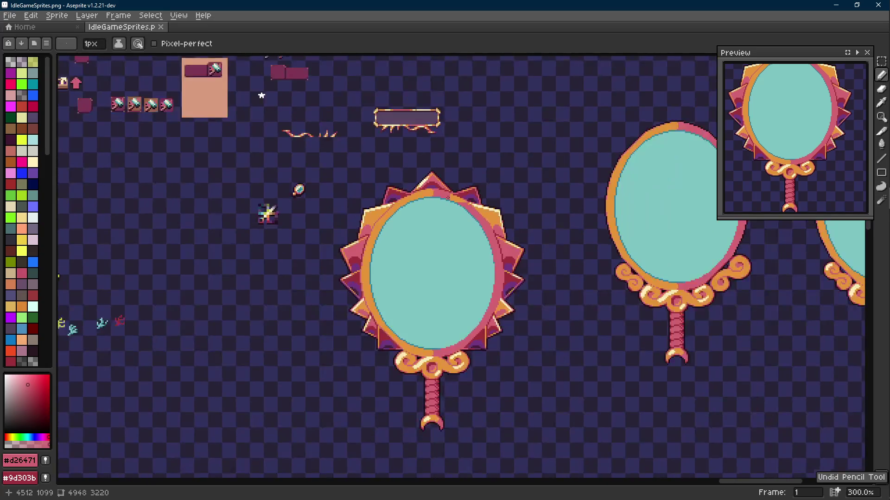
scroll(444, 161, up, 7)
key(alt)
key(ctrl+y)
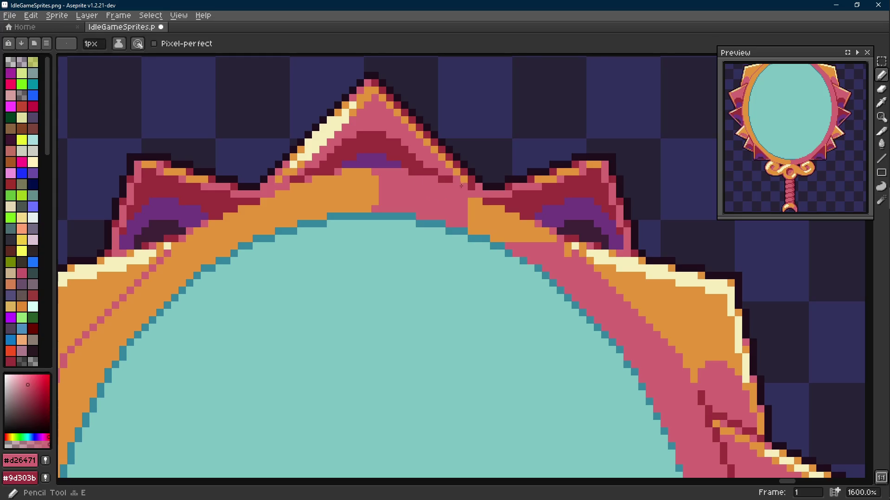
scroll(463, 187, down, 5)
scroll(275, 83, down, 1)
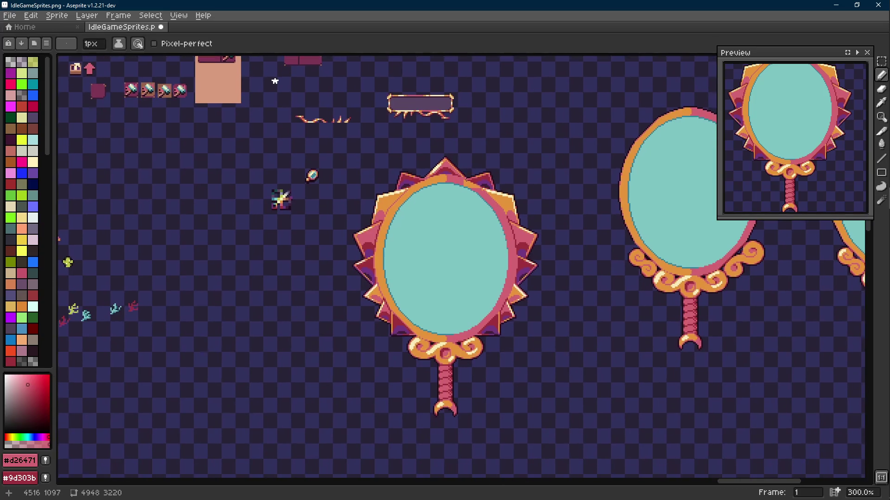
key(ctrl+s)
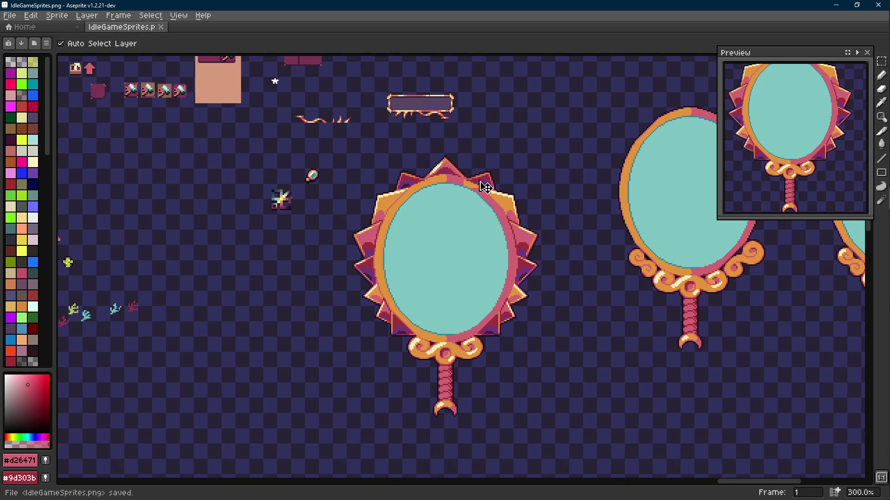
- At the spike base, paint two pixels purple, one dark red and an orange one pink
scroll(482, 185, up, 7)
scroll(378, 191, up, 2)
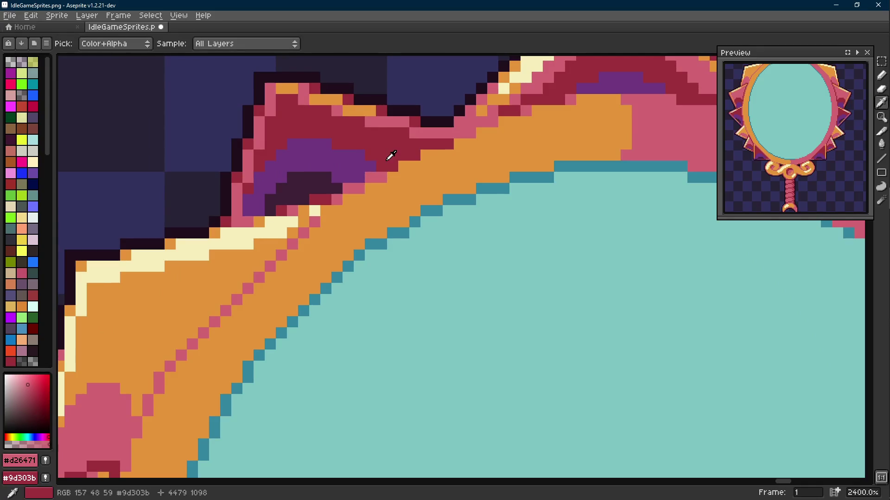
alt+click(372, 166)
drag(373, 166, 370, 177)
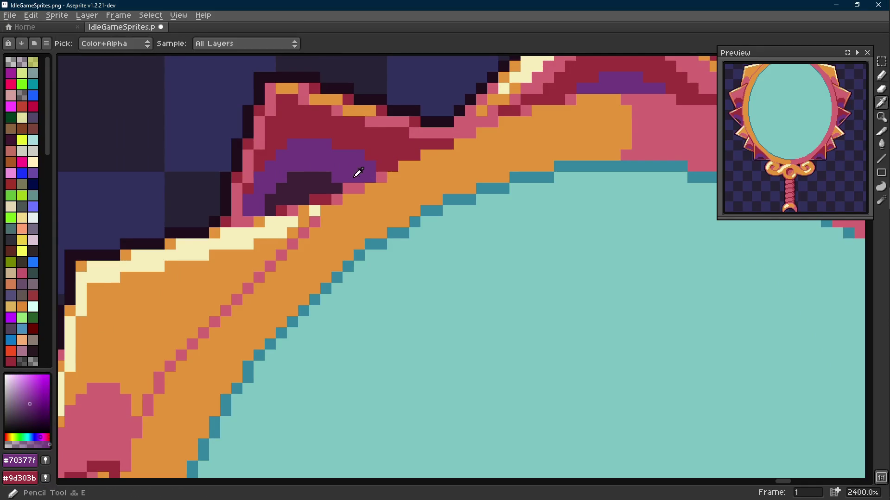
right_click(338, 198)
alt+click(358, 190)
click(345, 203)
scroll(328, 210, down, 8)
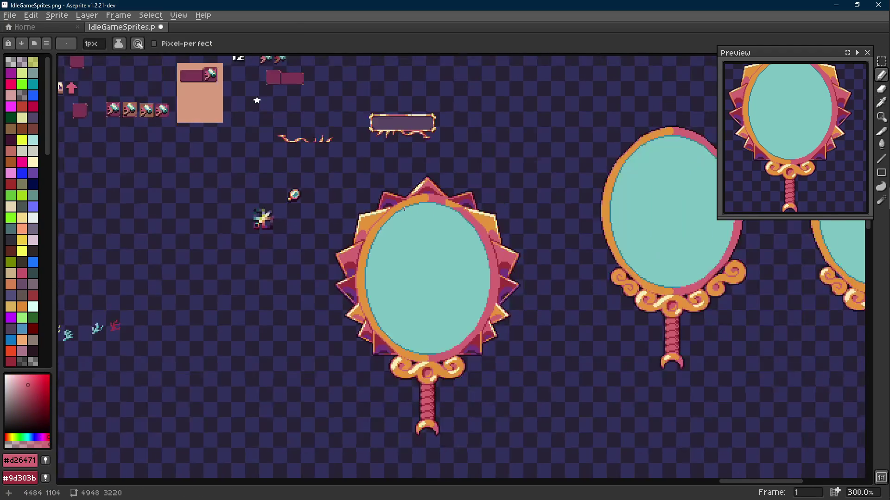
scroll(400, 207, up, 7)
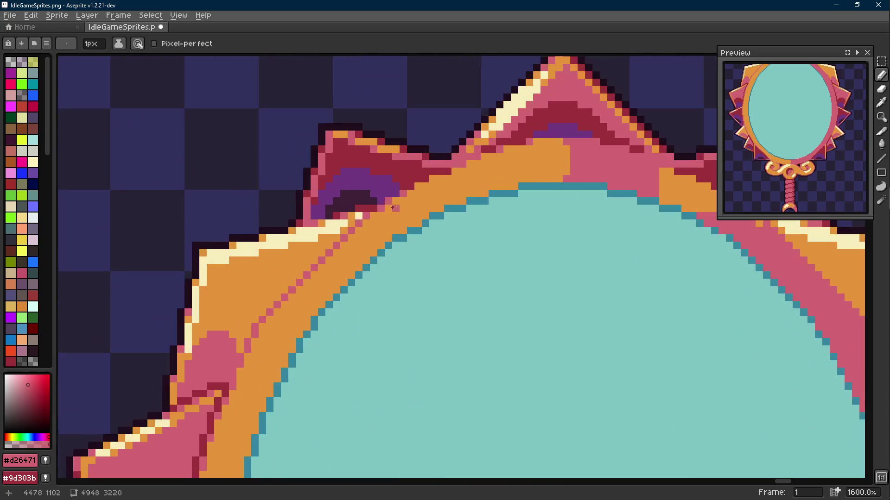
alt+click(366, 214)
scroll(398, 233, down, 7)
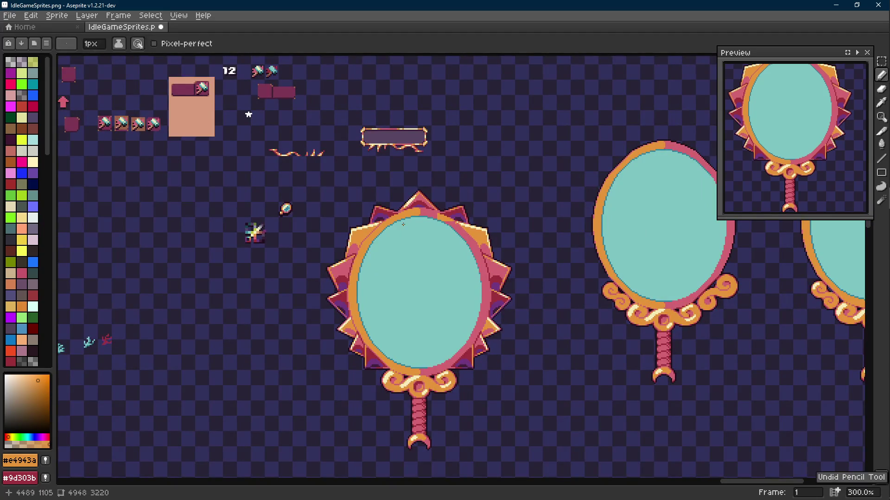
scroll(382, 224, up, 4)
scroll(382, 224, up, 3)
- Shift the top-left spike's shading section one pixel right, commit it, and save IdleGameSprites.png
key(m)
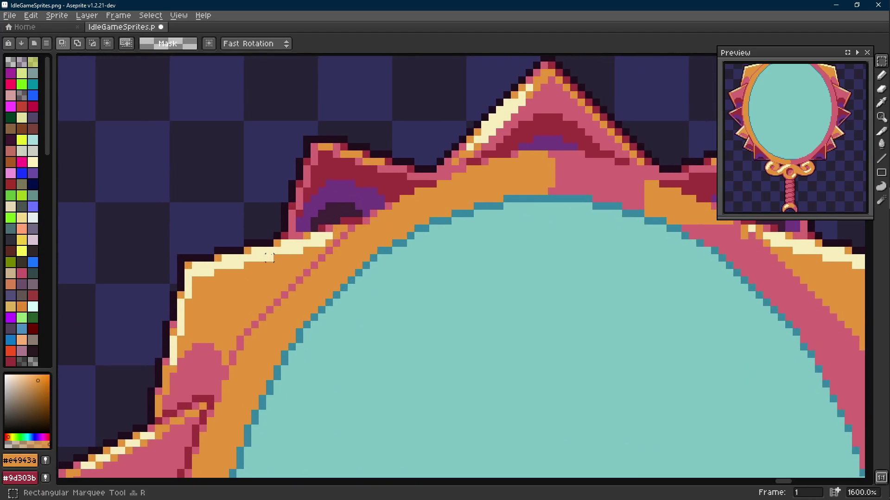
mouse_move(275, 253)
mouse_down()
mouse_move(403, 131)
mouse_move(435, 131)
mouse_up()
scroll(433, 149, down, 2)
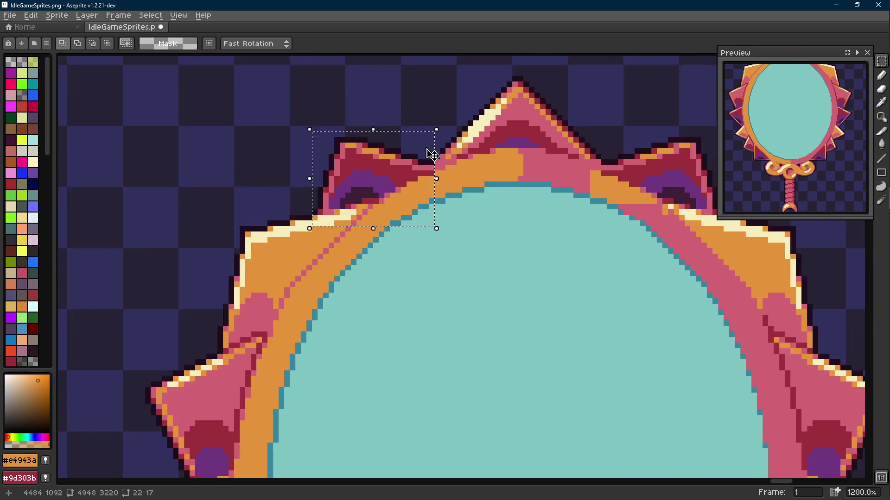
click(267, 207)
scroll(441, 207, up, 6)
mouse_move(266, 208)
mouse_down()
mouse_move(449, 204)
mouse_move(427, 204)
mouse_up()
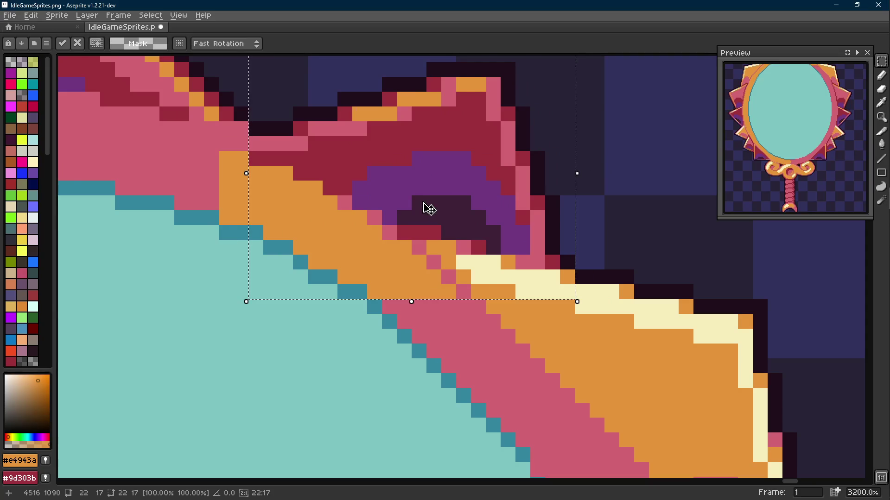
scroll(426, 204, down, 8)
key(Return)
scroll(482, 202, down, 2)
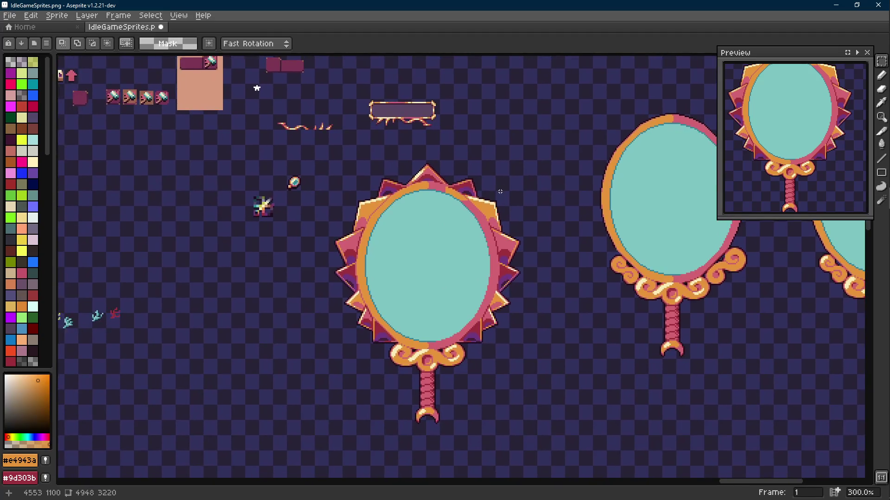
key(ctrl+s)
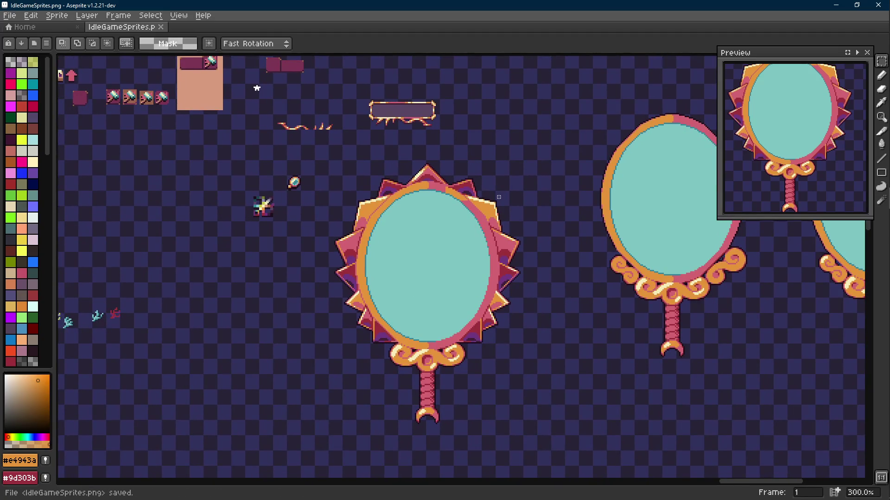
scroll(499, 197, down, 1)
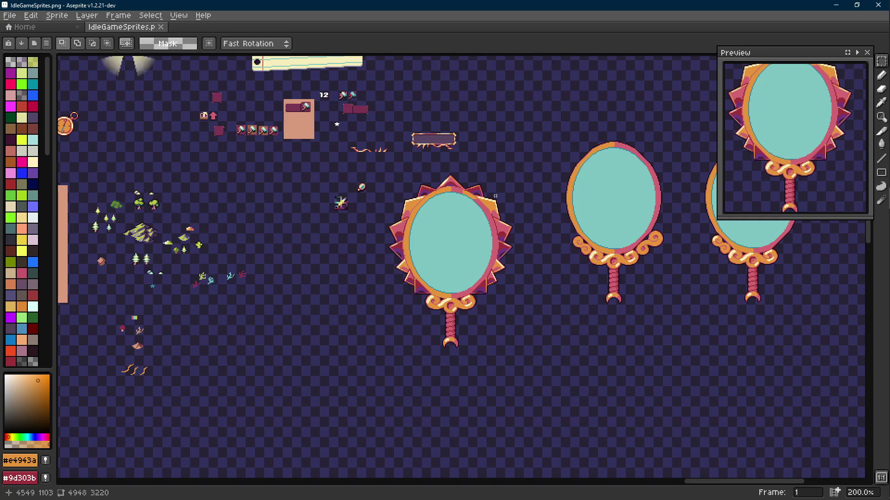
- Drag the sparkle sprite down beside the mirror's lower-left side and commit its position
scroll(472, 192, down, 2)
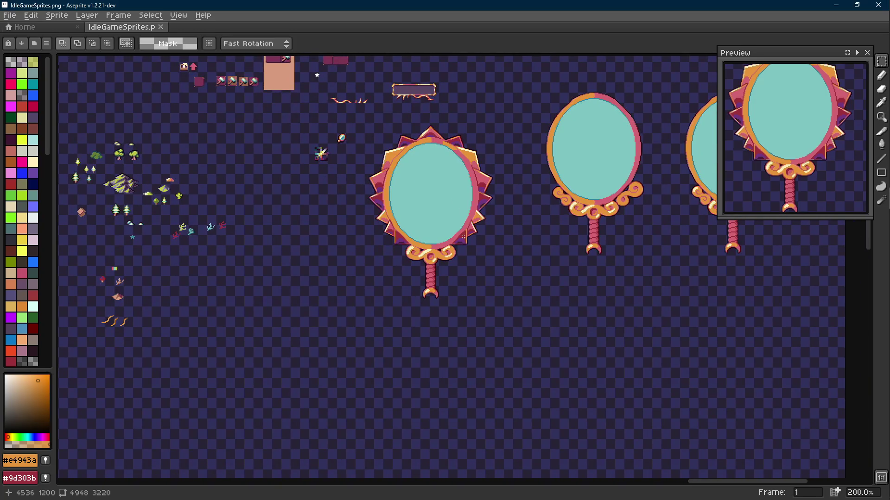
scroll(439, 270, up, 2)
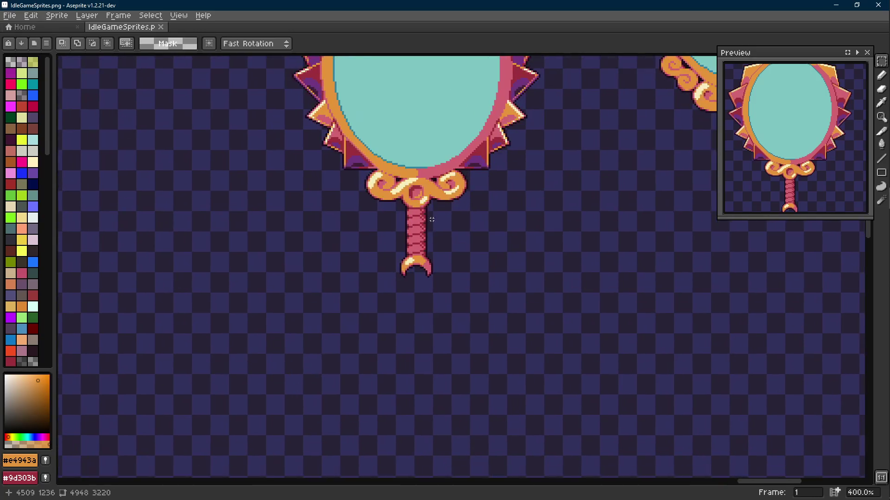
scroll(422, 262, down, 2)
scroll(301, 179, up, 1)
mouse_move(278, 157)
mouse_down()
mouse_move(317, 209)
mouse_move(354, 353)
mouse_move(415, 397)
mouse_move(417, 387)
mouse_up()
key(Return)
scroll(472, 138, up, 5)
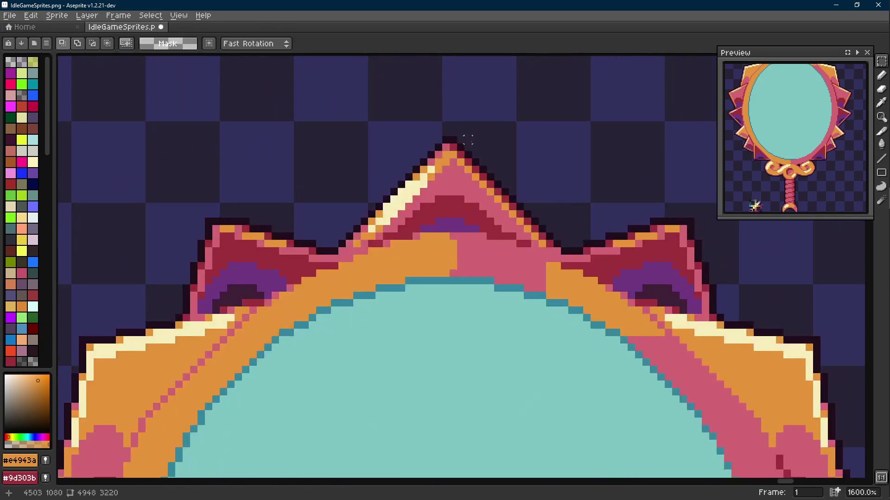
drag(460, 161, 361, 232)
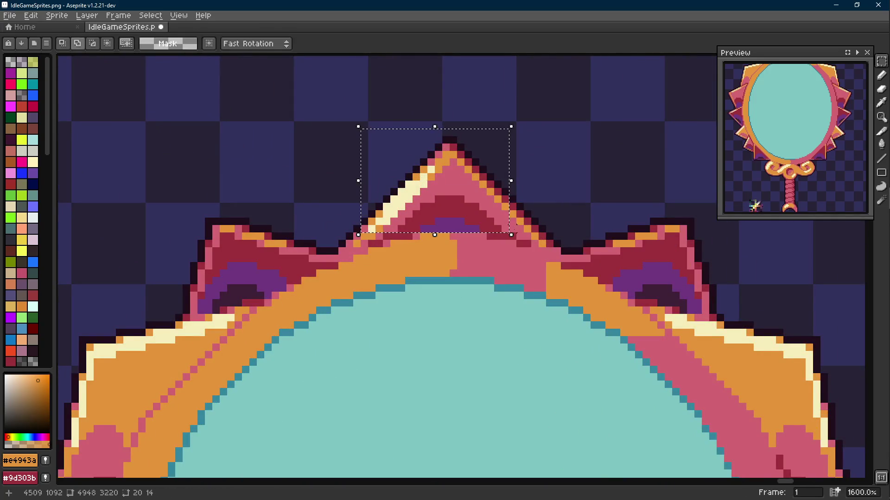
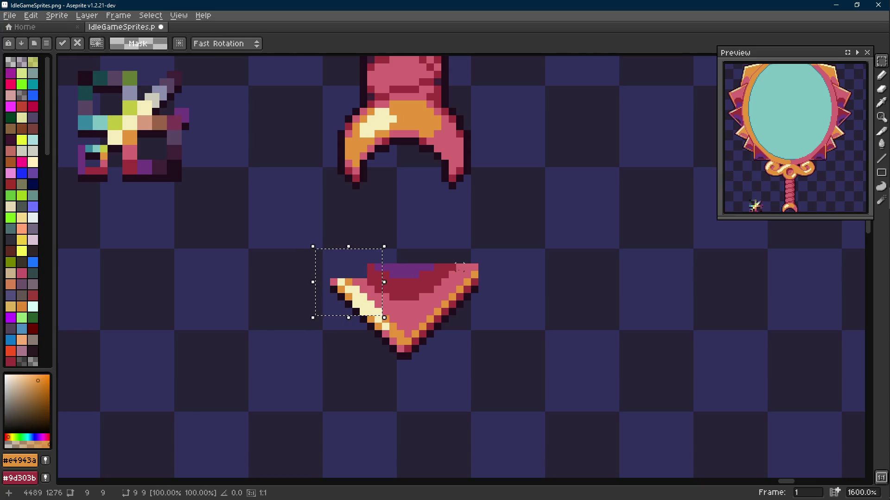
- Nudge the first spike pieces right, down and left with the marquee to close the triangle
key(Return)
drag(519, 260, 437, 312)
key(Left)
- Shift the triangle's left part and right spike piece one pixel each so they join
key(Down)
key(Left)
key(Down)
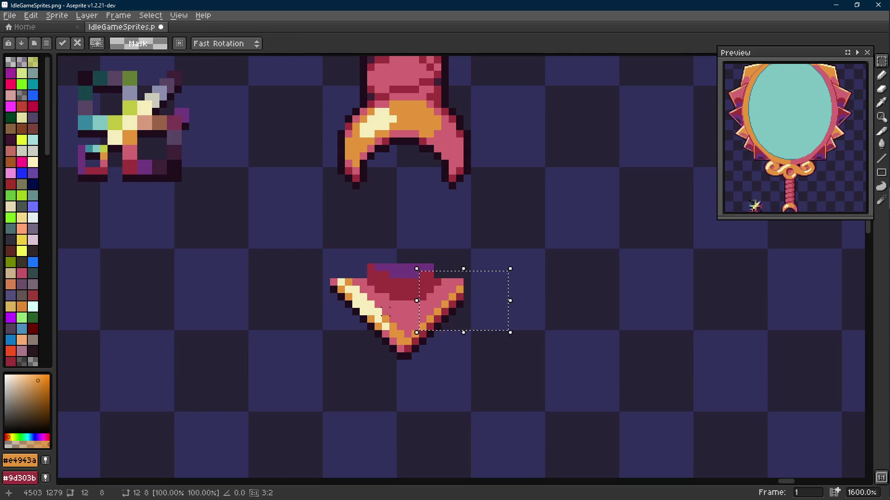
key(Return)
drag(318, 260, 383, 325)
key(Right)
key(Down)
key(Return)
drag(482, 252, 430, 320)
key(Left)
- Move the triangle's left wing one pixel right, comparing before and after with undo/redo
key(Down)
key(Return)
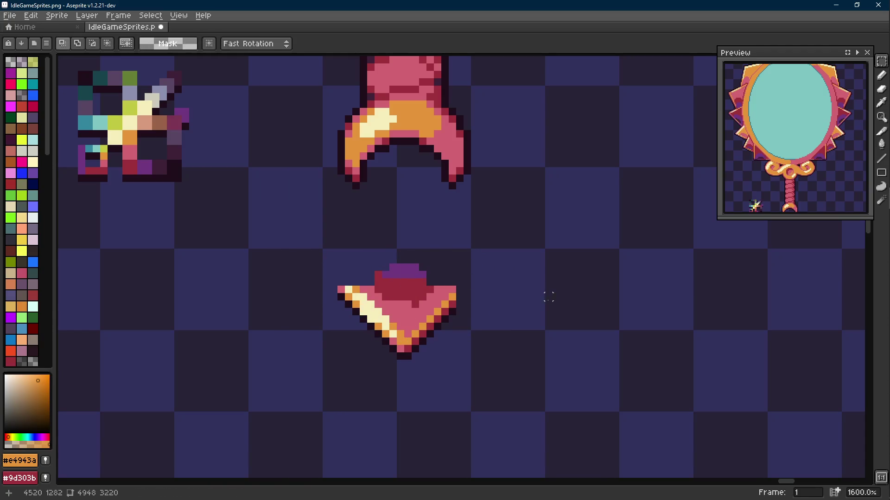
drag(326, 267, 376, 324)
key(Right)
key(Down)
key(Return)
scroll(454, 308, down, 6)
scroll(454, 309, down, 2)
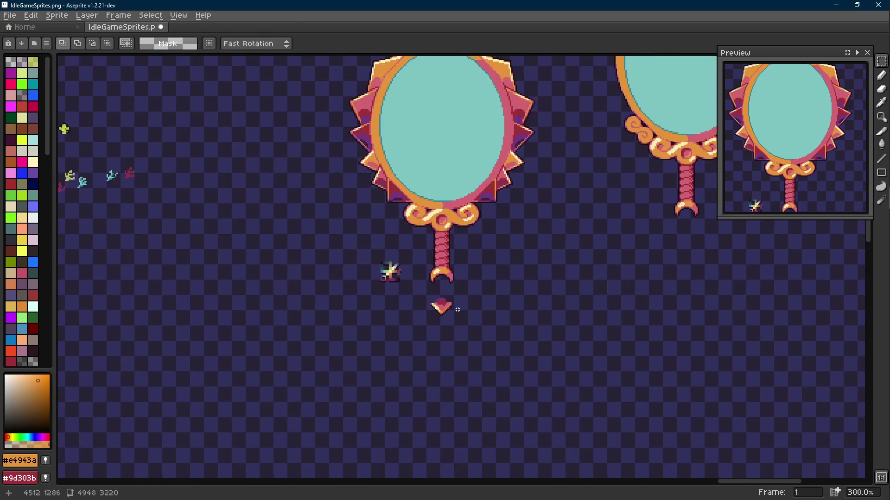
scroll(454, 307, up, 5)
key(ctrl+z)
key(ctrl+y)
scroll(455, 309, down, 3)
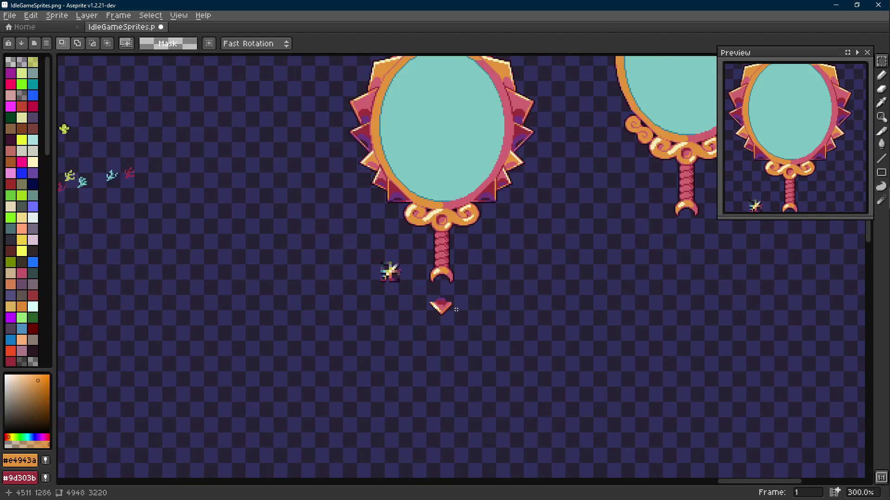
scroll(452, 308, up, 8)
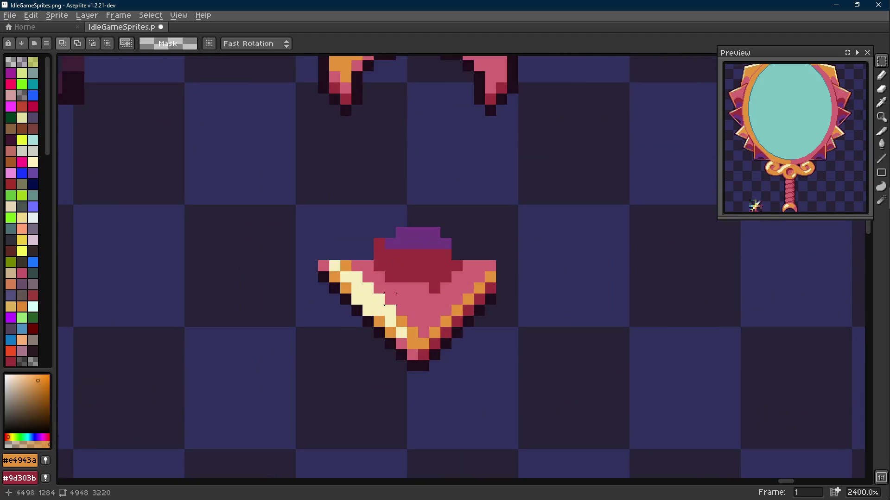
scroll(391, 299, down, 1)
- Paint the triangle's dark red centre pink, then move the triangle up toward the handle
key(b)
alt+click(477, 262)
drag(412, 265, 441, 275)
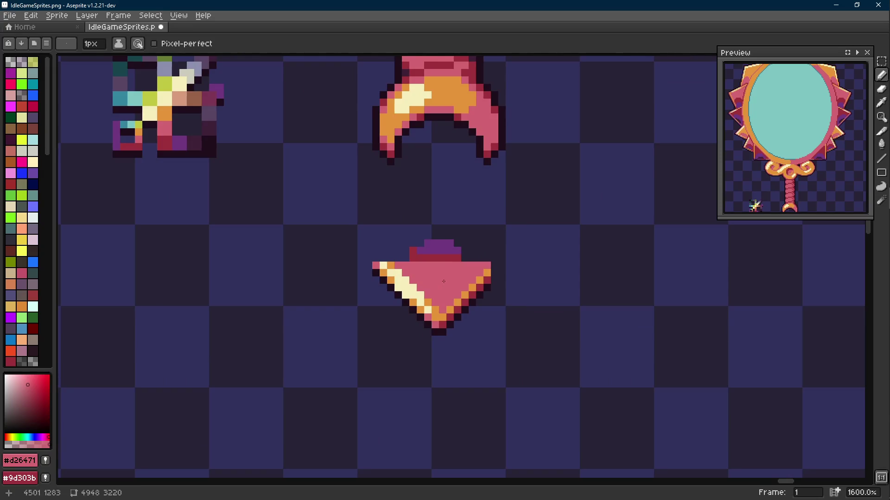
key(m)
drag(521, 260, 334, 344)
drag(452, 332, 455, 248)
- Select the finished diamond, deselect it, and sample the cream edge colour
drag(508, 186, 357, 338)
key(ctrl+d)
key(i)
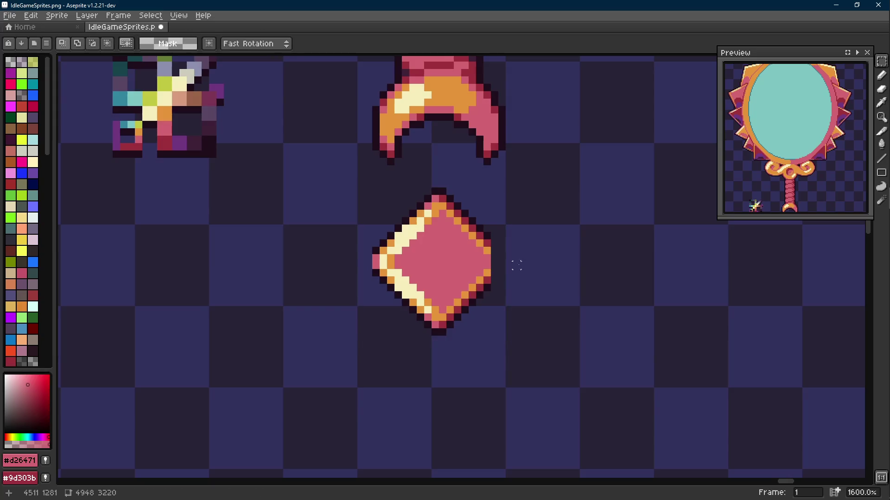
scroll(503, 255, up, 3)
click(268, 250)
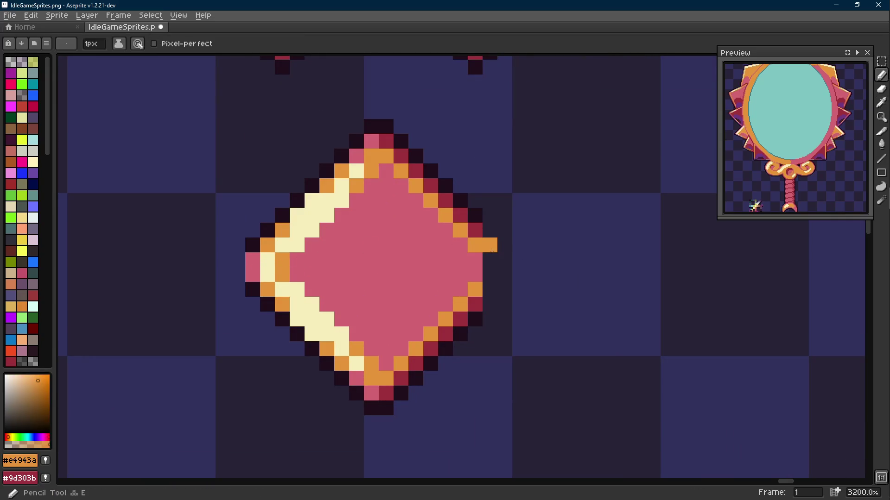
- Recolour the diamond's lower-left cream pixels orange with the Pencil and Paint Bucket
click(282, 259)
key(b)
click(272, 263)
click(296, 290)
key(g)
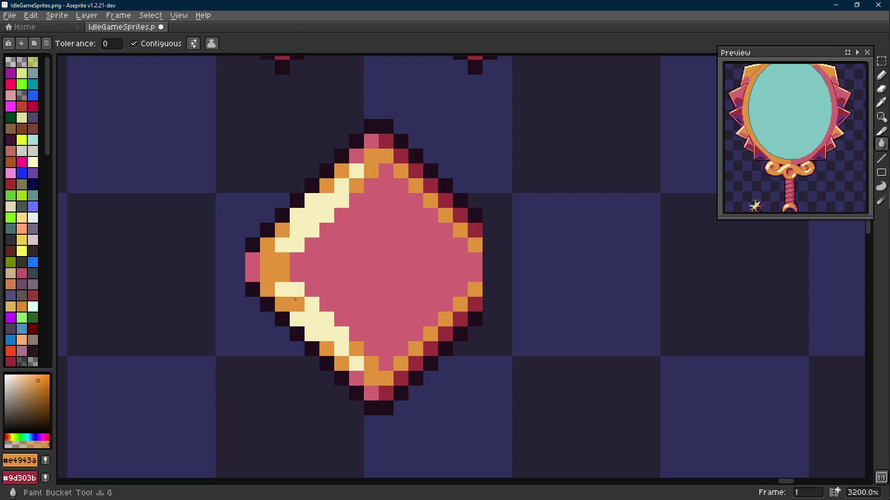
click(341, 329)
key(i)
key(b)
key(i)
key(b)
- Select the diamond's lower-right rim and shift it into place
key(m)
drag(491, 274, 387, 416)
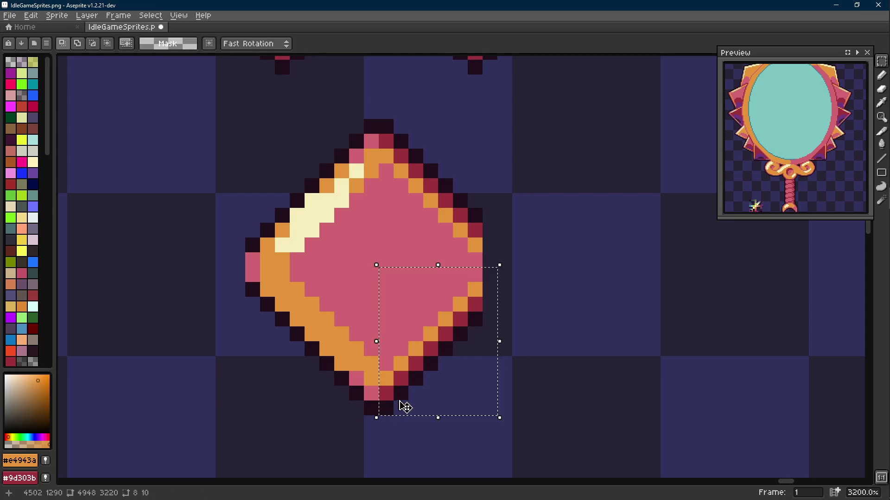
drag(447, 383, 334, 381)
key(Return)
- Sample the diamond's pink, dark red, near-black and orange colours to compare rim shades
key(i)
click(308, 274)
key(b)
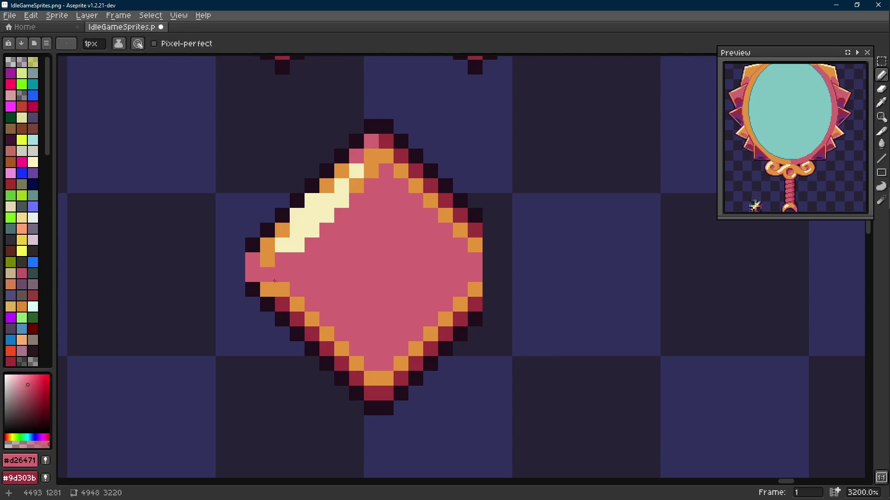
alt+click(272, 292)
scroll(267, 286, down, 2)
scroll(267, 287, up, 1)
alt+click(260, 285)
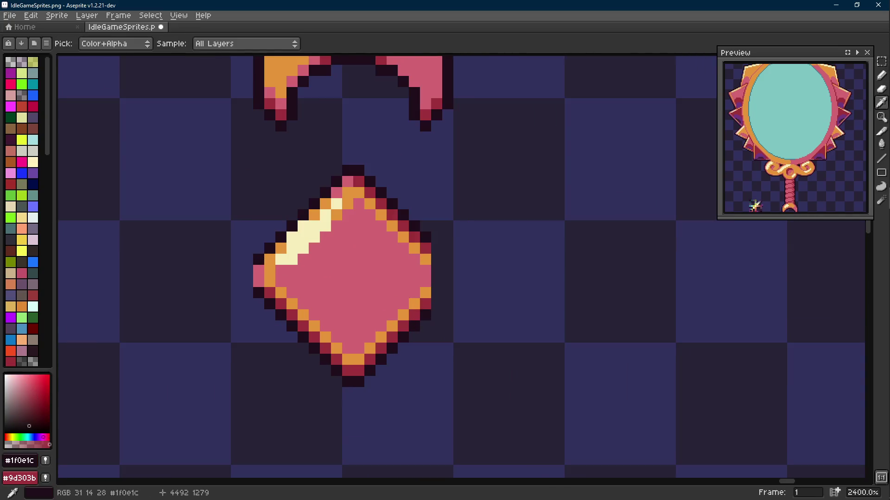
drag(257, 282, 264, 290)
scroll(374, 285, down, 7)
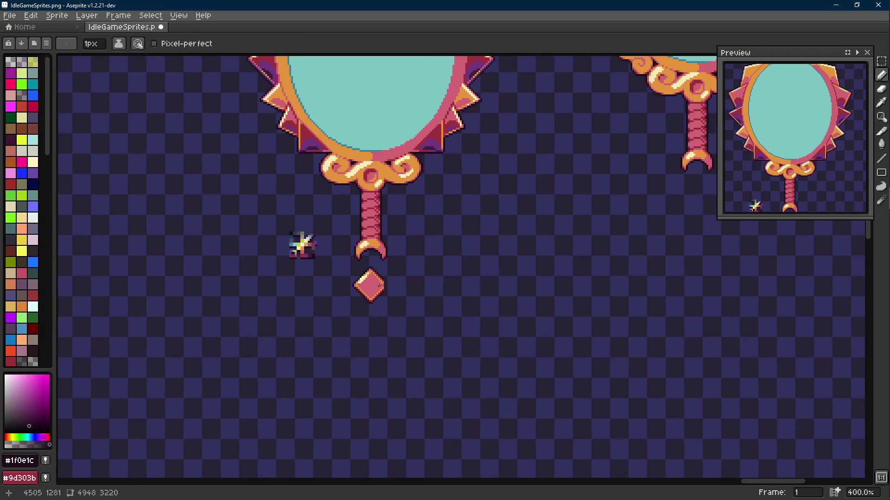
scroll(373, 284, up, 1)
scroll(374, 284, up, 6)
alt+click(316, 282)
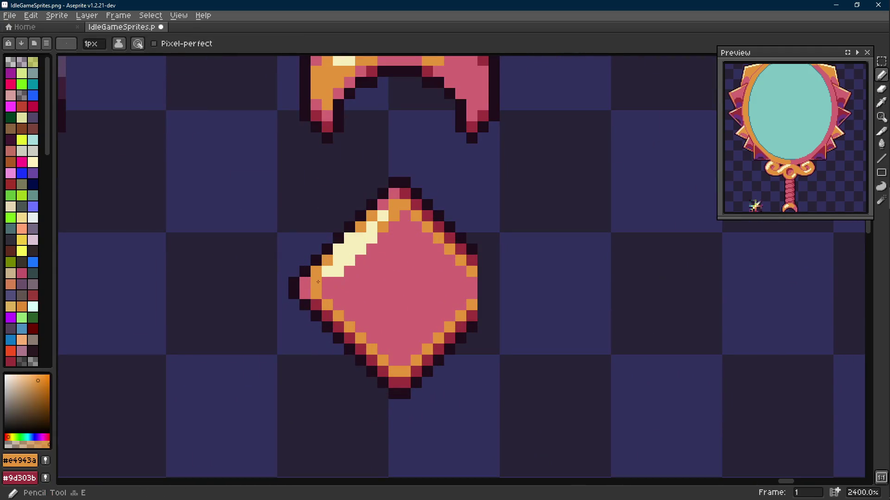
scroll(384, 293, down, 6)
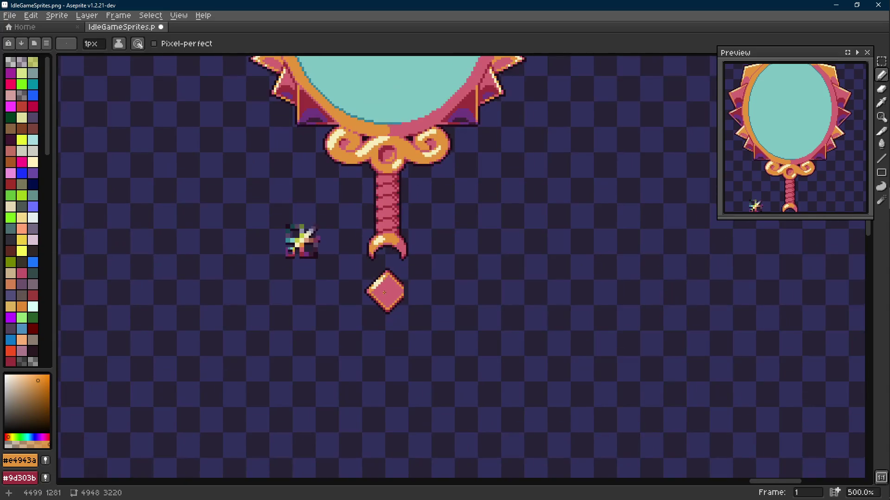
scroll(384, 292, up, 6)
alt+click(450, 260)
alt+click(444, 328)
- Widen the diamond's right corner with pink pixels and a dark outline
key(shift+e)
key(alt)
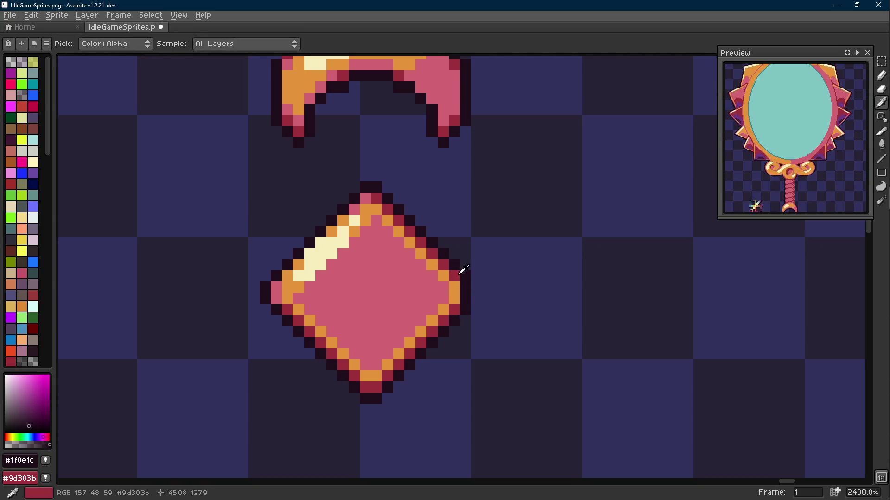
alt+click(276, 288)
click(466, 288)
click(466, 299)
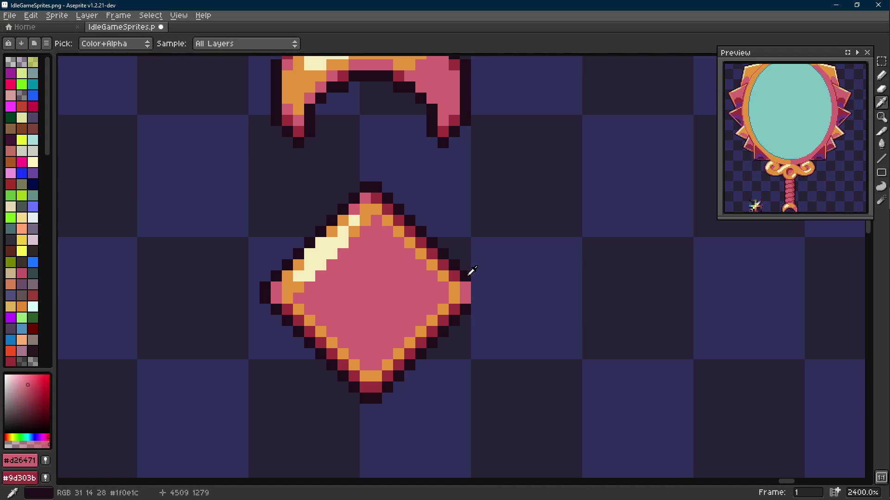
alt+click(466, 277)
drag(476, 288, 473, 296)
scroll(473, 296, down, 7)
scroll(485, 301, down, 1)
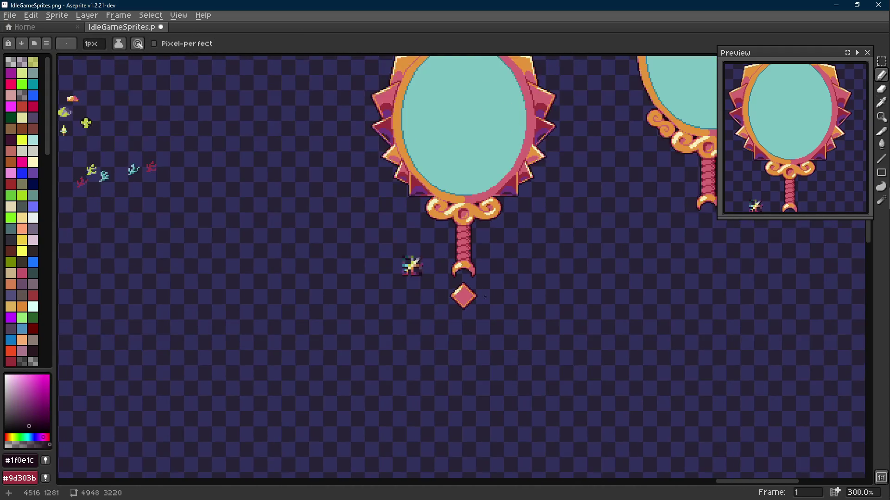
- Select the upper-left cream highlight stripe, then cancel the move and deselect
scroll(457, 296, up, 9)
alt+click(402, 234)
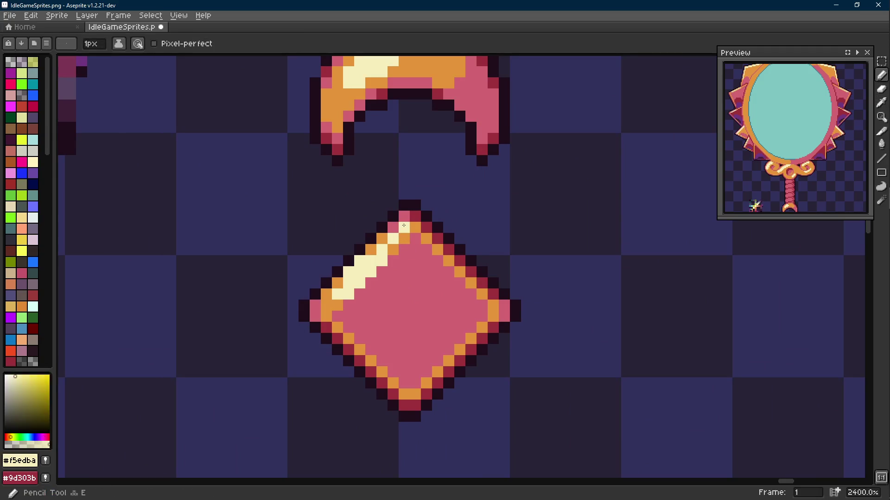
key(m)
mouse_move(401, 231)
mouse_down()
mouse_move(364, 279)
mouse_move(352, 279)
mouse_up()
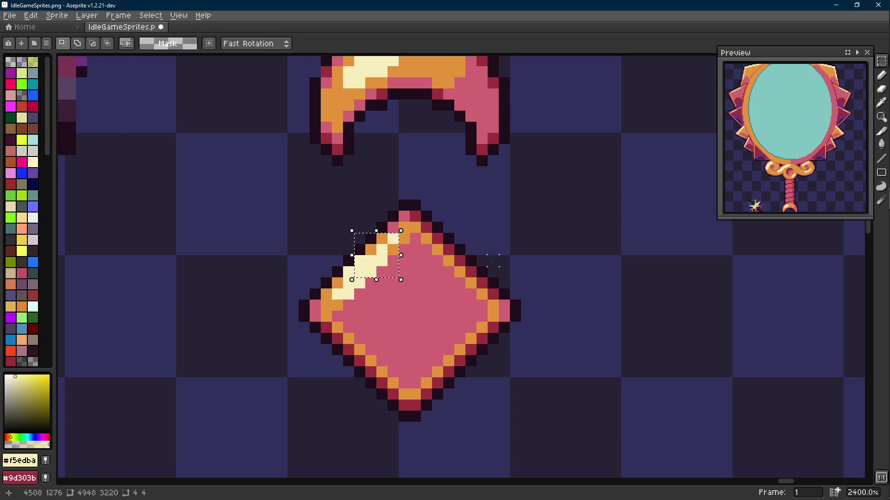
key(Escape)
key(ctrl+d)
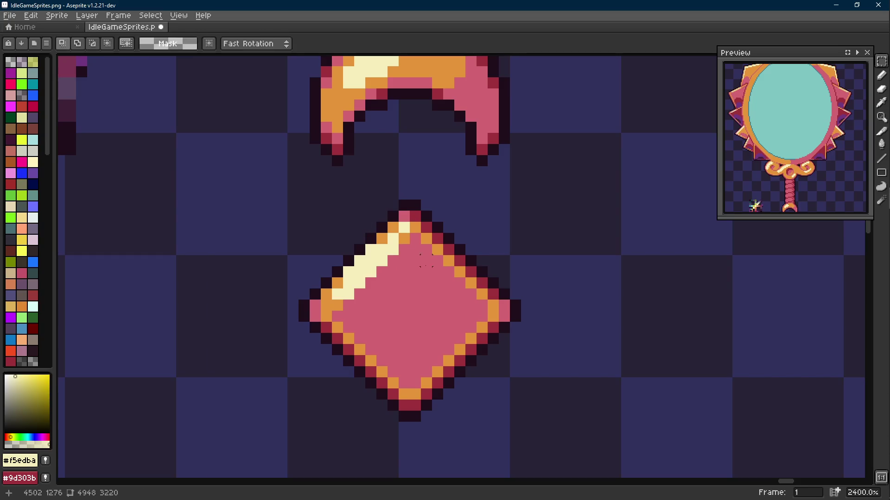
scroll(382, 283, down, 9)
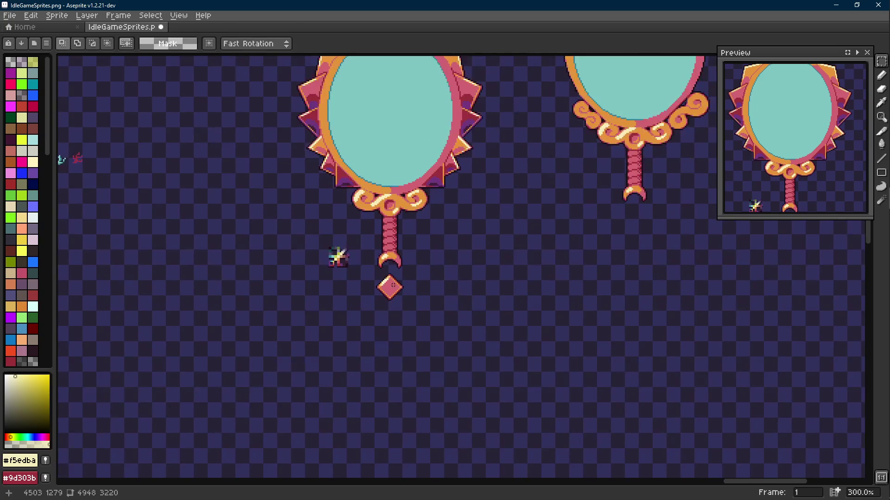
scroll(390, 287, up, 9)
- Pick dark red #9d303b and start a facet line inside the diamond's lower-right
key(i)
click(393, 191)
key(b)
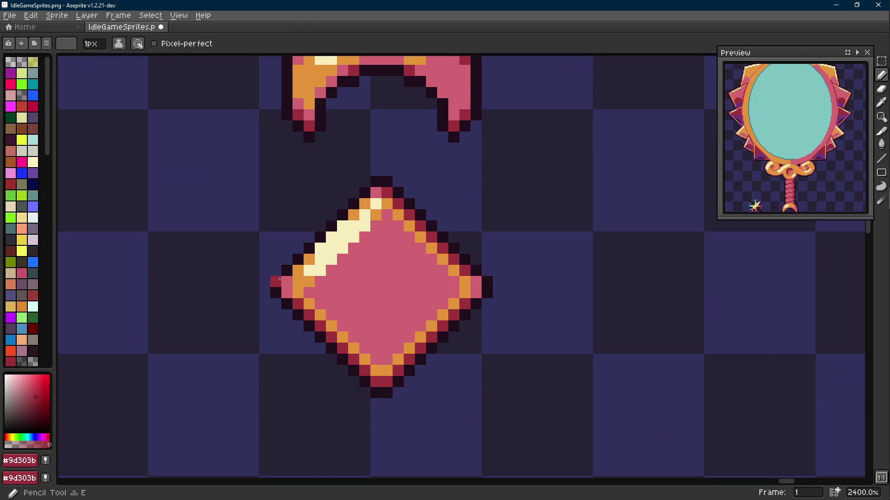
scroll(290, 291, down, 9)
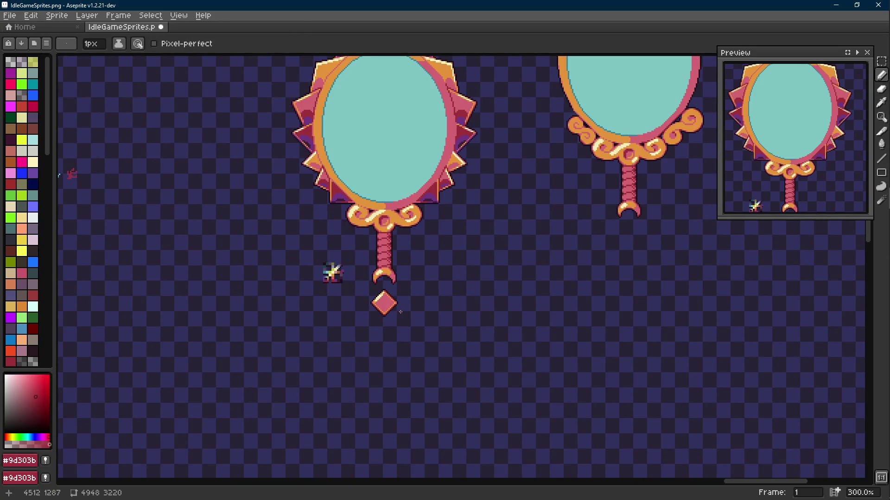
scroll(384, 303, up, 6)
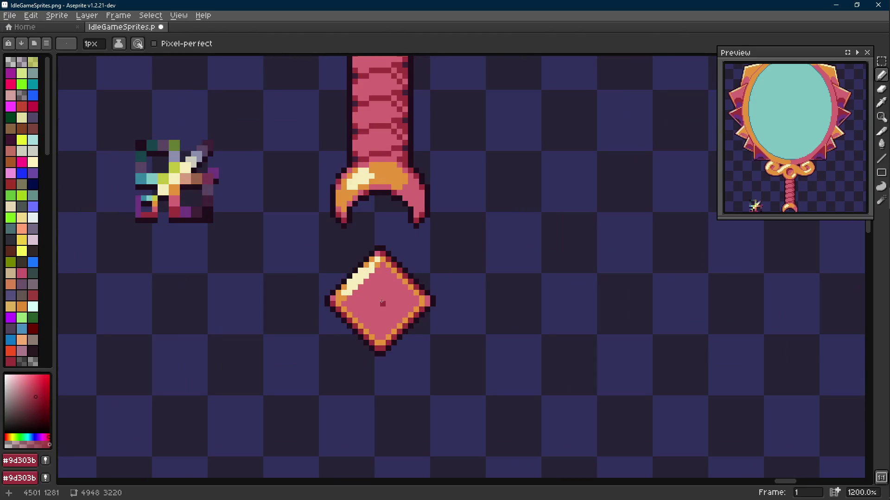
scroll(377, 303, up, 1)
alt+click(377, 303)
key(l)
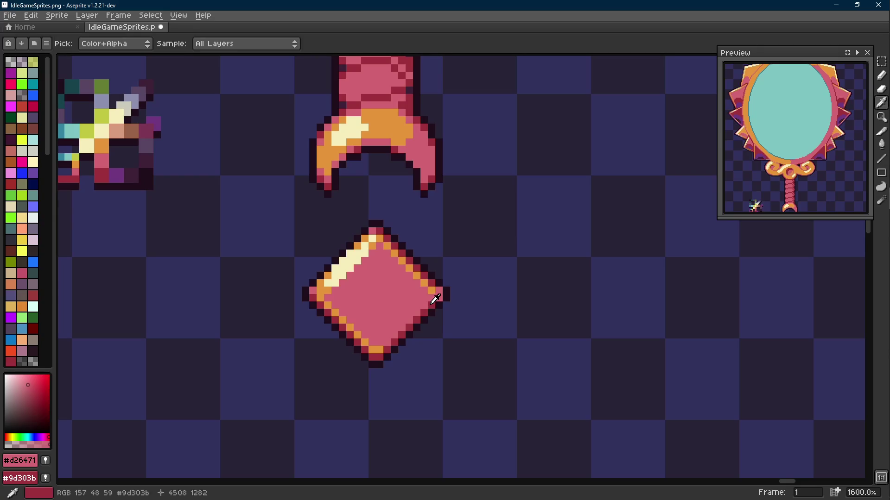
alt+click(433, 295)
key(b)
click(400, 321)
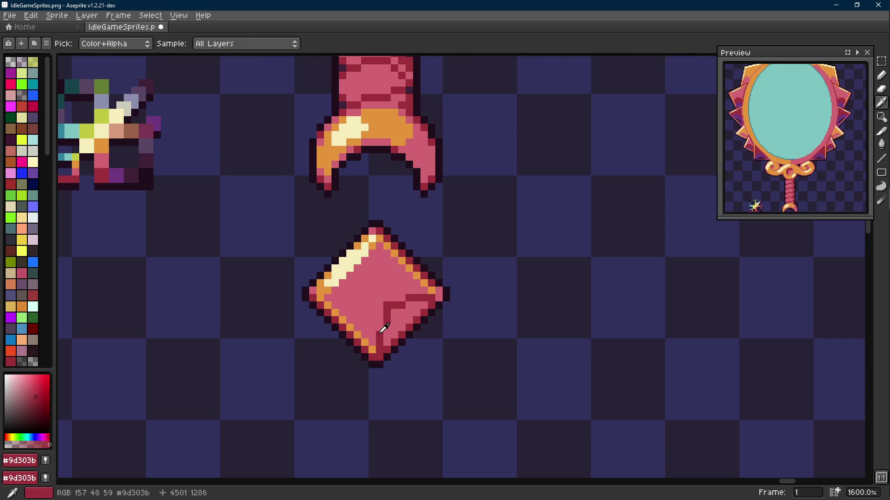
- Flood-fill the gem's lower-right area with dark red
key(g)
click(401, 323)
scroll(440, 333, down, 5)
scroll(441, 334, down, 1)
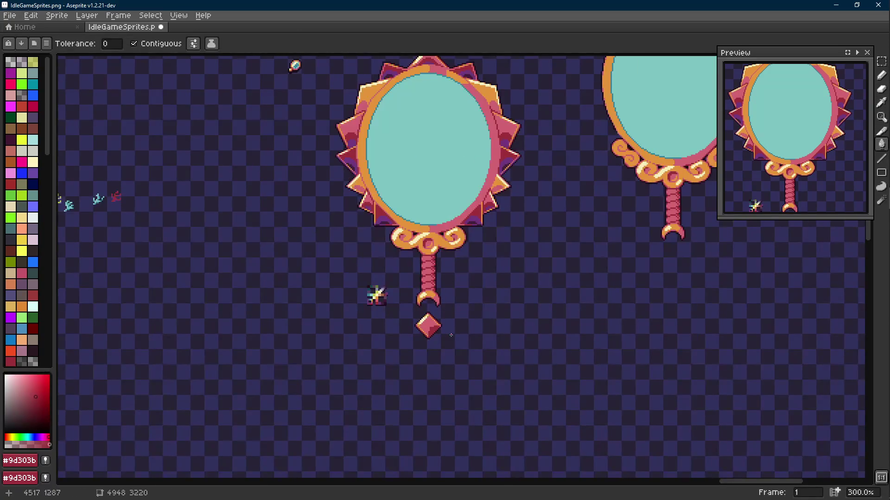
key(ctrl+y)
scroll(429, 332, up, 7)
- Paint dark red shadow pixels across the gem's right side with the Pencil
key(b)
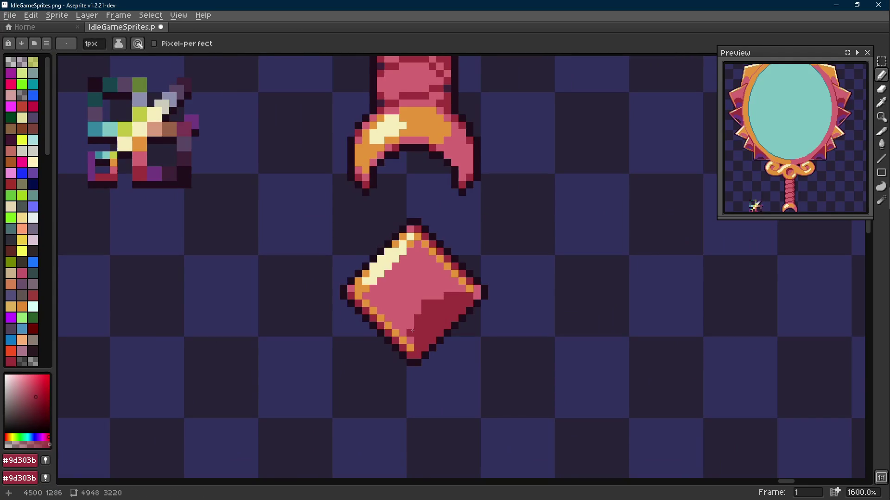
alt+click(413, 331)
alt+click(458, 297)
drag(461, 290, 426, 296)
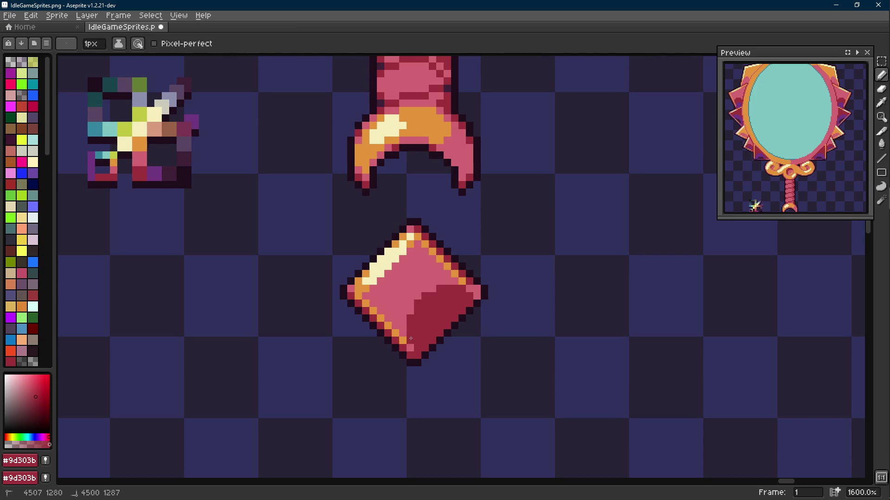
scroll(435, 313, up, 3)
scroll(448, 305, down, 9)
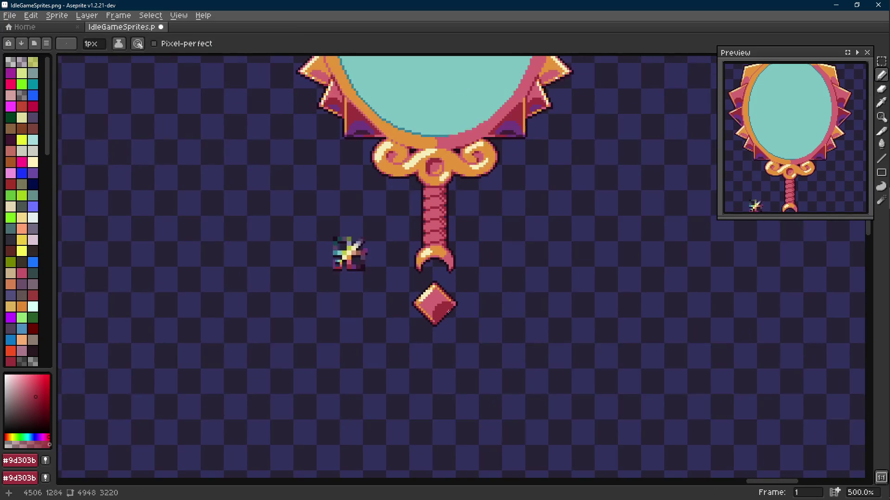
scroll(433, 303, up, 5)
scroll(434, 303, up, 1)
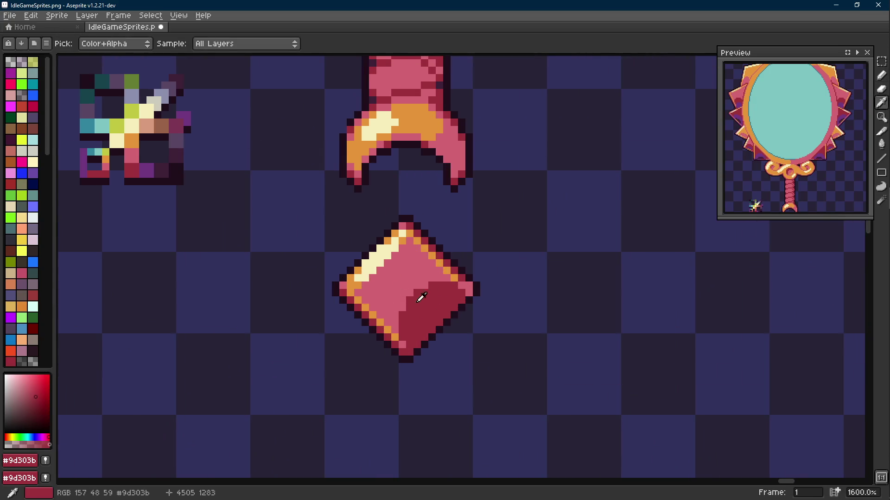
- Take purple from the sword sprite and add it to the gem's lower-right shadow
alt+click(147, 166)
scroll(387, 325, up, 1)
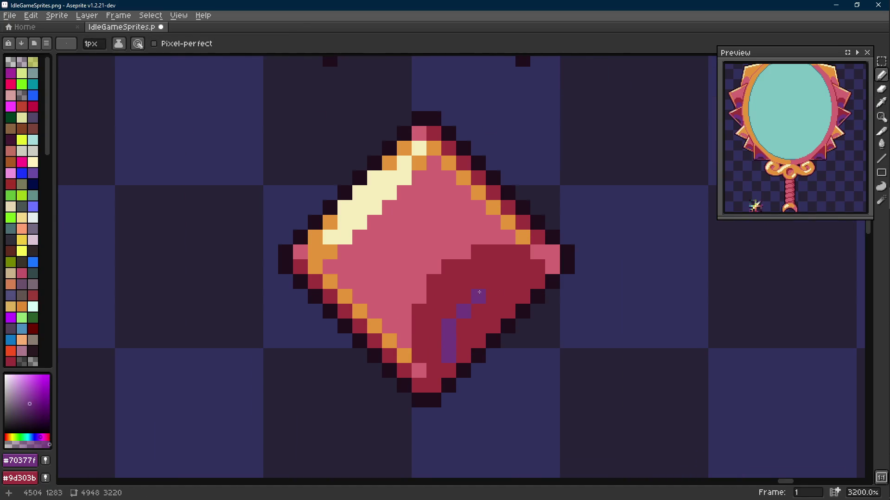
click(493, 280)
key(g)
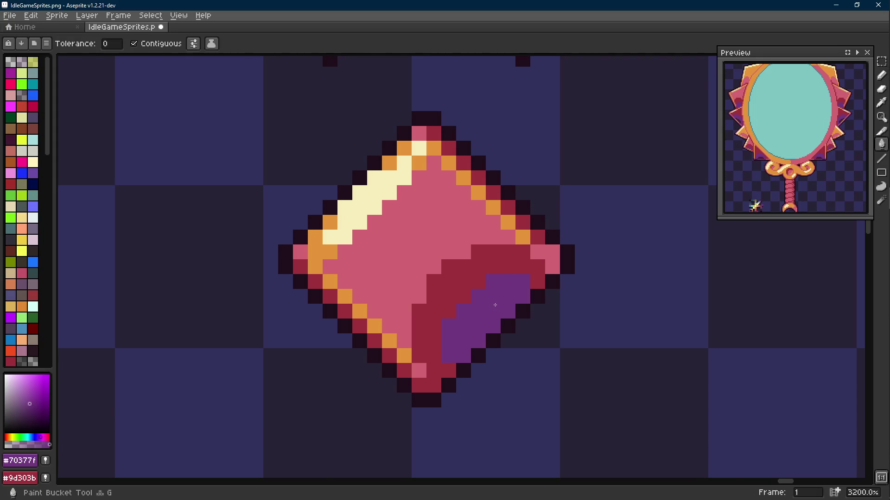
scroll(495, 305, down, 8)
scroll(505, 307, up, 8)
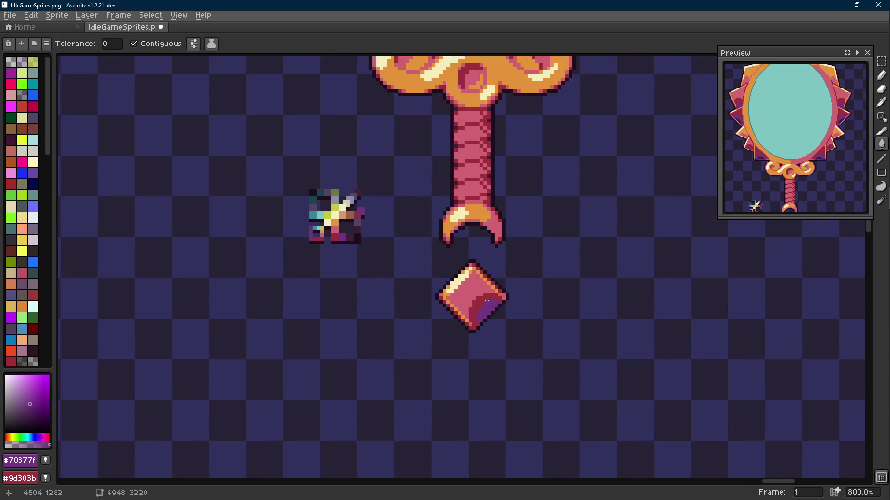
- Draw an orange facet edge and fill the gem's upper-left facet orange
key(e)
alt+click(397, 292)
mouse_move(398, 310)
mouse_down()
mouse_move(461, 310)
mouse_move(466, 254)
mouse_up()
key(l)
key(g)
click(454, 287)
scroll(459, 290, down, 8)
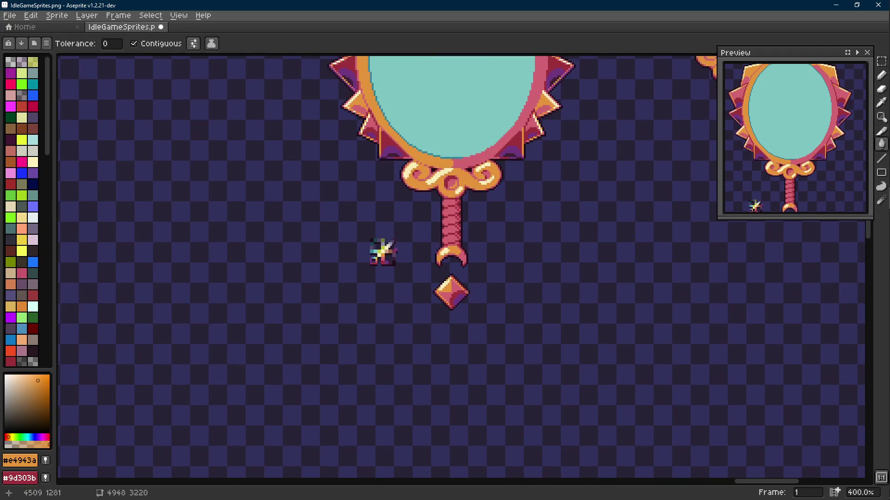
scroll(455, 296, up, 7)
- Sample the gem's light pink and dark red shadow colours for touch-ups
key(l)
alt+click(443, 302)
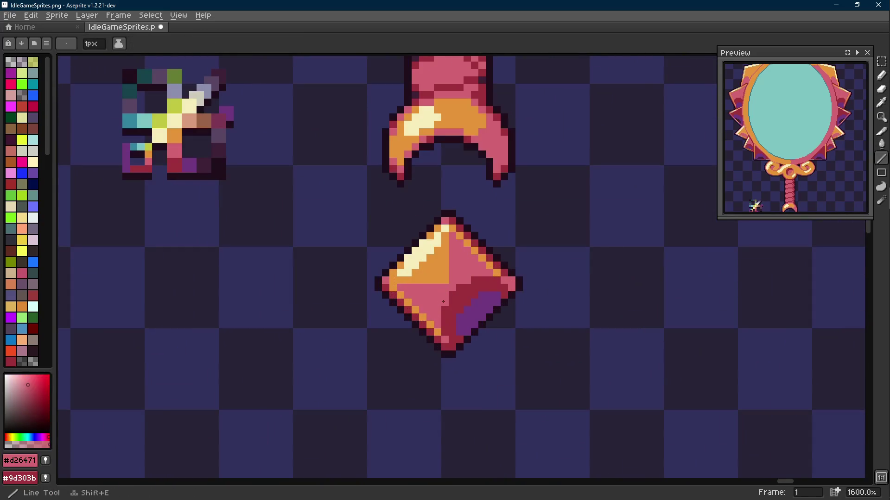
key(e)
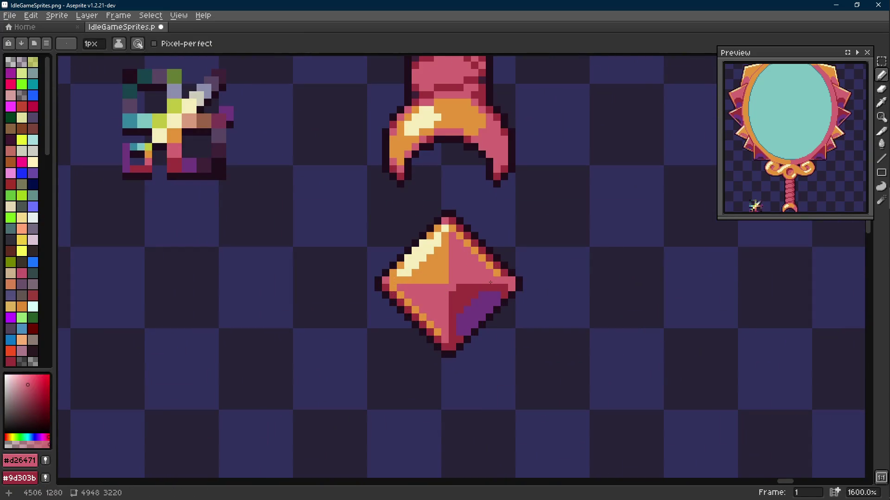
alt+click(509, 288)
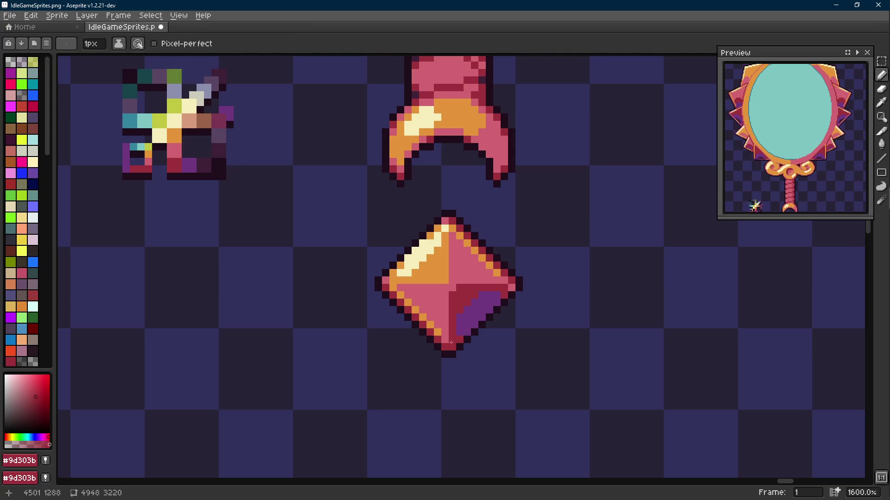
scroll(451, 342, down, 7)
scroll(472, 349, up, 7)
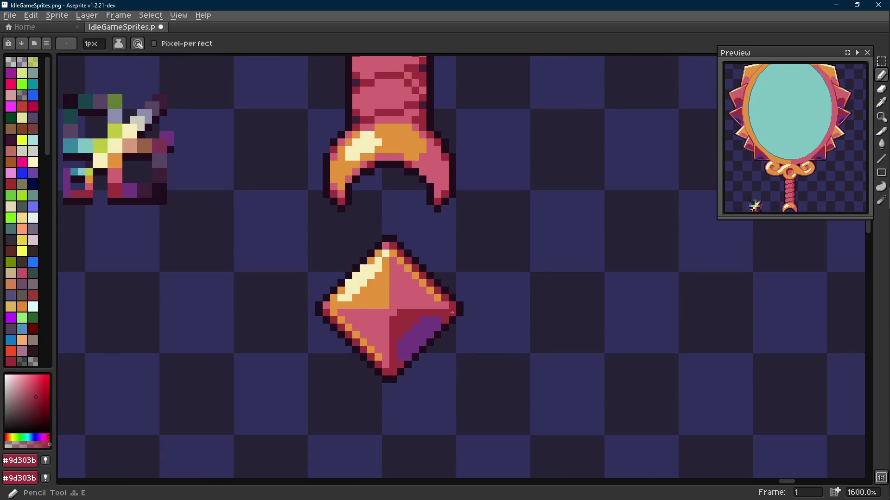
key(alt)
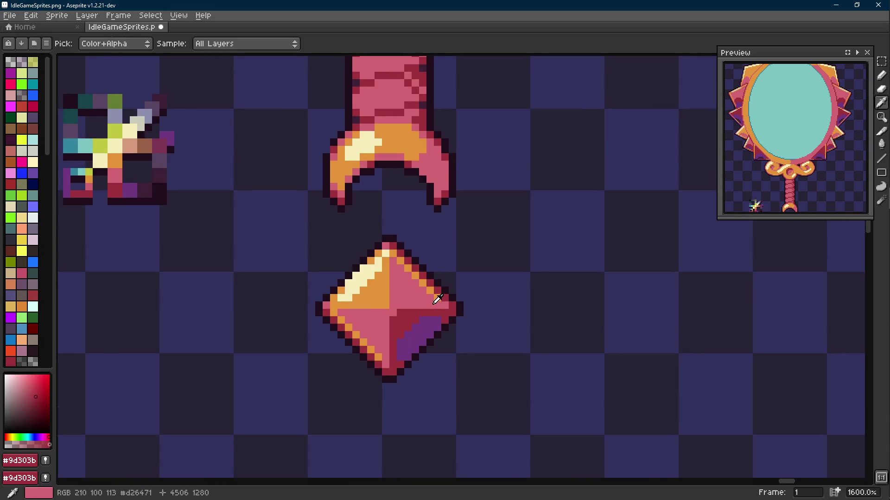
key(l)
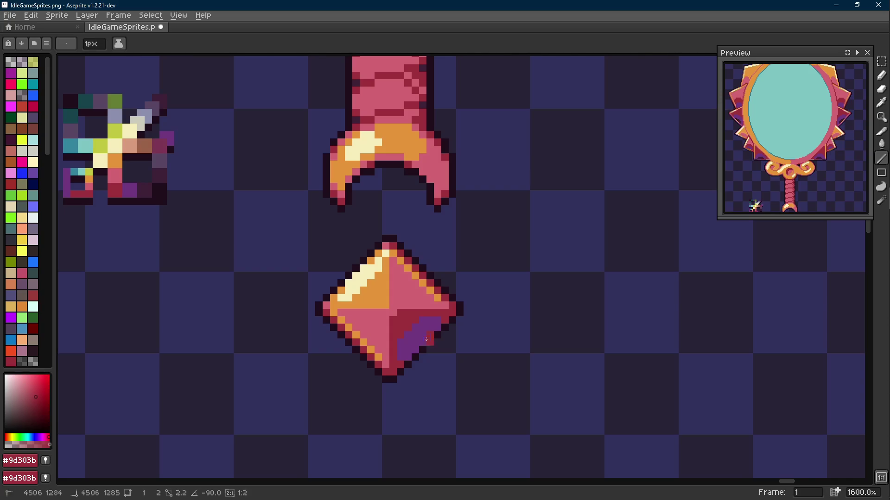
scroll(415, 351, down, 7)
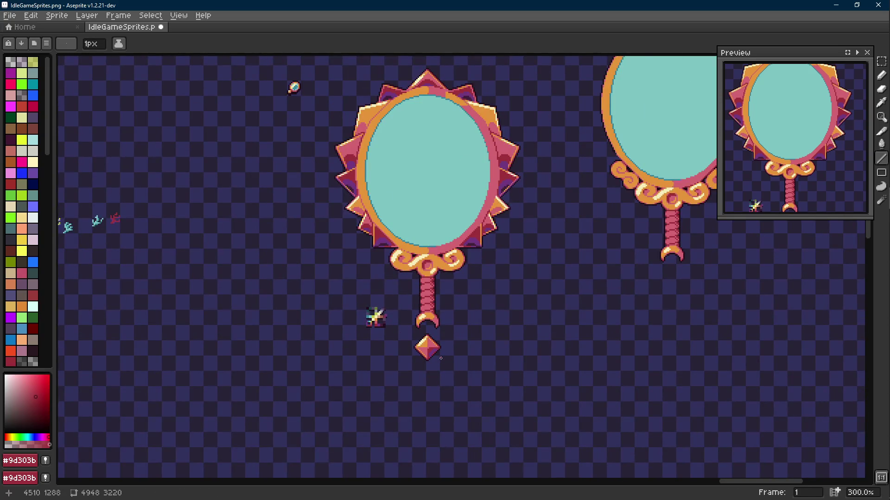
scroll(439, 358, up, 1)
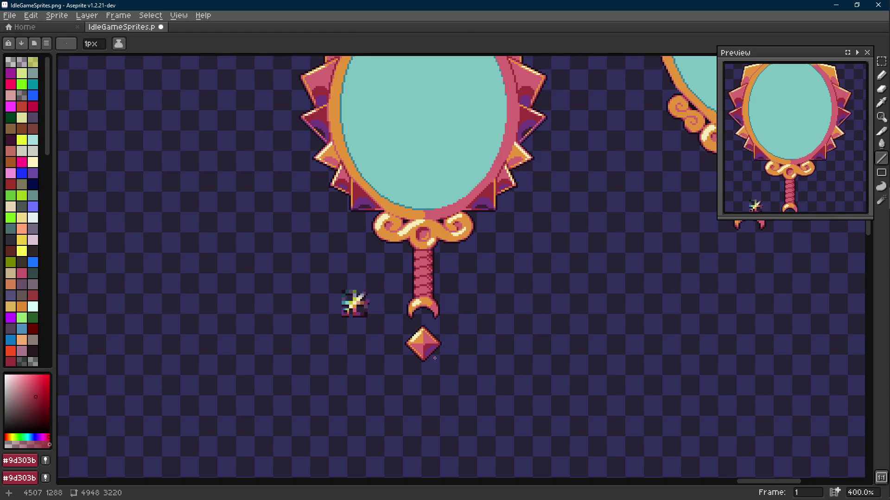
scroll(436, 359, up, 6)
scroll(357, 323, up, 1)
key(m)
drag(343, 238, 391, 287)
key(Down)
key(Return)
scroll(416, 267, down, 5)
scroll(415, 251, up, 6)
drag(378, 226, 423, 271)
key(Up)
key(Right)
key(i)
click(406, 232)
key(b)
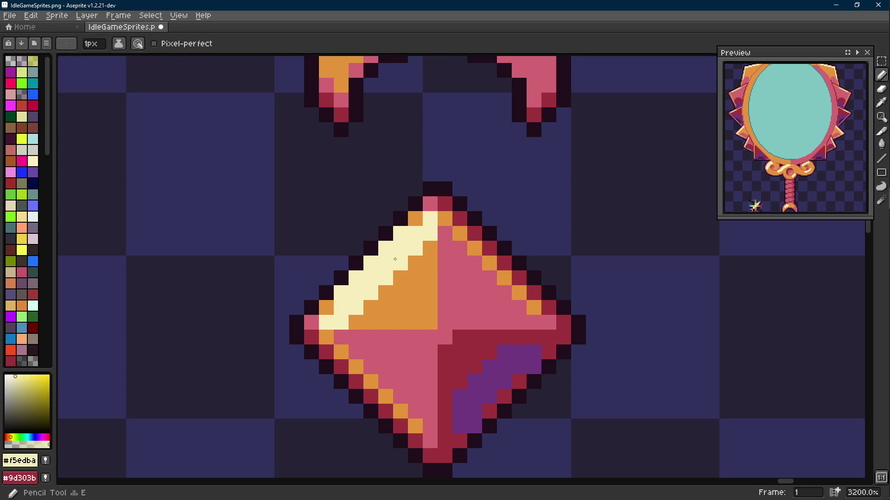
scroll(394, 258, down, 9)
drag(418, 267, 424, 279)
key(ctrl+z)
key(ctrl+z)
key(ctrl+z)
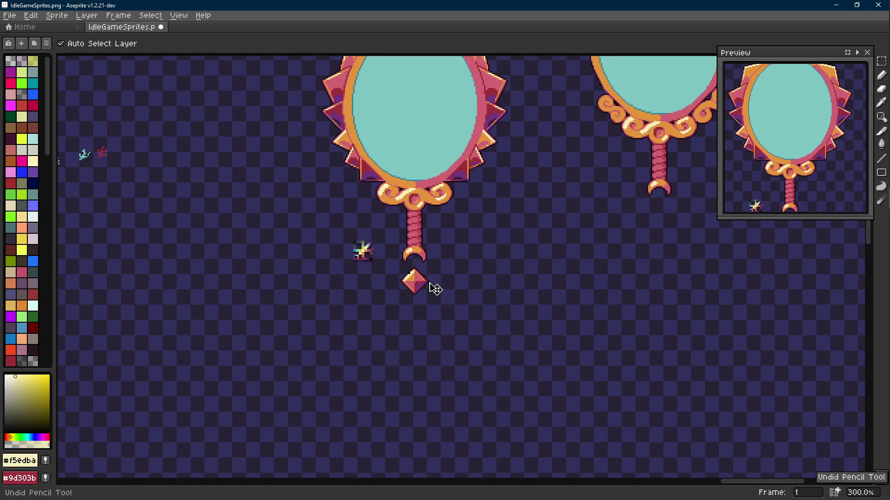
key(ctrl+z)
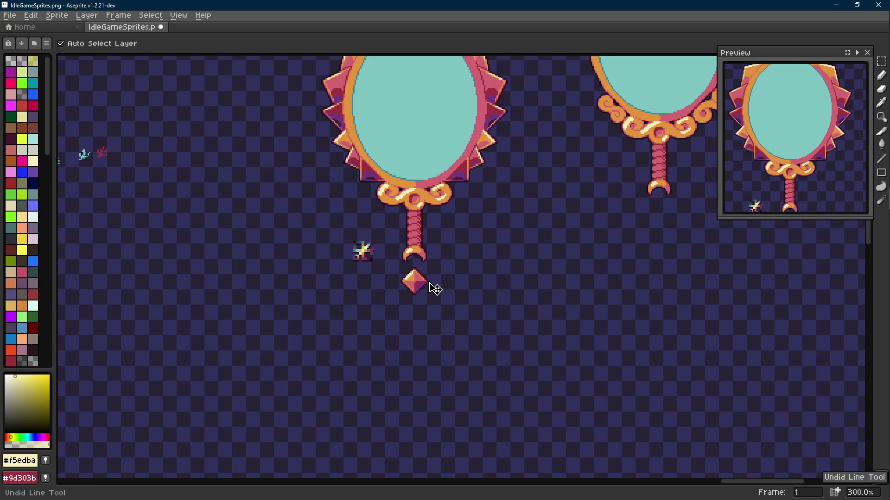
scroll(442, 280, up, 5)
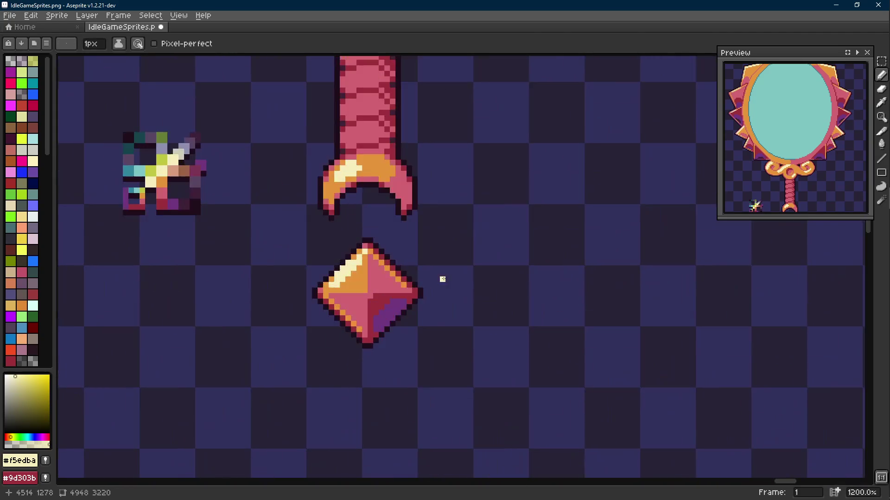
key(m)
- Move the crescent end cap off to the right, away from the handle
drag(442, 275, 445, 310)
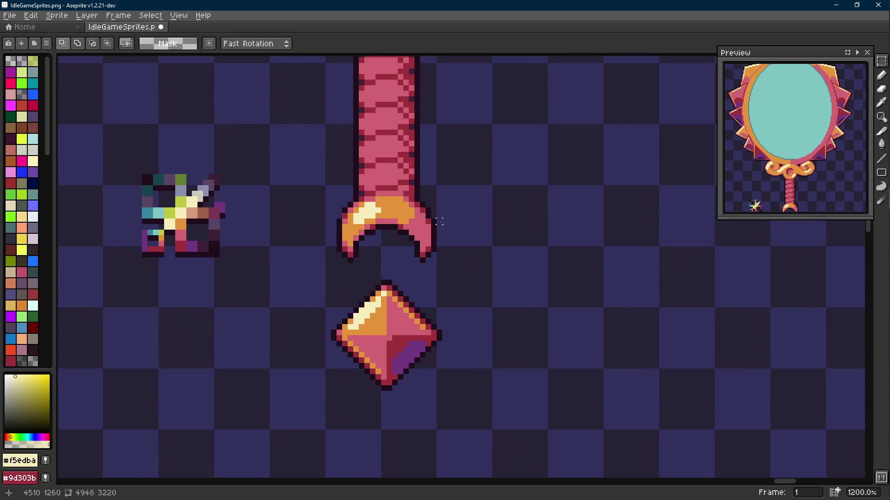
drag(445, 205, 323, 265)
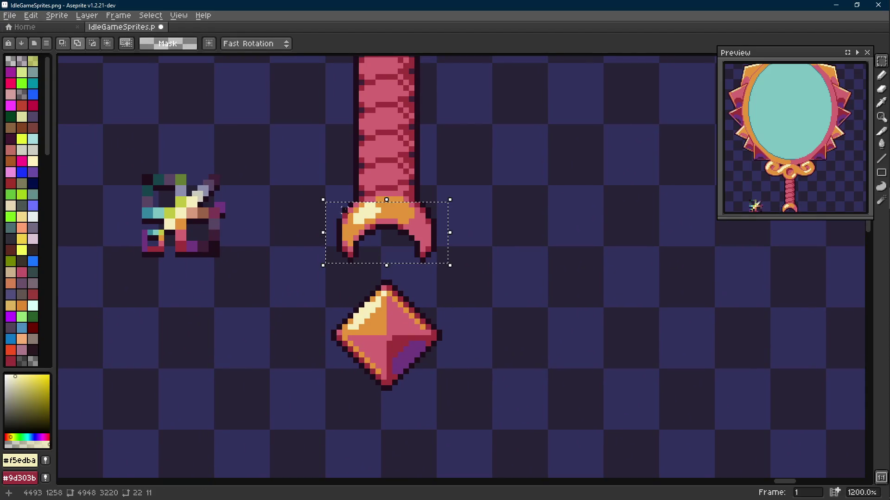
drag(435, 243, 602, 247)
- Move the diamond gem up beneath the handle, lower it slightly and commit its position
mouse_move(289, 268)
mouse_down()
mouse_move(457, 374)
mouse_move(461, 406)
mouse_up()
drag(382, 372, 382, 260)
scroll(382, 260, down, 3)
drag(390, 297, 391, 382)
key(Return)
scroll(411, 254, up, 4)
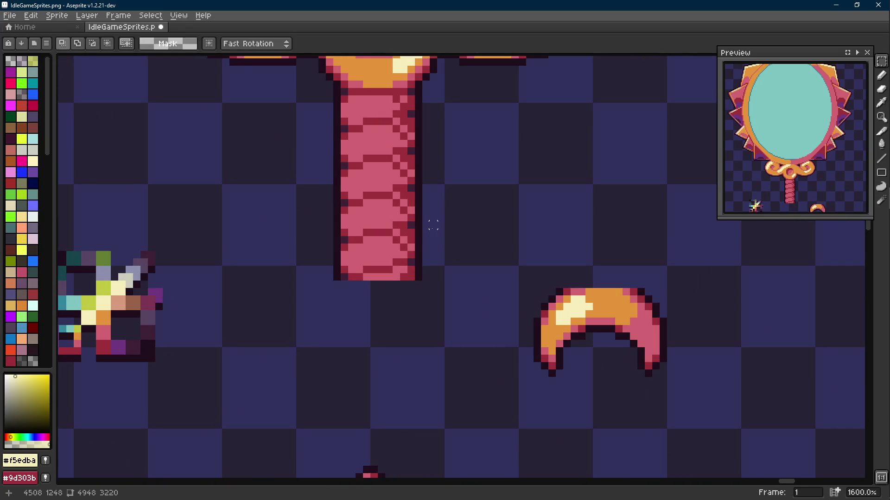
- Select the lower part of the handle, shift it downward and deselect
drag(437, 215, 389, 287)
scroll(389, 250, up, 1)
mouse_move(391, 204)
mouse_down()
mouse_move(348, 318)
mouse_move(331, 323)
mouse_up()
drag(353, 226, 305, 320)
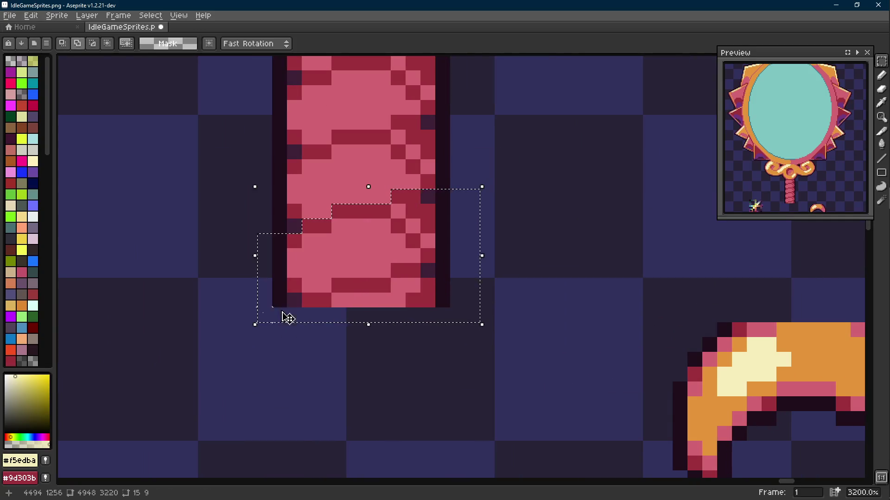
mouse_move(405, 222)
mouse_down()
mouse_move(397, 318)
mouse_move(397, 302)
mouse_move(438, 269)
mouse_move(301, 328)
mouse_up()
scroll(398, 302, down, 3)
key(ctrl+d)
scroll(435, 322, up, 1)
- Sample the dark outline colour #1f0e1c, then select the whole diamond gem and clear the selection
key(i)
click(324, 296)
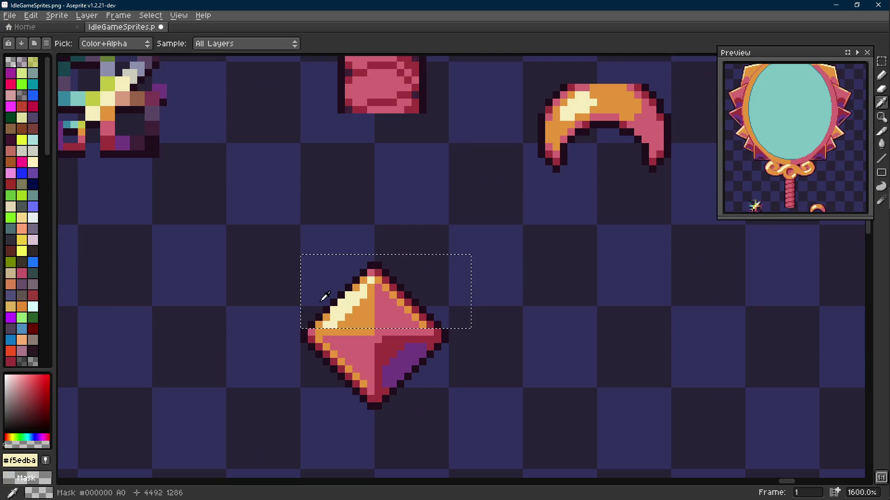
key(m)
key(shift+r)
key(Escape)
scroll(391, 252, down, 1)
drag(462, 257, 316, 401)
scroll(366, 371, down, 3)
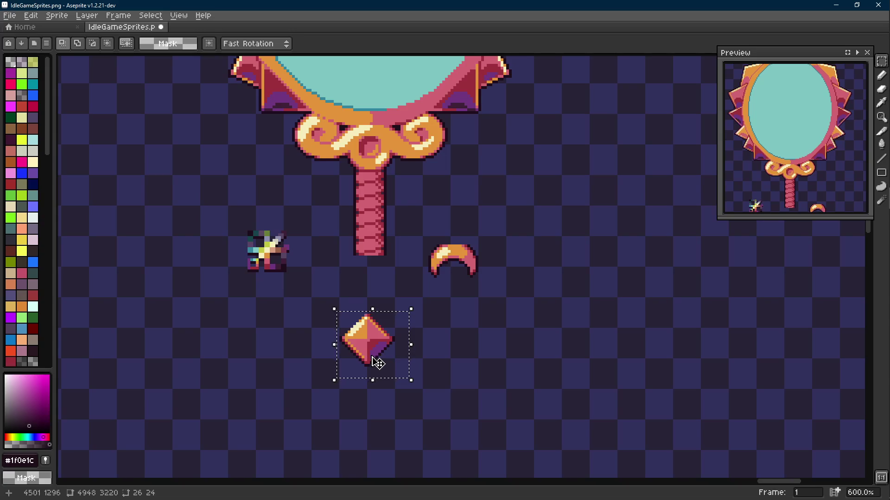
scroll(377, 363, down, 2)
click(378, 362)
- Pick the orange #e4943a from the gem for the Pencil, then undo the stray pencil stroke
scroll(370, 352, up, 5)
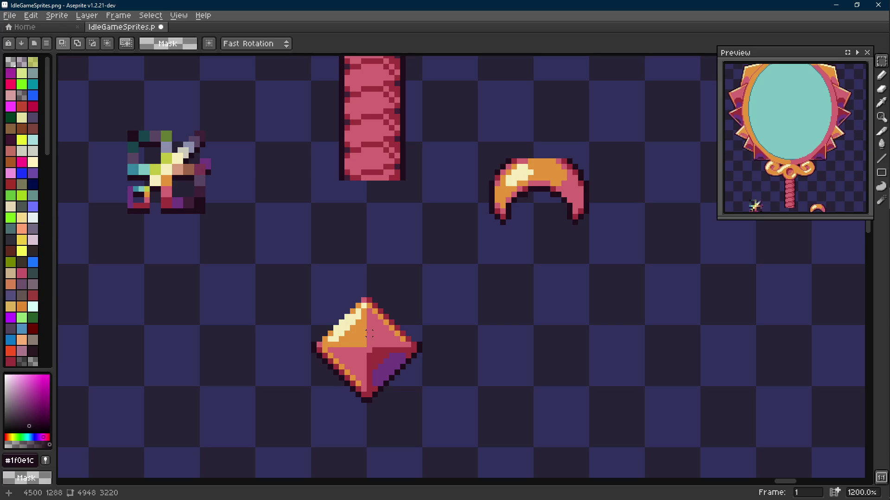
scroll(369, 333, down, 6)
scroll(366, 330, up, 5)
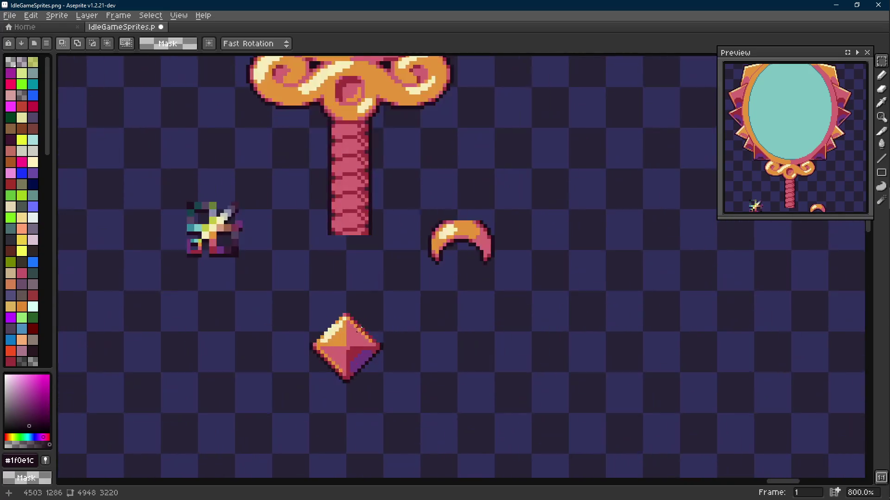
scroll(364, 329, up, 5)
key(i)
click(320, 348)
key(b)
scroll(377, 326, down, 9)
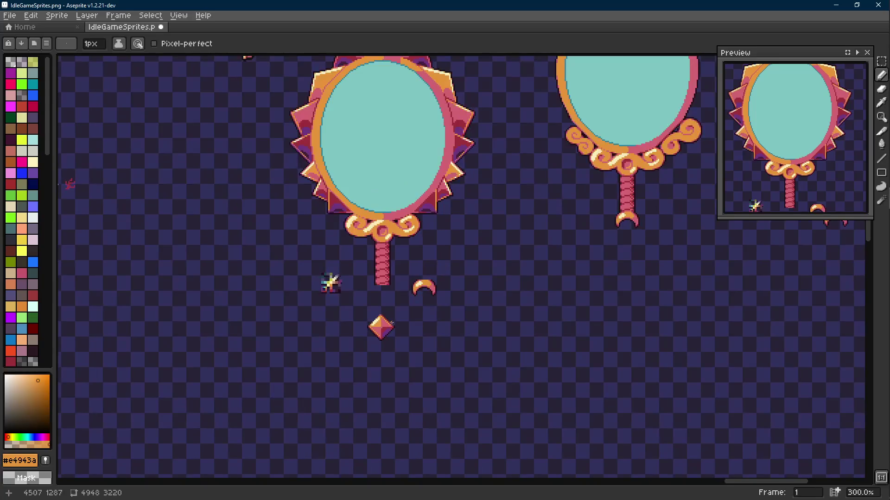
key(ctrl+z)
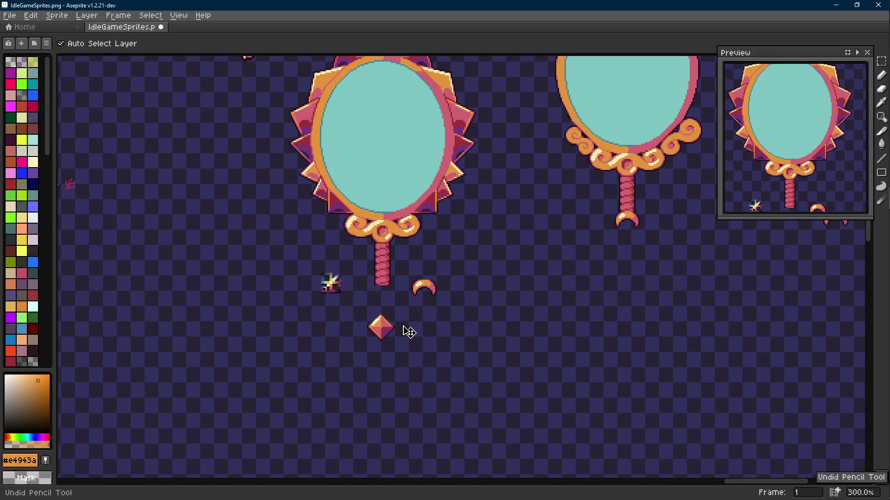
- Select the gem with the Rectangular Marquee and drag it up to the handle
scroll(399, 320, up, 2)
key(m)
mouse_move(338, 294)
mouse_down()
mouse_move(409, 361)
mouse_move(386, 283)
mouse_up()
scroll(386, 283, up, 5)
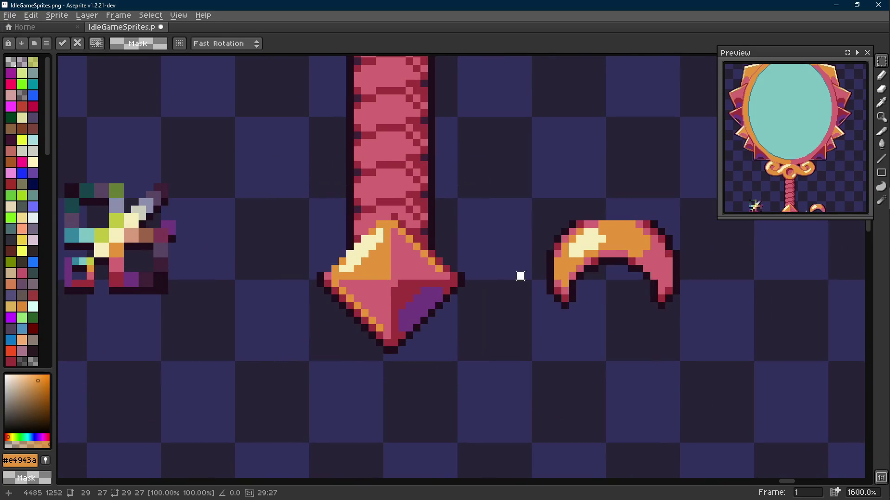
- Drop the gem in place and pick the dark outline #1f0e1c and dark red #9d303b
key(b)
scroll(362, 248, up, 3)
alt+click(345, 242)
key(l)
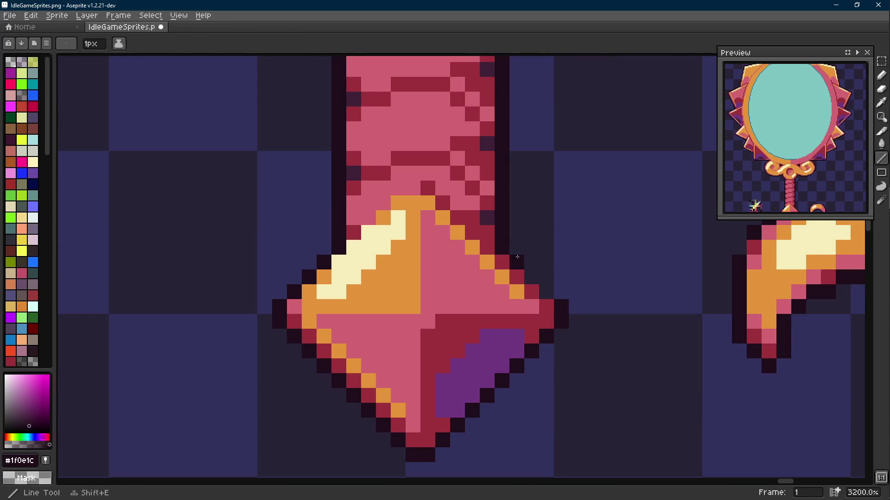
scroll(482, 327, down, 11)
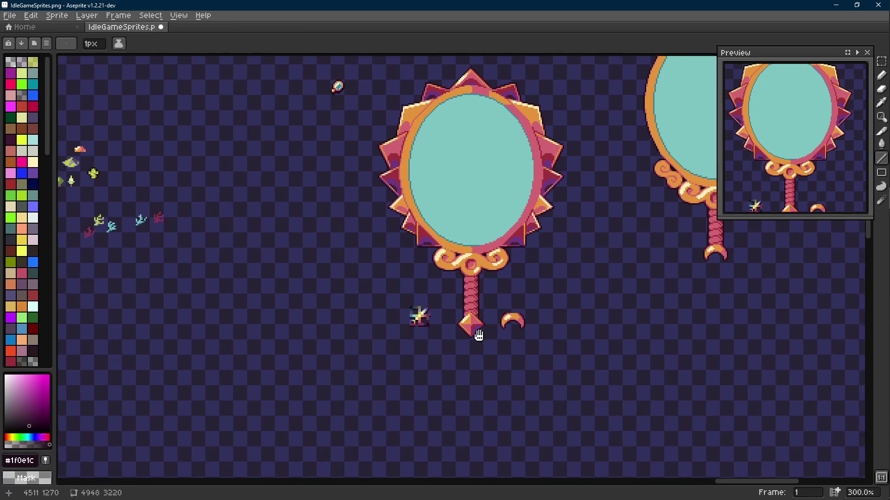
scroll(478, 333, up, 7)
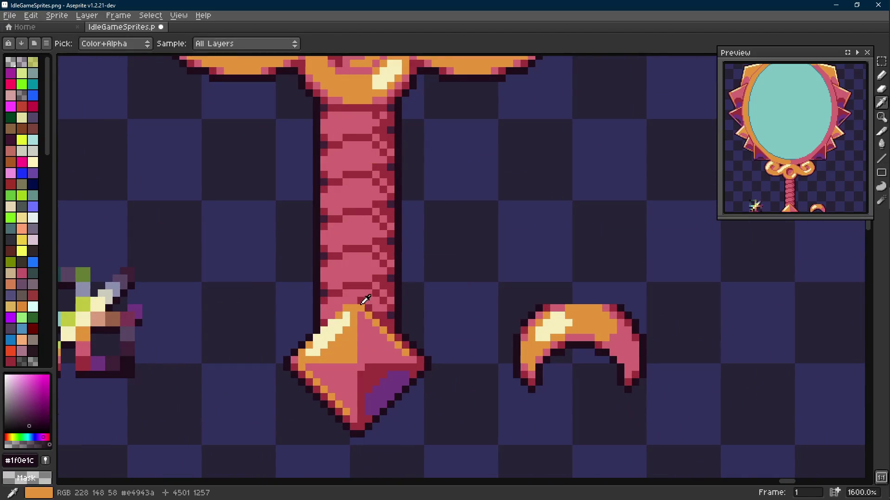
alt+click(362, 294)
key(b)
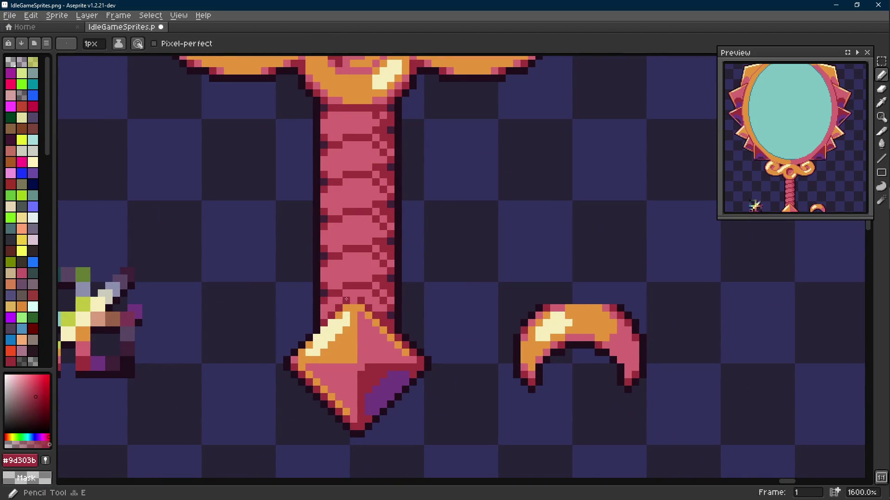
scroll(389, 316, down, 7)
scroll(402, 322, up, 9)
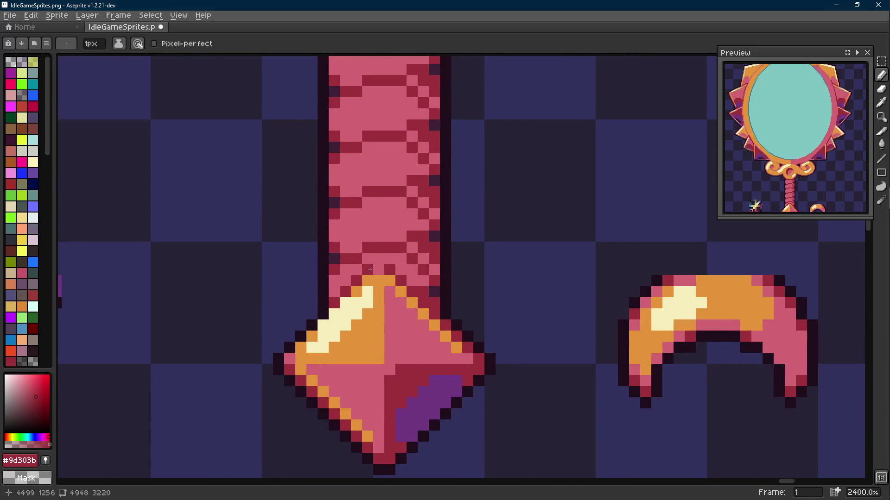
- Undo the recent strokes and the gem's move onto the handle, then clear the selection
key(ctrl+z)
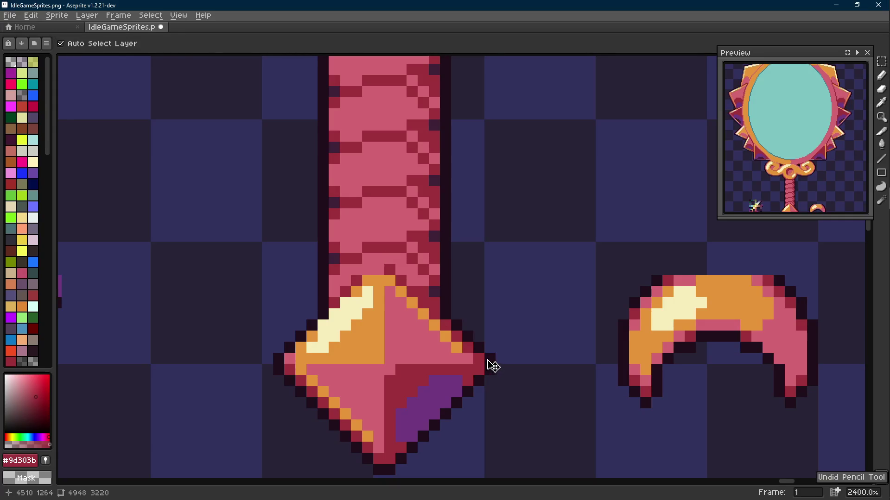
key(ctrl+y)
key(ctrl+z)
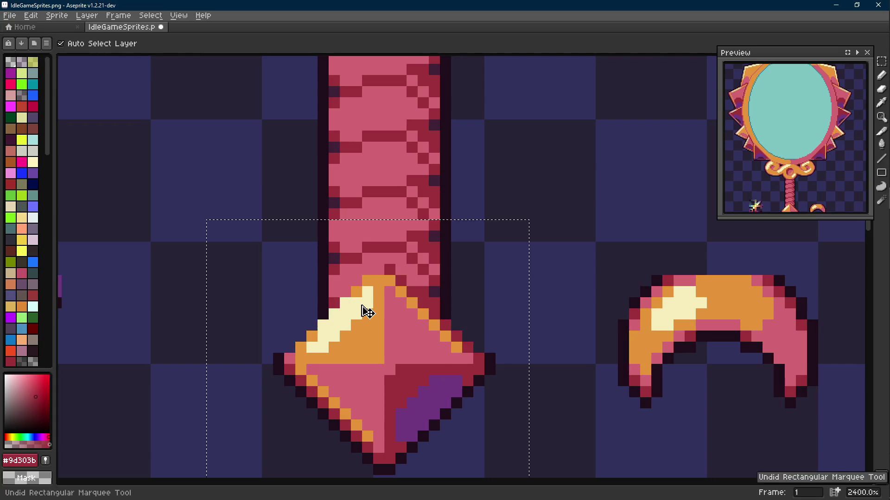
key(ctrl+z)
scroll(466, 391, down, 3)
scroll(493, 287, up, 3)
key(ctrl+d)
- With the Line tool active, sample dark outline #1f0e1c and dark red #9d303b from the diamond
key(i)
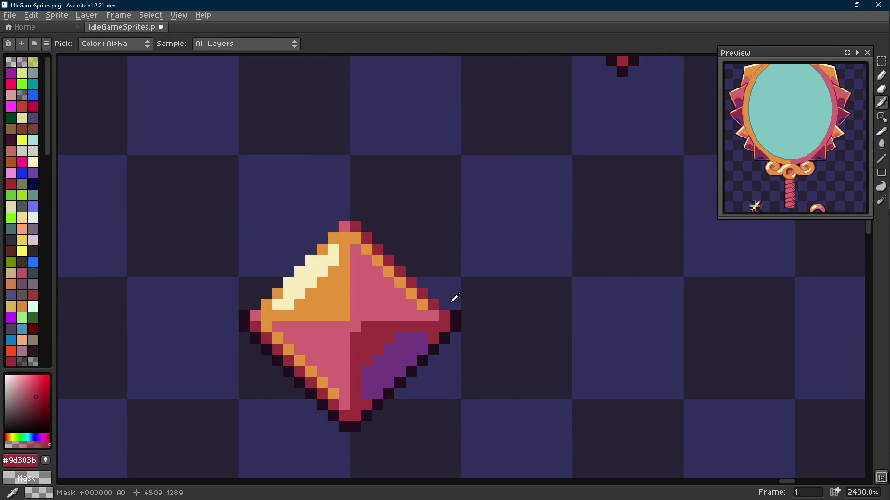
click(456, 313)
key(shift+e)
alt+click(358, 225)
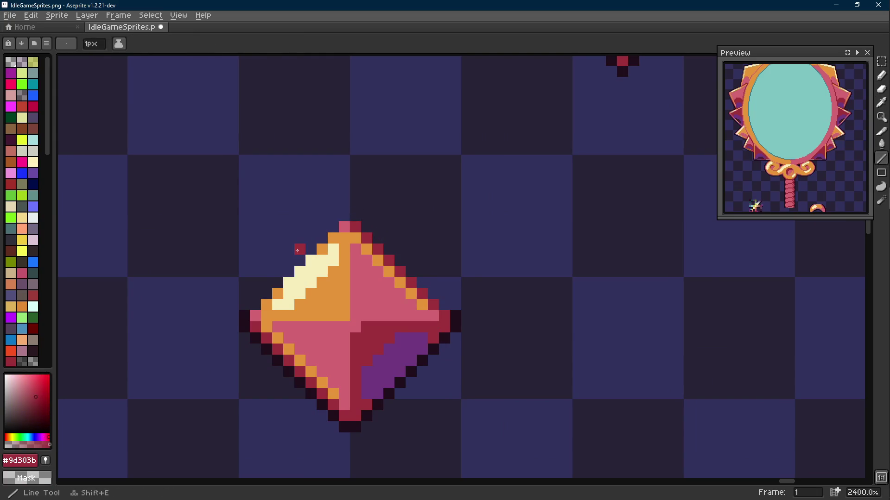
scroll(255, 301, down, 3)
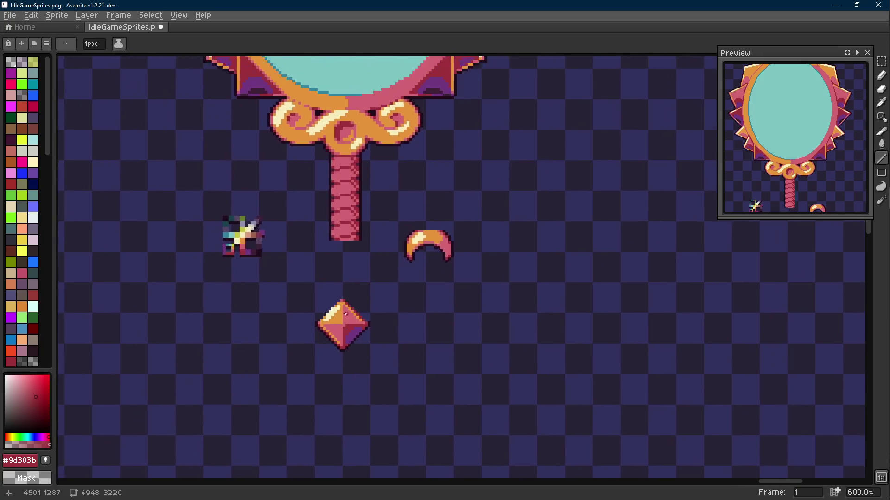
scroll(437, 328, up, 2)
- Select the diamond, move it up onto the handle's bottom end and drop it
key(m)
drag(244, 280, 404, 412)
mouse_move(324, 359)
mouse_down()
mouse_move(333, 221)
mouse_move(347, 308)
mouse_up()
key(ctrl+d)
- Sample the dark outline #1f0e1c and the pink #d26471 from the diamond
key(b)
scroll(385, 259, up, 3)
alt+click(385, 262)
key(shift)
scroll(385, 299, down, 8)
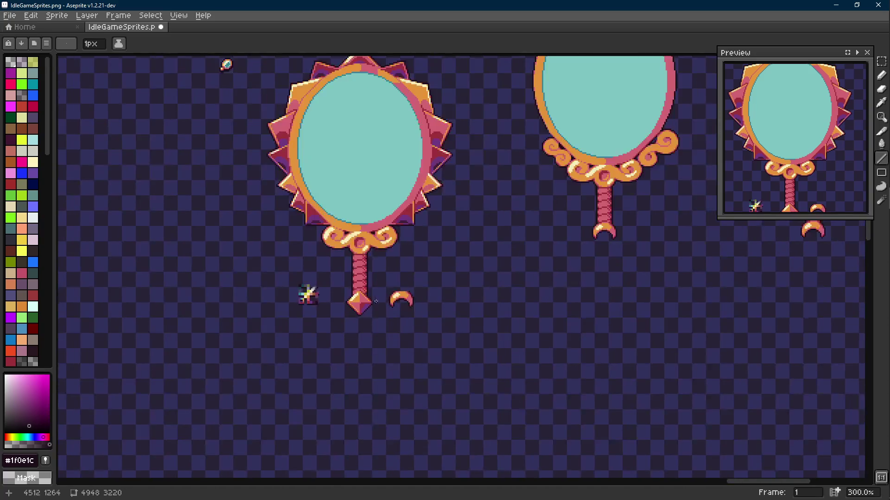
scroll(391, 300, up, 10)
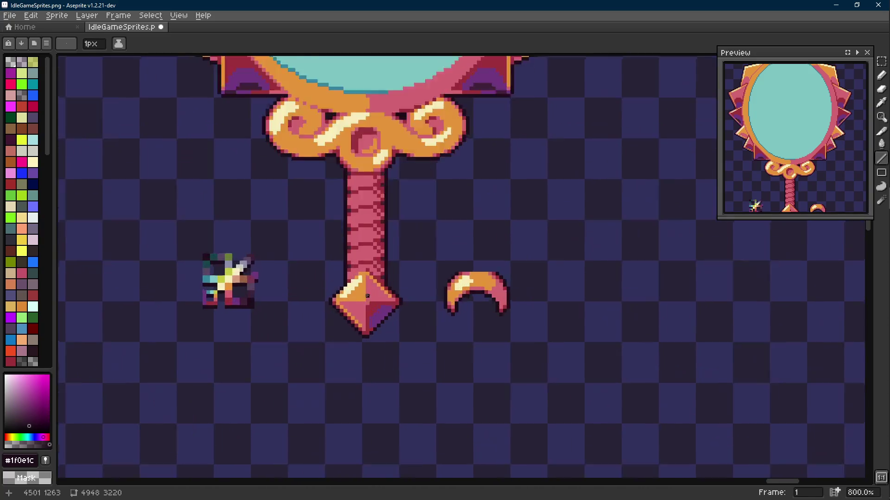
key(alt)
alt+click(389, 229)
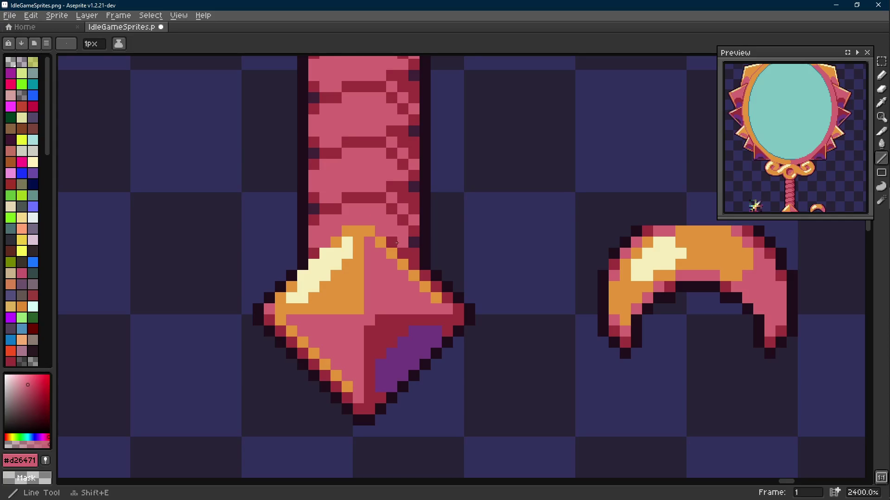
scroll(413, 266, down, 6)
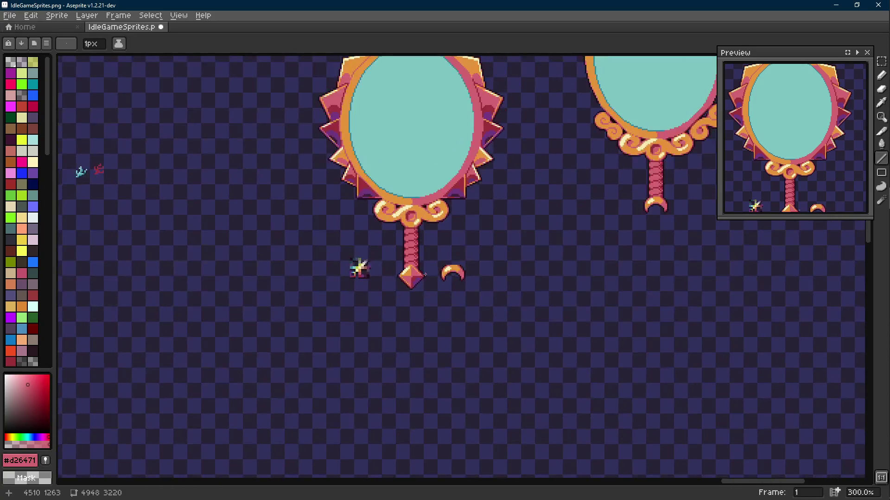
scroll(426, 274, up, 7)
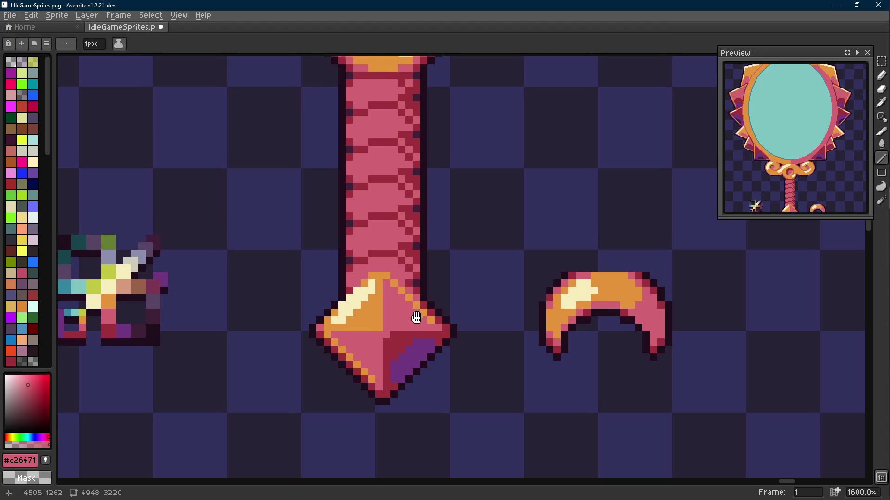
- Paint a dark red #9d303b pixel at the gem-handle joint, then pick the dark outline colour
scroll(423, 318, up, 2)
alt+click(423, 293)
key(e)
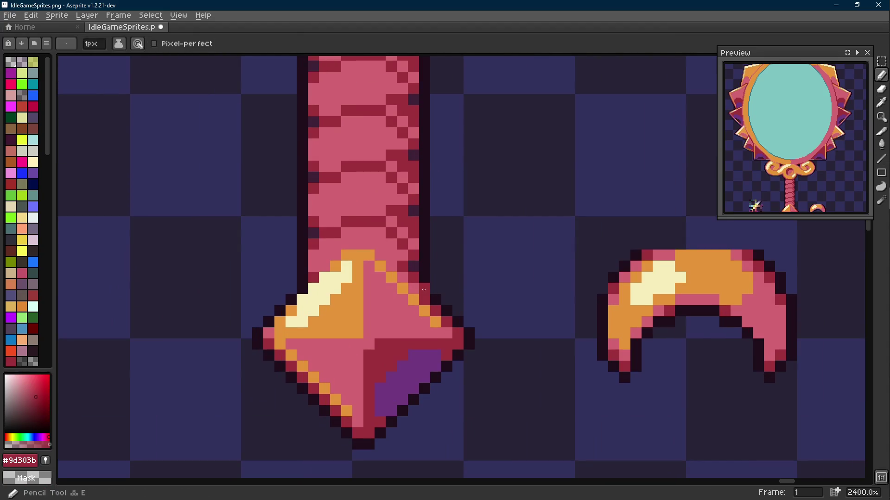
click(313, 292)
scroll(301, 290, down, 1)
alt+click(336, 288)
scroll(417, 290, down, 7)
key(v)
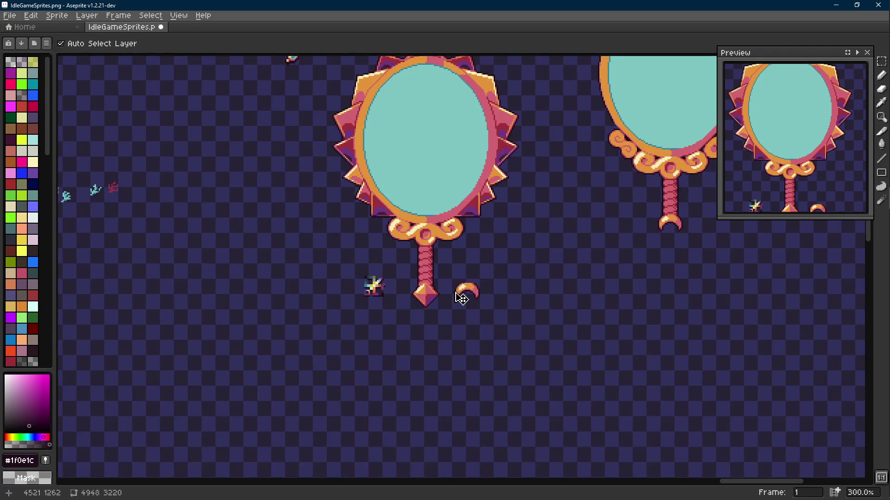